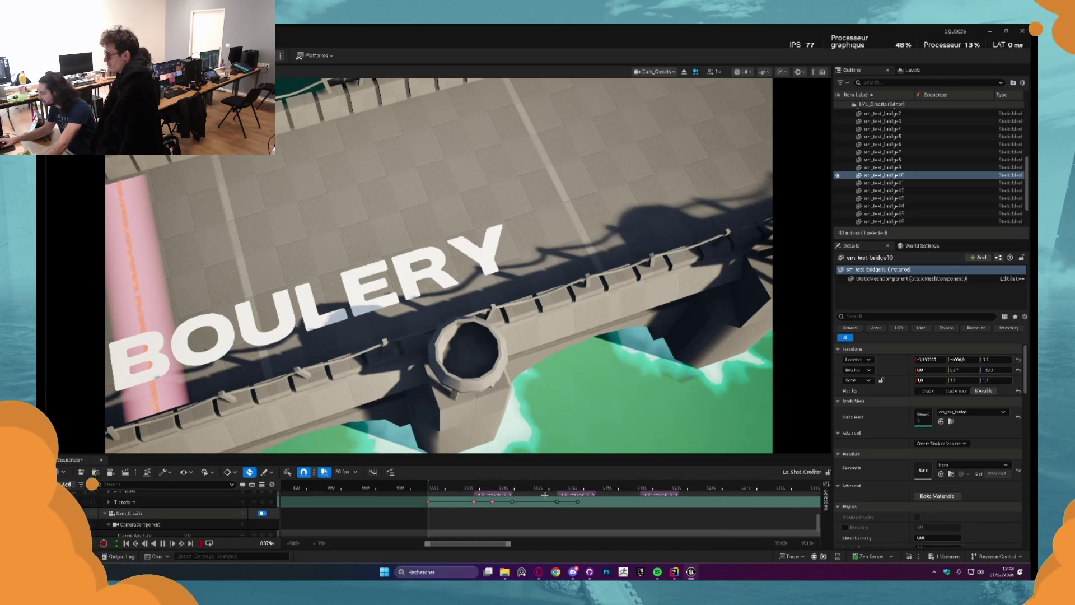
Deselect the sm_test_bridge10 piece and resume playback of the credits sequence
{"action": "key", "text": "Escape"}
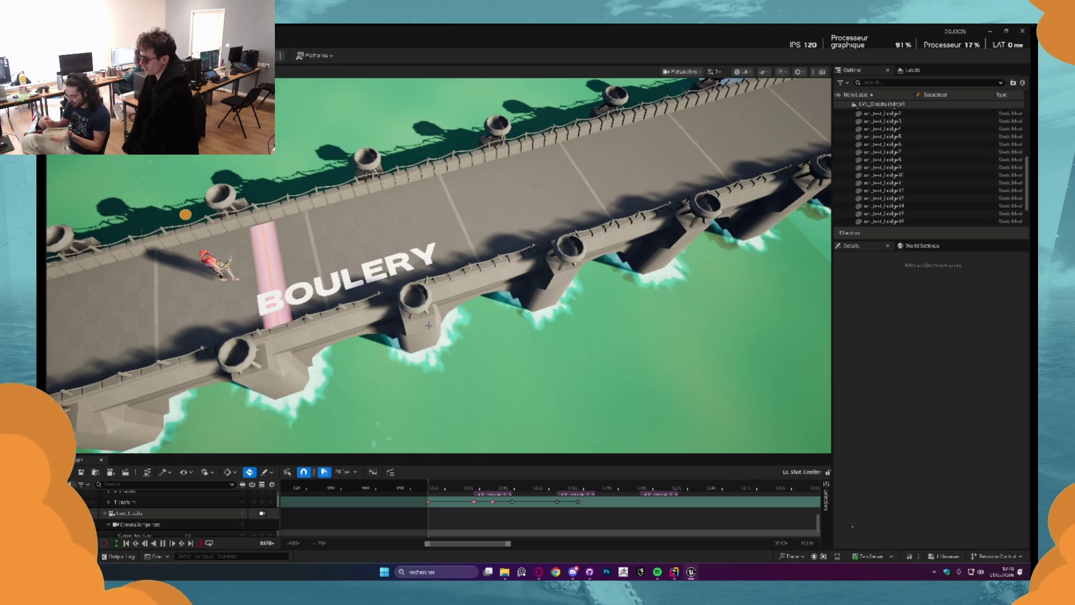
{"action": "key", "text": "space"}
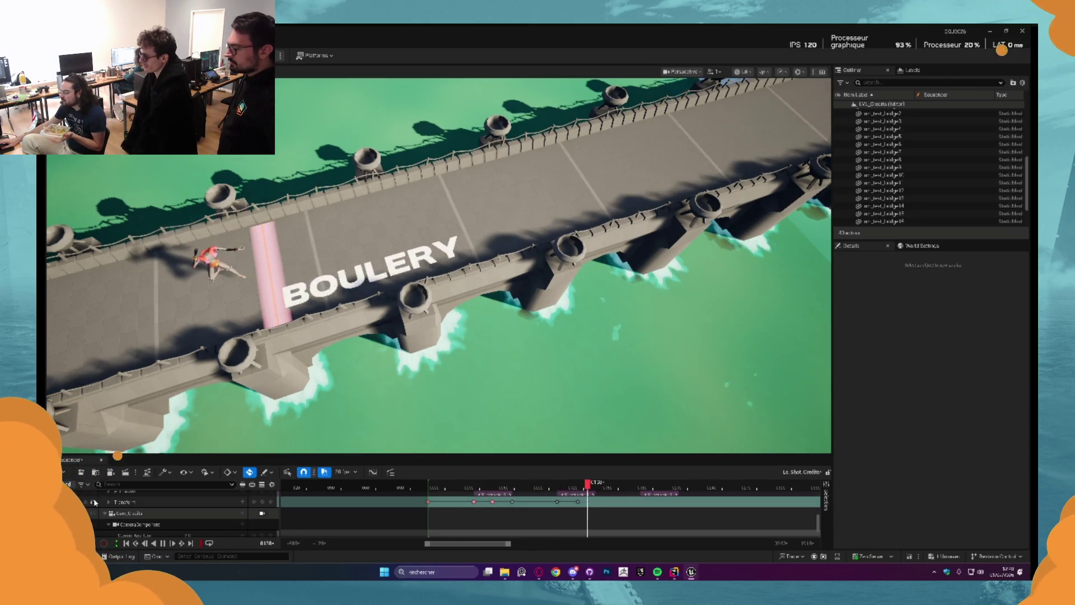
Leave the credits shot and open LVL_MainMenu through LS_Shot_Main Menu's Open Map menu, then select the hooded character
{"action": "left_click", "coordinate": [102, 460]}
{"action": "key", "text": "ctrl+space"}
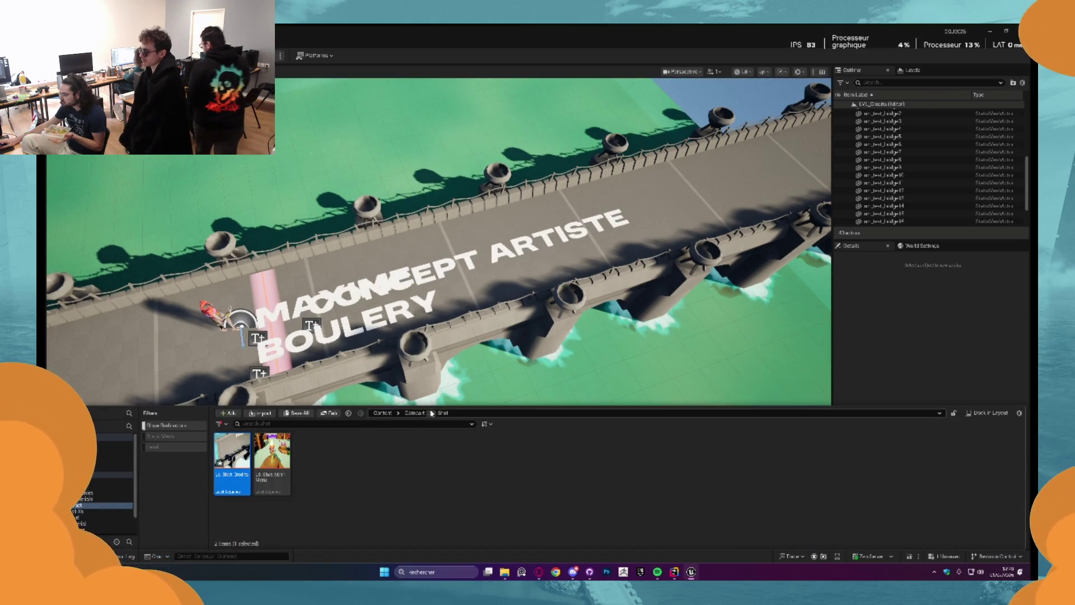
{"action": "left_click", "coordinate": [414, 413]}
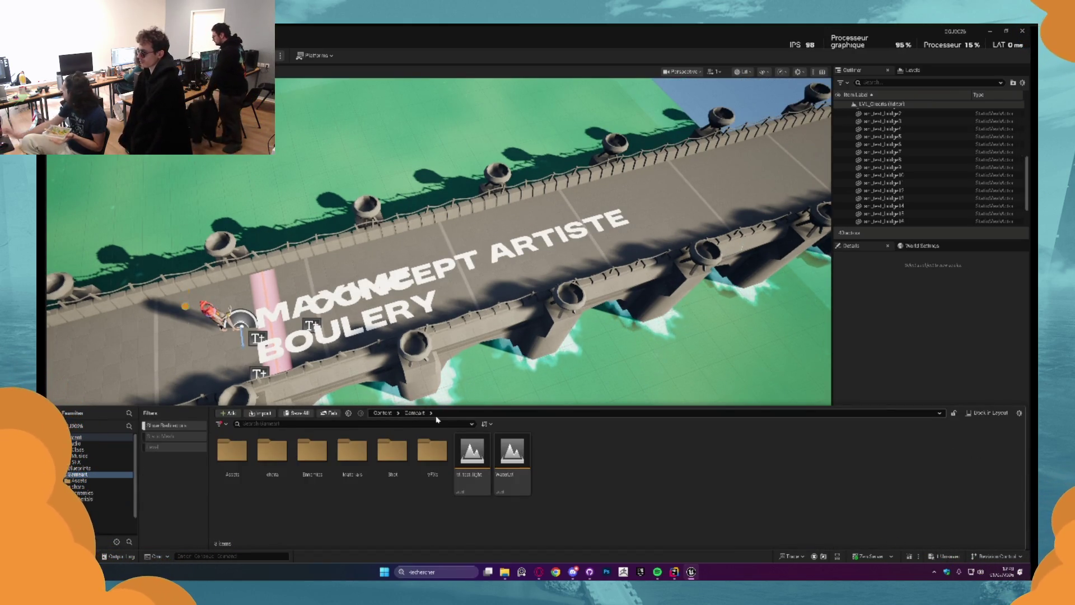
{"action": "double_click", "coordinate": [406, 468]}
{"action": "left_click", "coordinate": [233, 451]}
{"action": "left_click", "coordinate": [273, 450]}
{"action": "right_click", "coordinate": [284, 462]}
{"action": "mouse_move", "coordinate": [369, 257]}
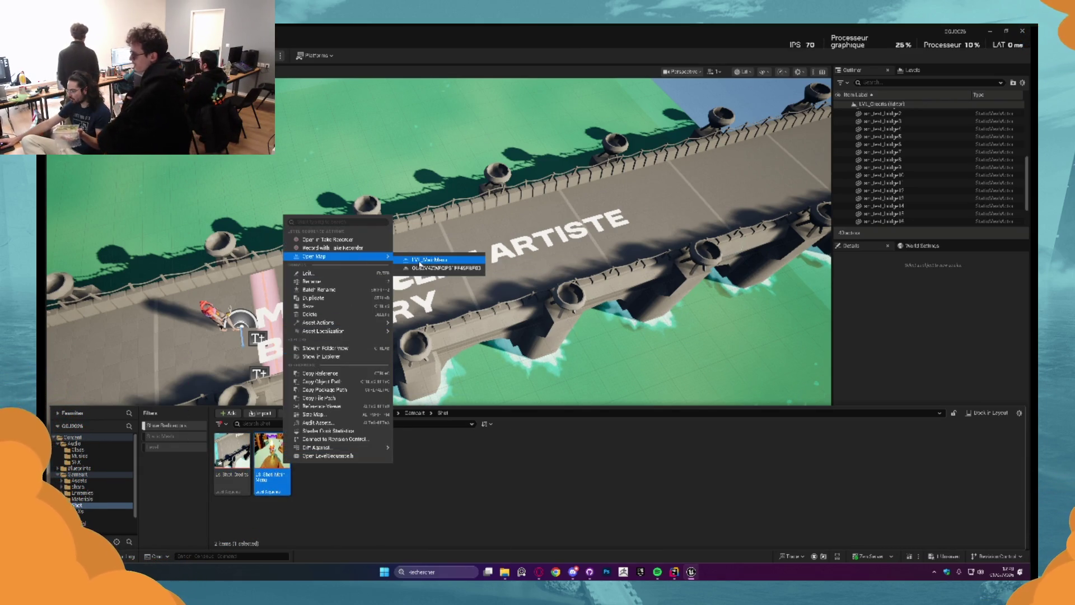
{"action": "left_click", "coordinate": [422, 263]}
{"action": "left_click", "coordinate": [388, 544]}
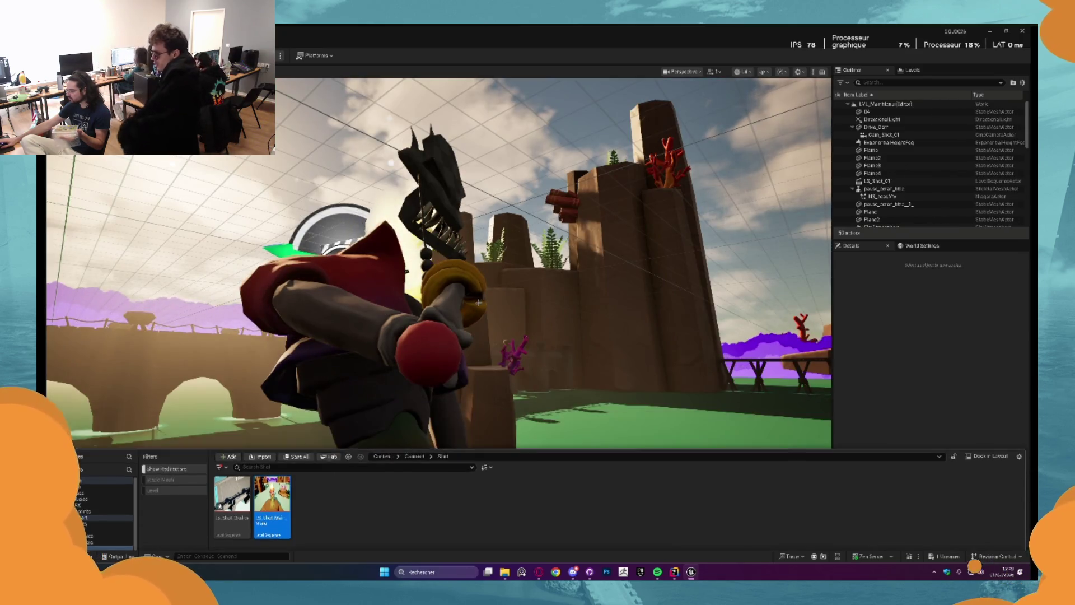
Open LS_Shot_Main Menu in Sequencer, select its Camera Cuts track, and play it
{"action": "key", "text": "ctrl+space"}
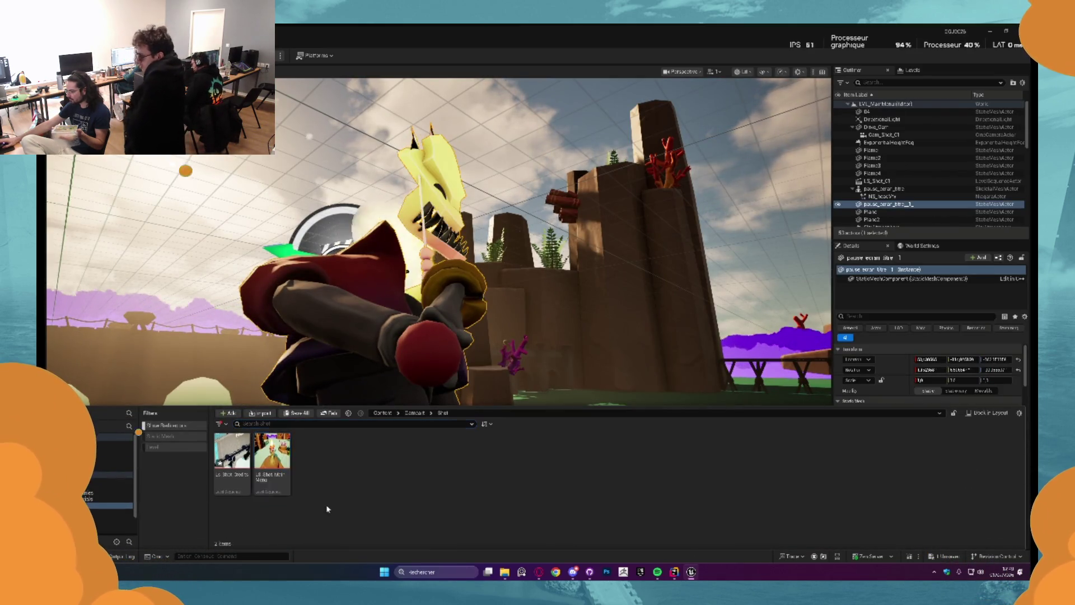
{"action": "double_click", "coordinate": [272, 451]}
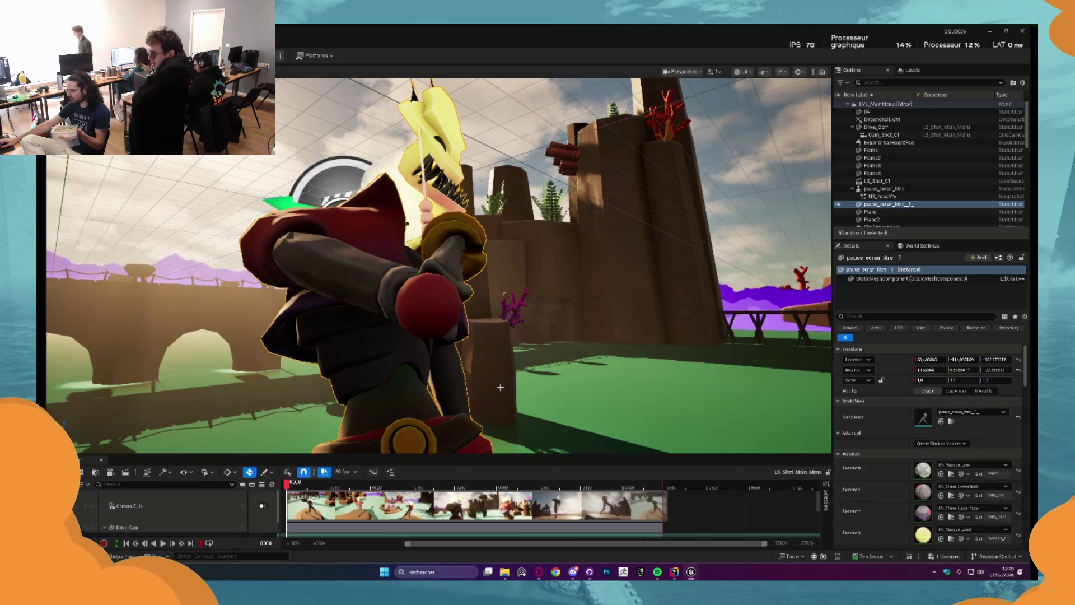
{"action": "left_click", "coordinate": [511, 308]}
{"action": "key", "text": "Escape"}
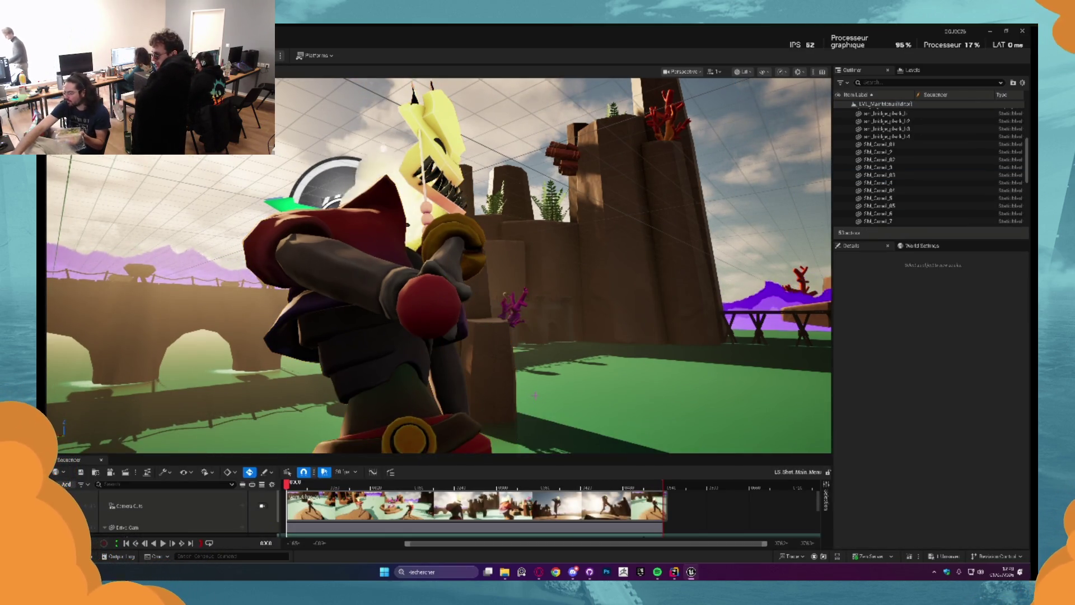
{"action": "left_click", "coordinate": [262, 506]}
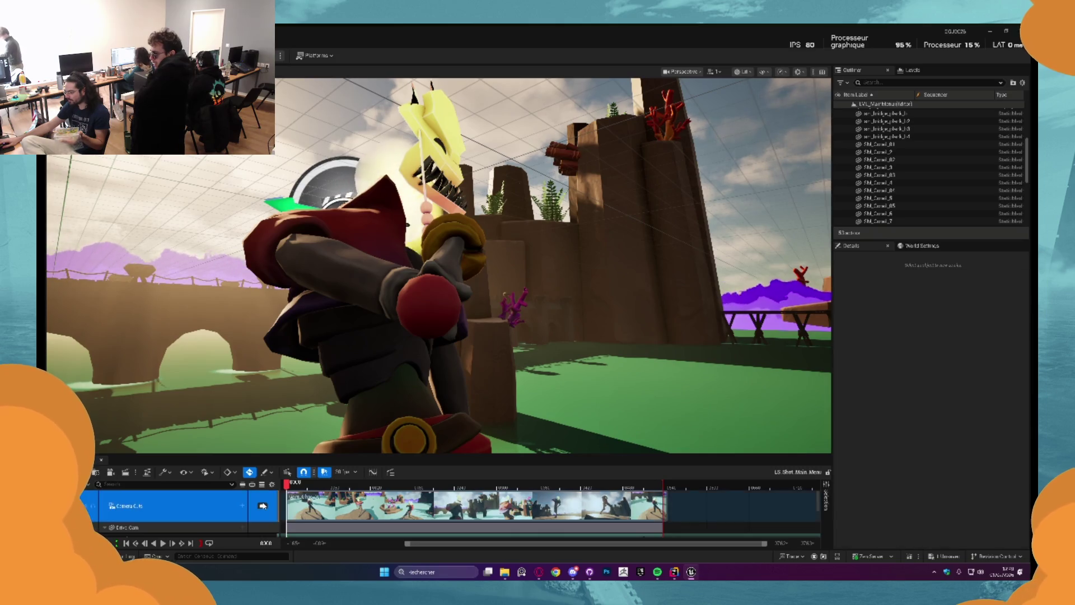
{"action": "key", "text": "space"}
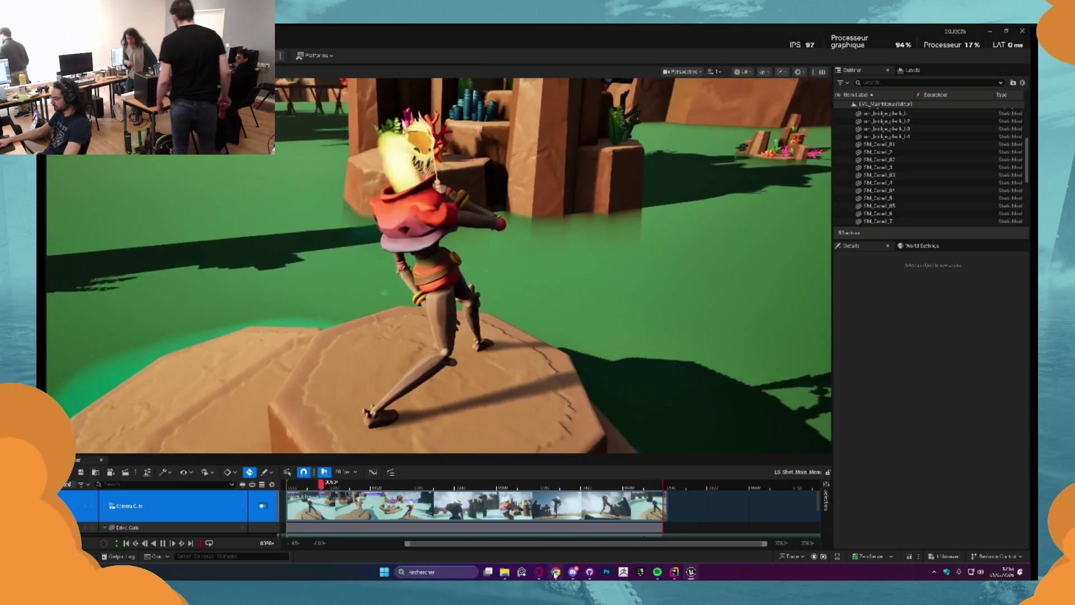
Switch from Unreal Engine to the Discord direct-message conversation
{"action": "left_click", "coordinate": [572, 572]}
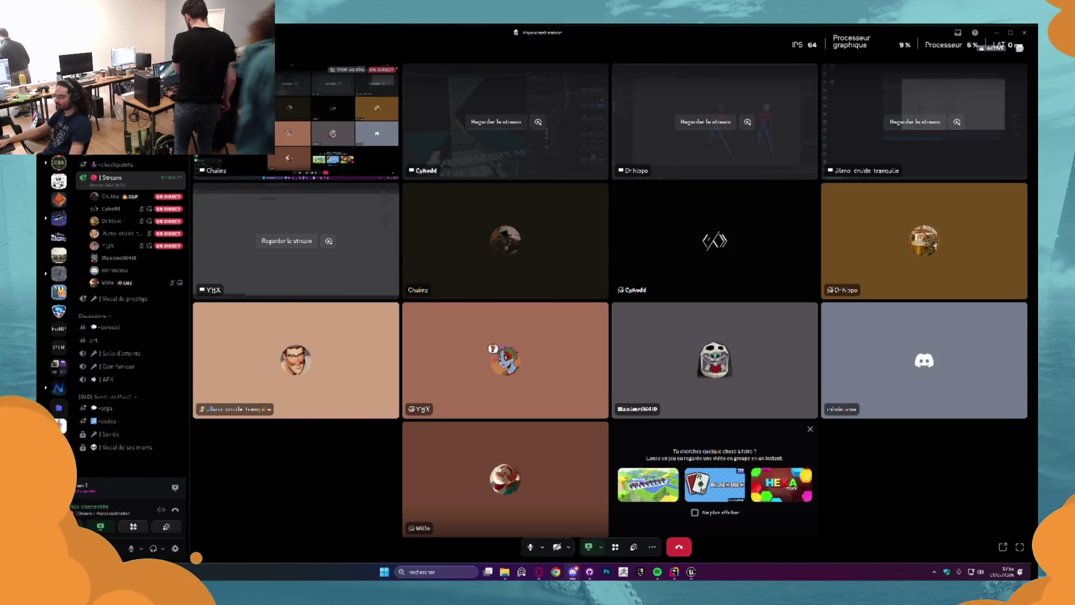
{"action": "mouse_move", "coordinate": [176, 223]}
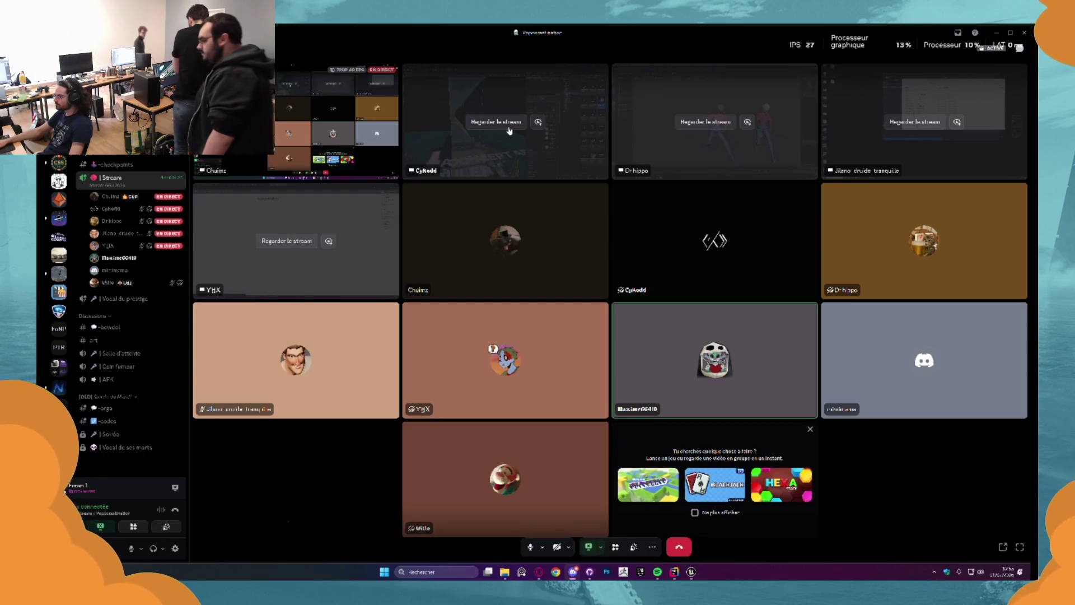
{"action": "left_click", "coordinate": [997, 32]}
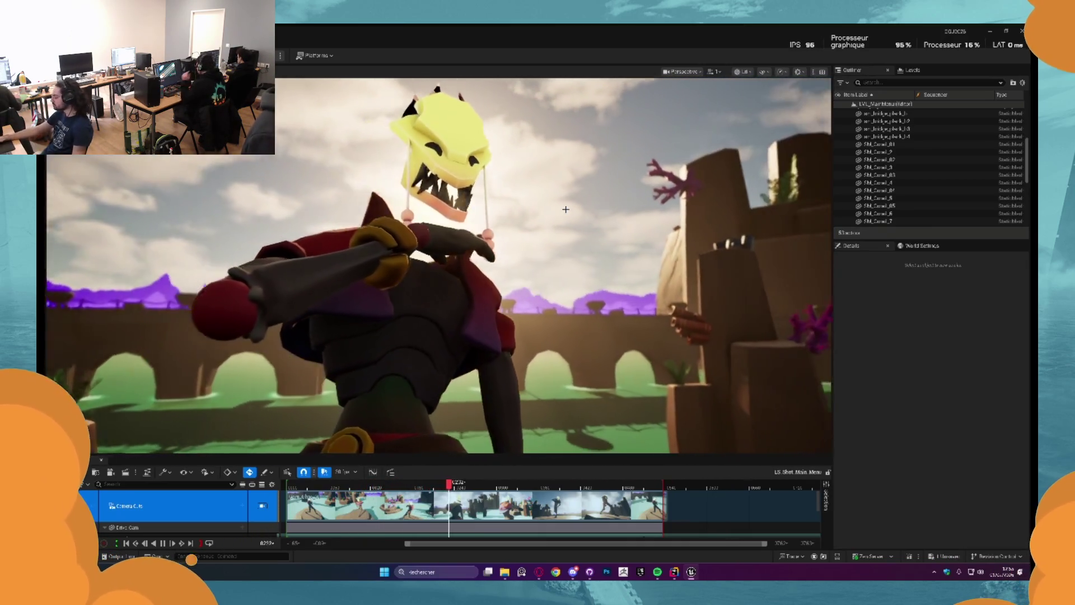
Return to the editor, stop the sequence, and open LVL_Game from Content > Level
{"action": "left_click", "coordinate": [536, 572]}
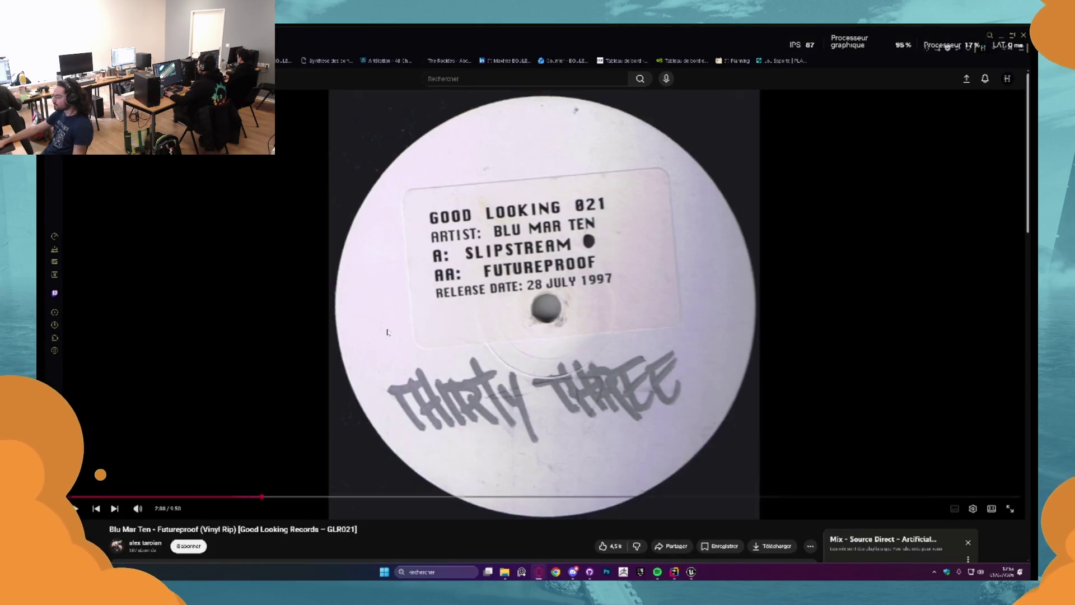
{"action": "left_click", "coordinate": [1002, 38]}
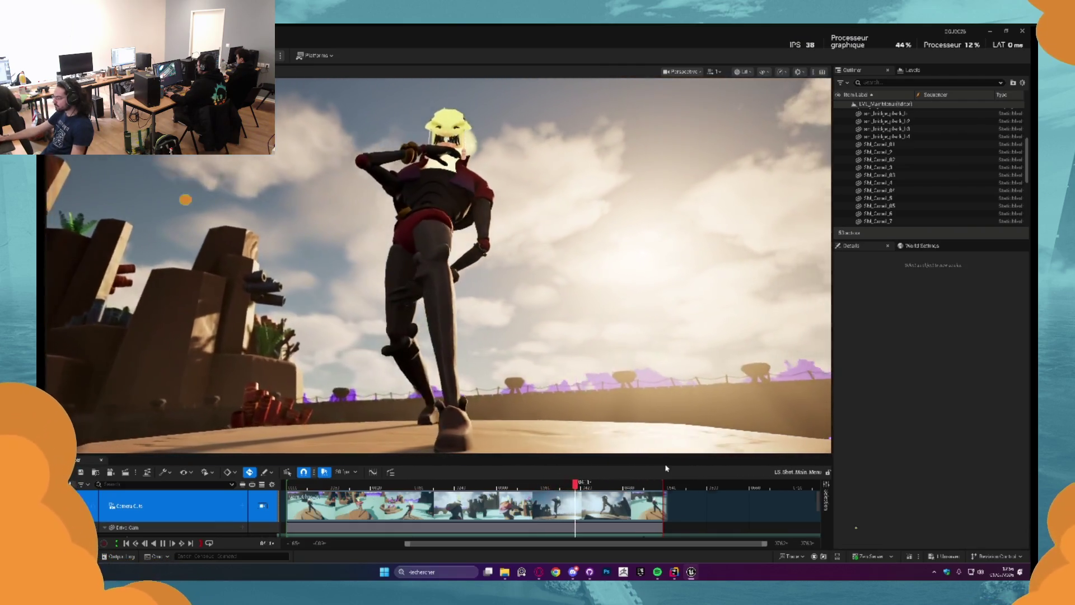
{"action": "left_click", "coordinate": [320, 254]}
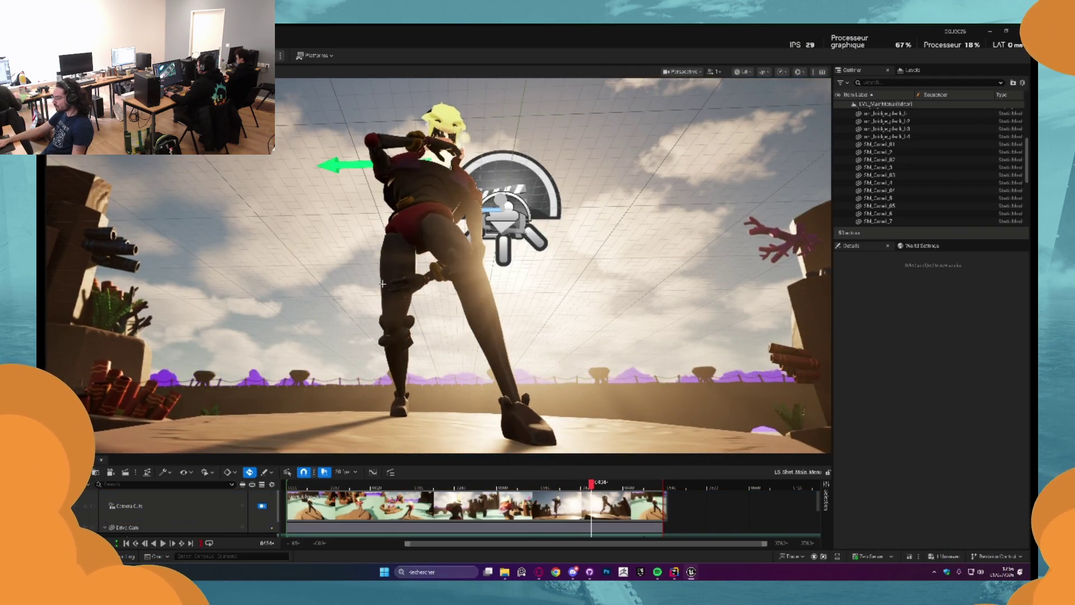
{"action": "key", "text": "ctrl+space"}
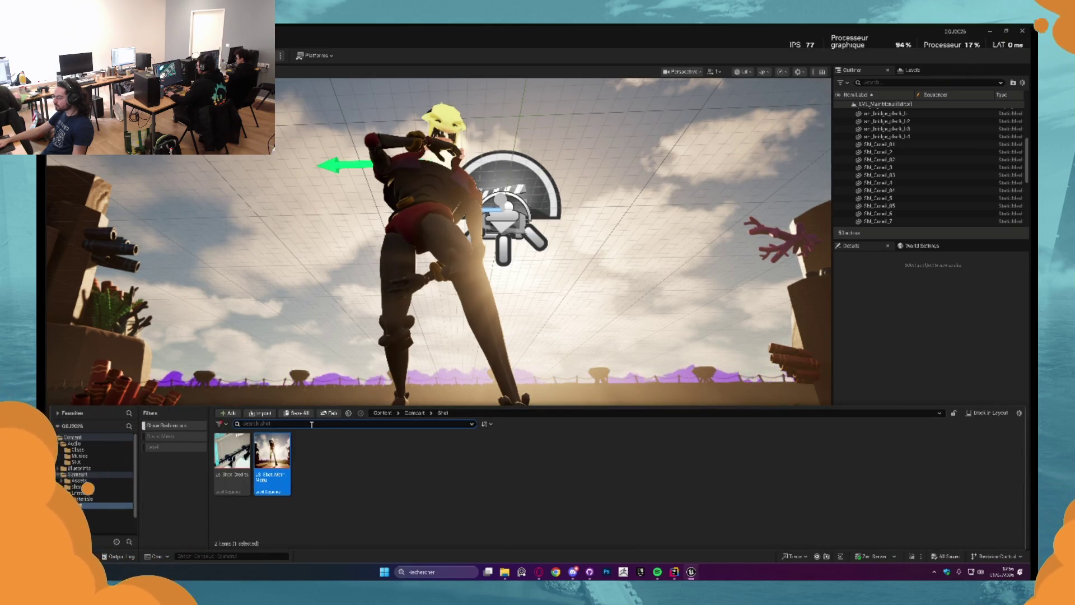
{"action": "left_click", "coordinate": [417, 418]}
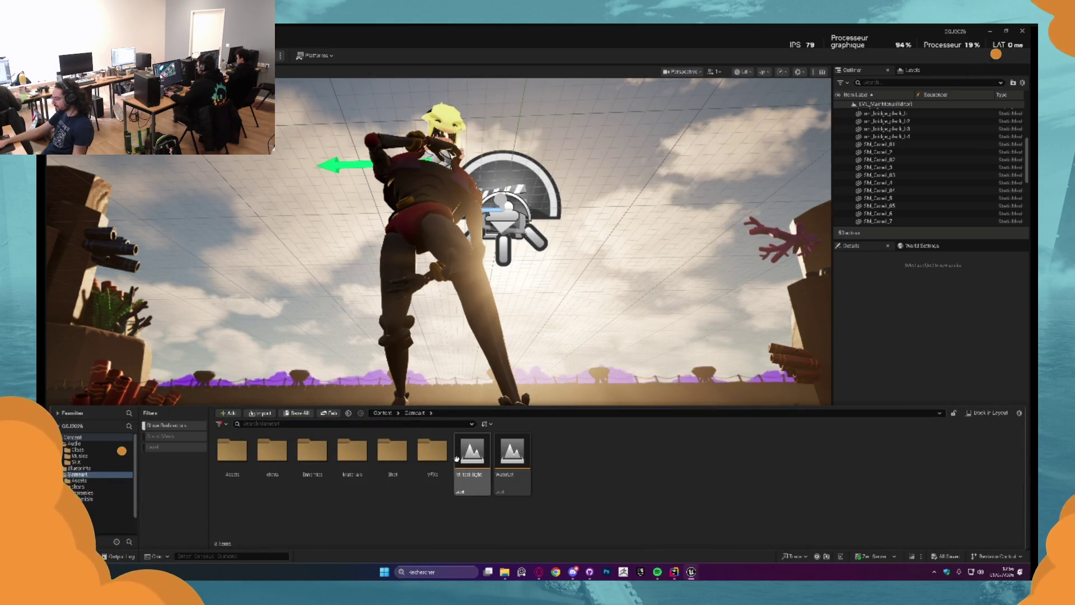
{"action": "left_click", "coordinate": [379, 417]}
{"action": "left_click", "coordinate": [382, 413]}
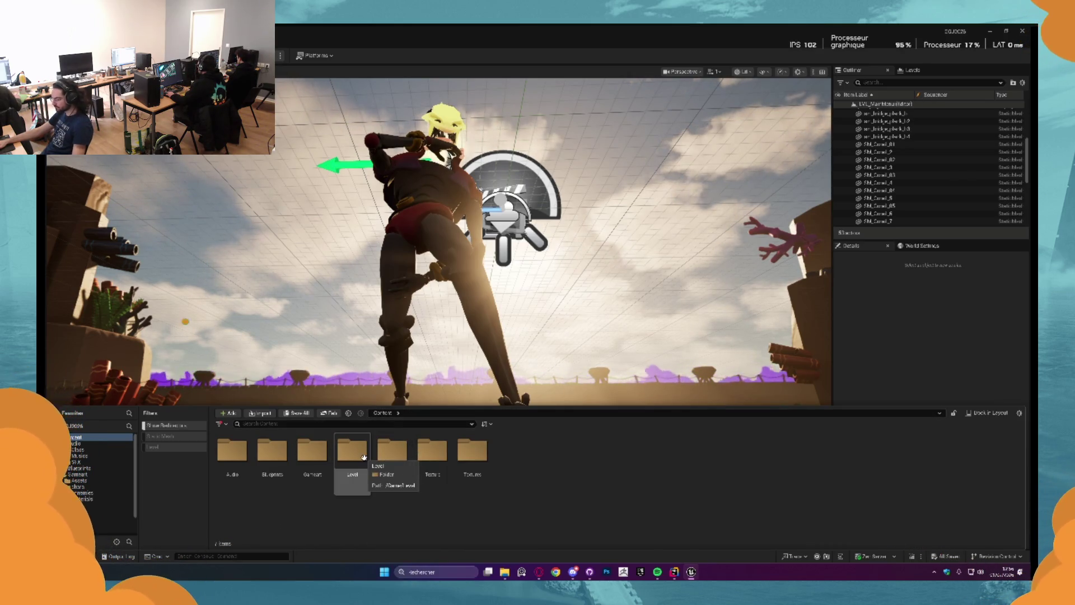
{"action": "double_click", "coordinate": [363, 455]}
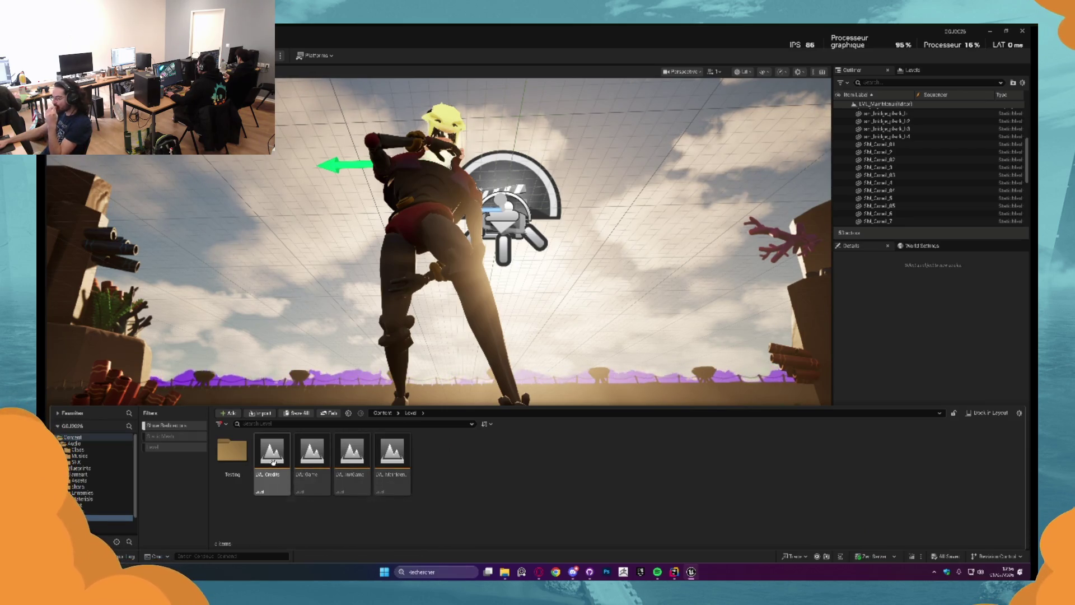
{"action": "double_click", "coordinate": [312, 453]}
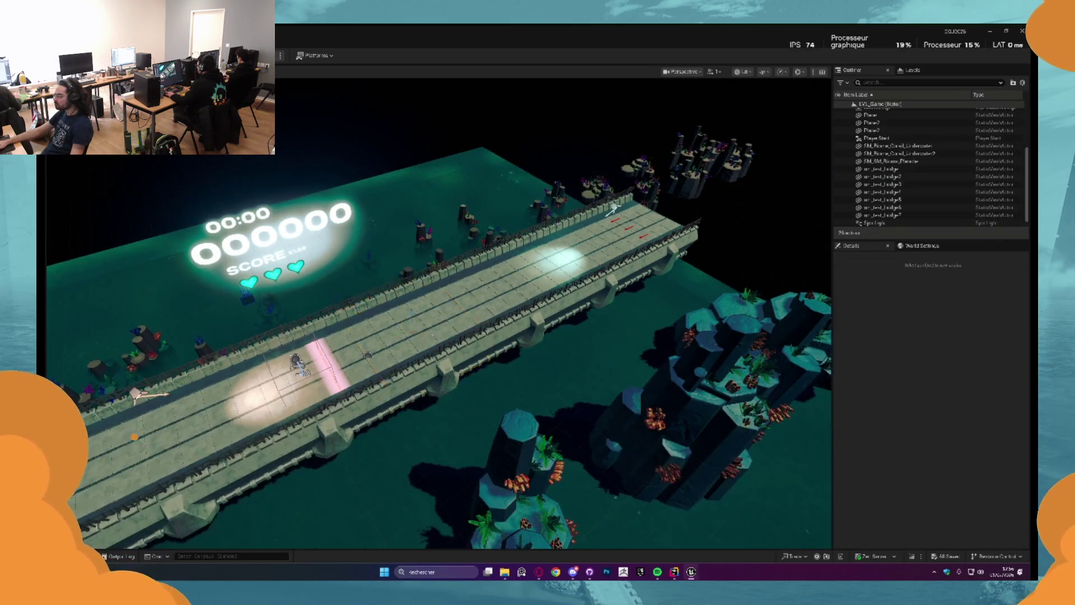
Zoom the viewport toward the bridge and bring up the Content Drawer at the Content root
{"action": "scroll", "coordinate": [436, 313], "scroll_direction": "up", "scroll_amount": 5}
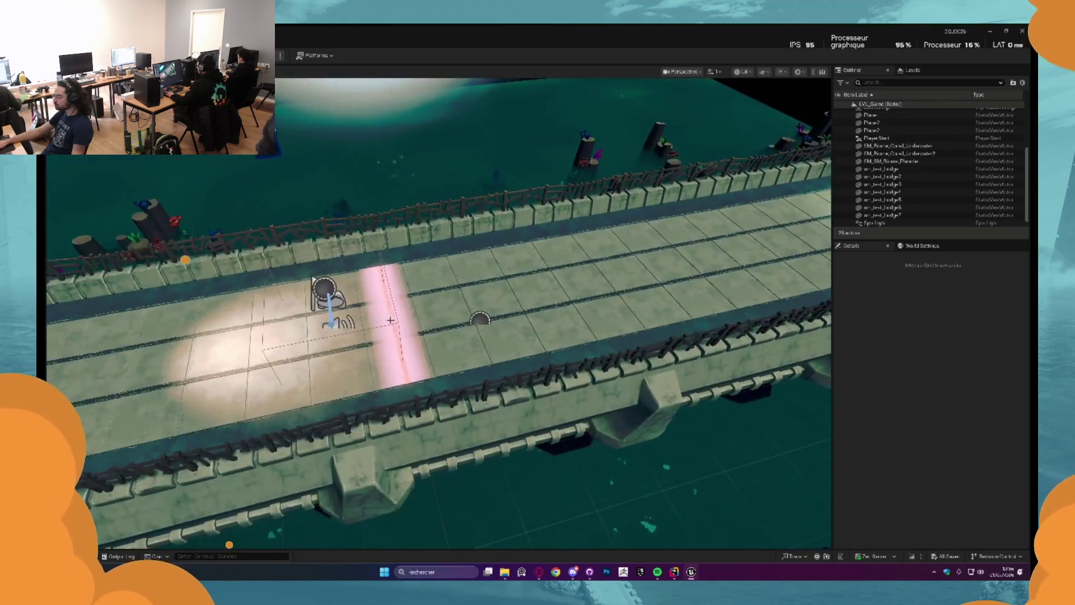
{"action": "scroll", "coordinate": [403, 322], "scroll_direction": "up", "scroll_amount": 6}
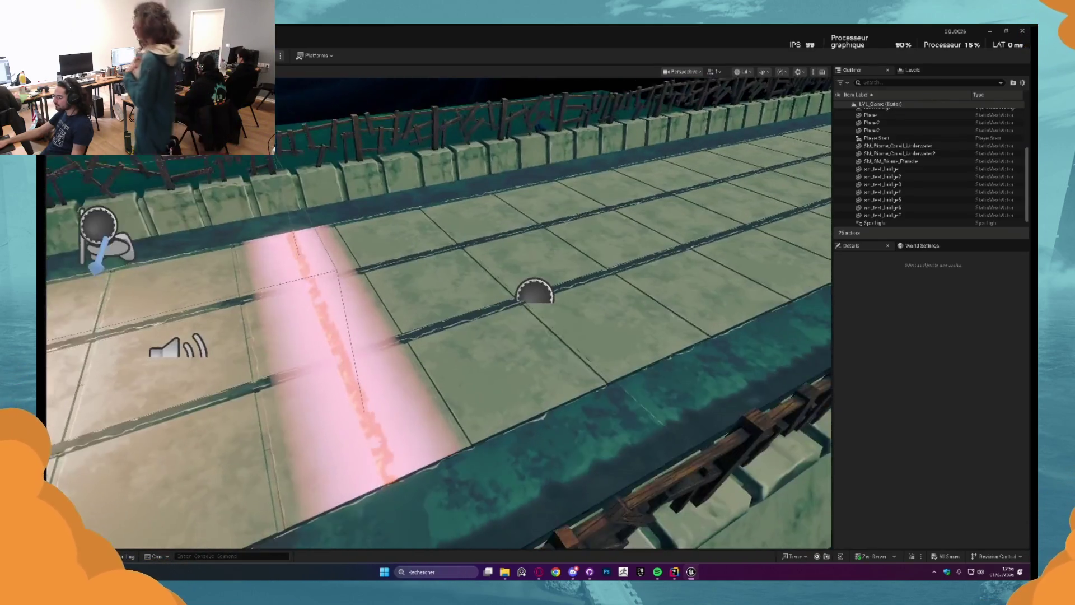
{"action": "scroll", "coordinate": [403, 322], "scroll_direction": "down", "scroll_amount": 2}
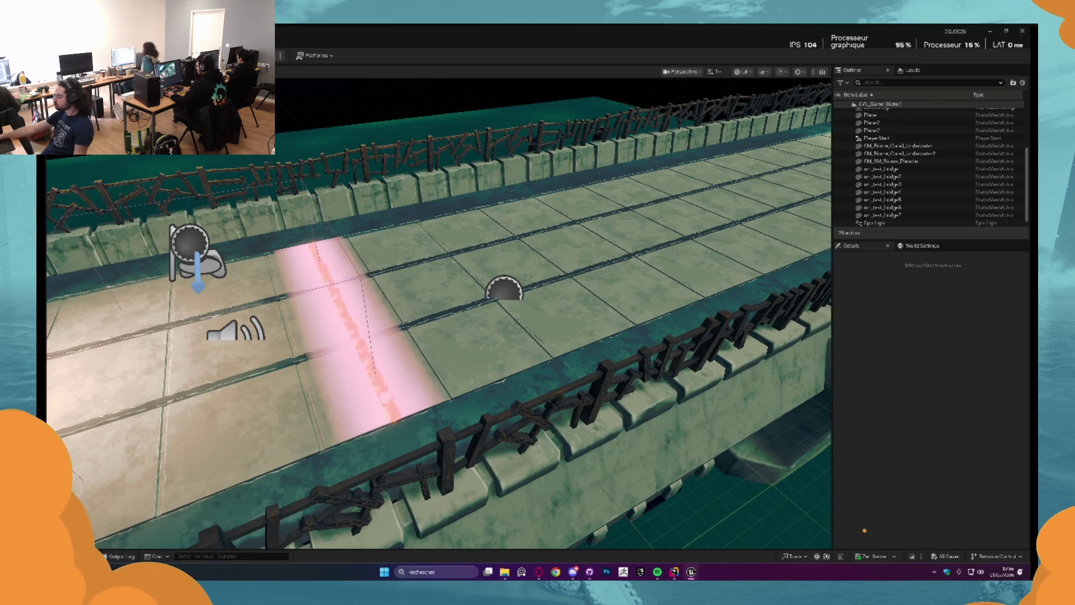
{"action": "key", "text": "ctrl+space"}
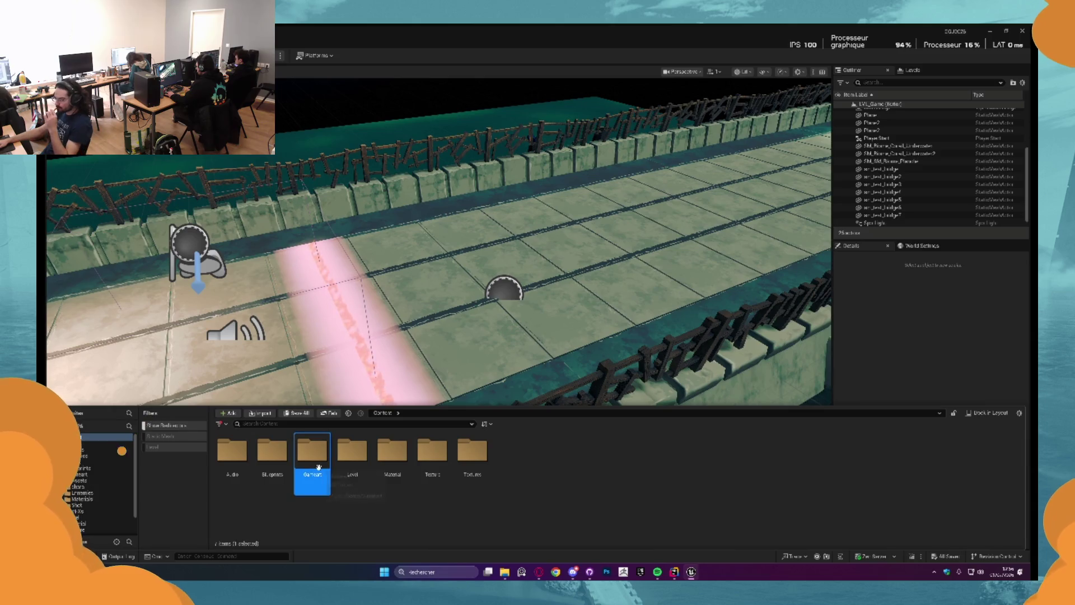
In Gameart > VFXs, create a Niagara system from the Minimal template named NS_Hit
{"action": "double_click", "coordinate": [319, 462]}
{"action": "double_click", "coordinate": [432, 453]}
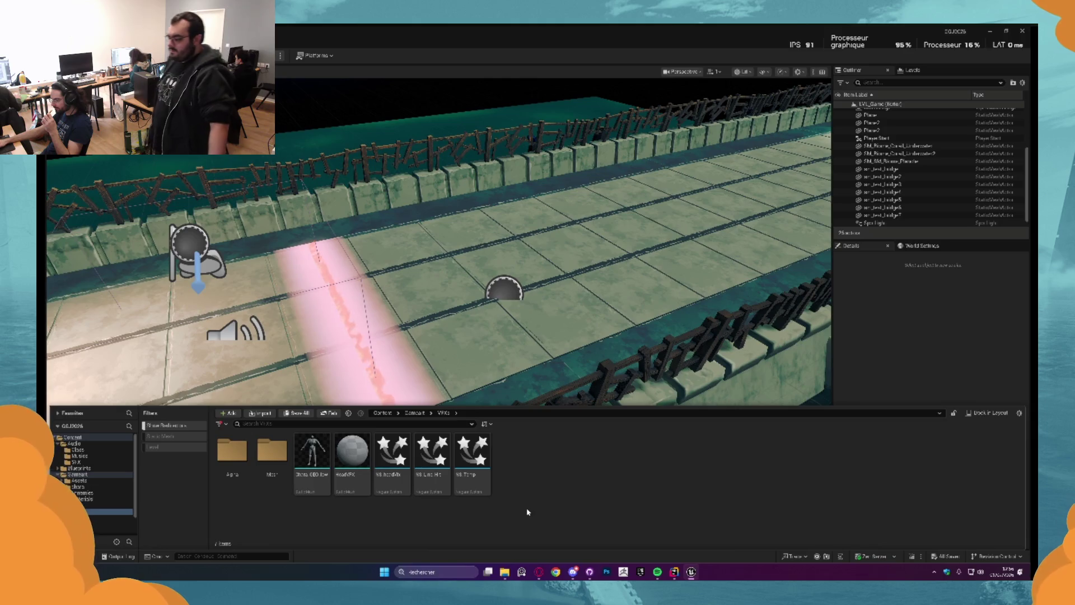
{"action": "right_click", "coordinate": [535, 456]}
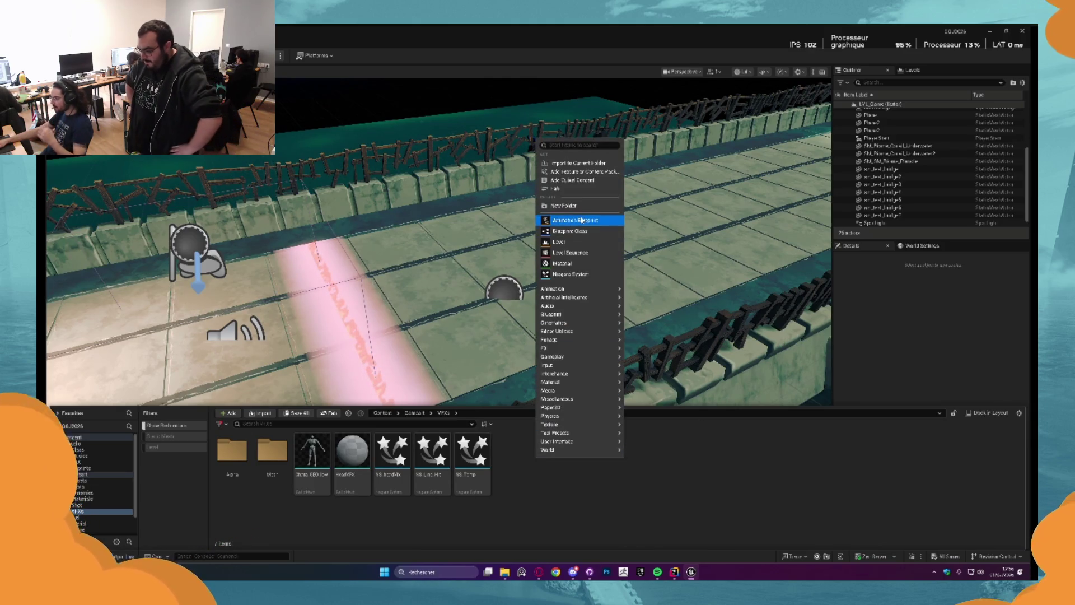
{"action": "left_click", "coordinate": [571, 273]}
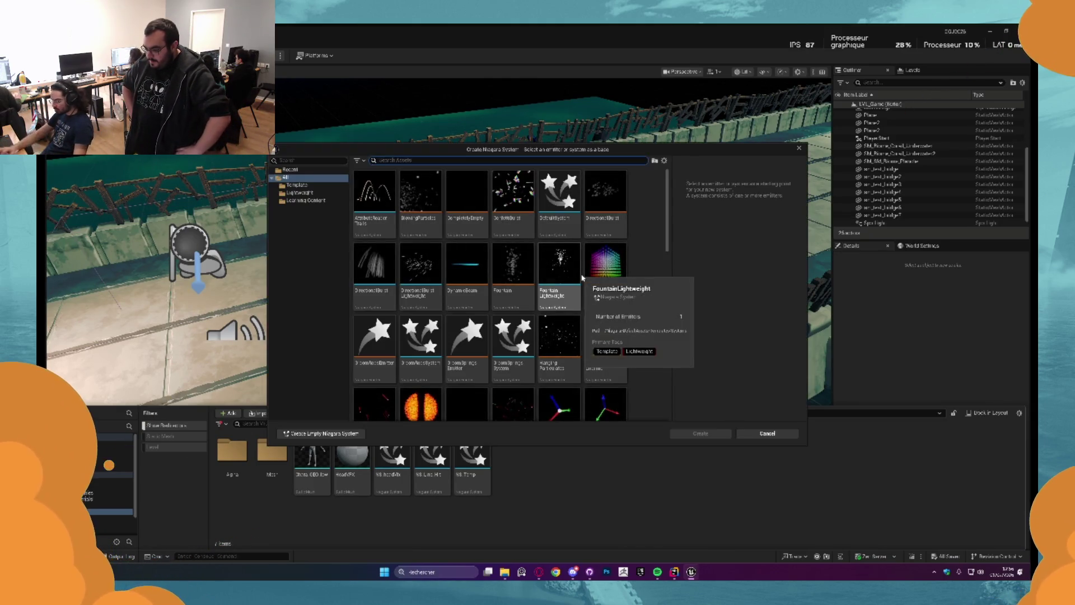
{"action": "scroll", "coordinate": [464, 297], "scroll_direction": "down", "scroll_amount": 2}
{"action": "scroll", "coordinate": [465, 297], "scroll_direction": "down", "scroll_amount": 2}
{"action": "left_click", "coordinate": [374, 296]}
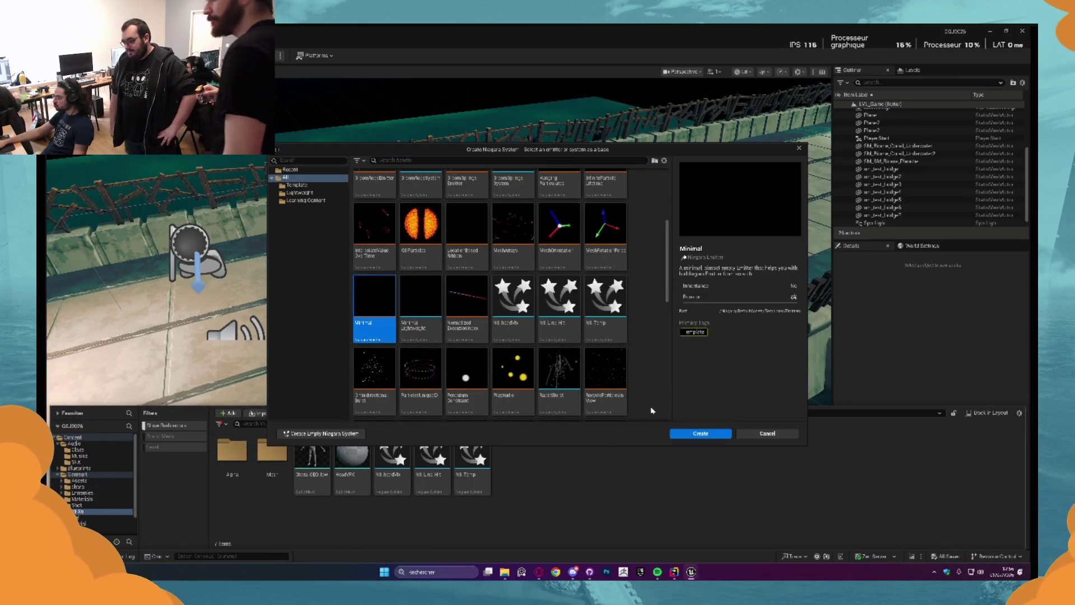
{"action": "left_click", "coordinate": [692, 435]}
{"action": "type", "text": "NS_"}
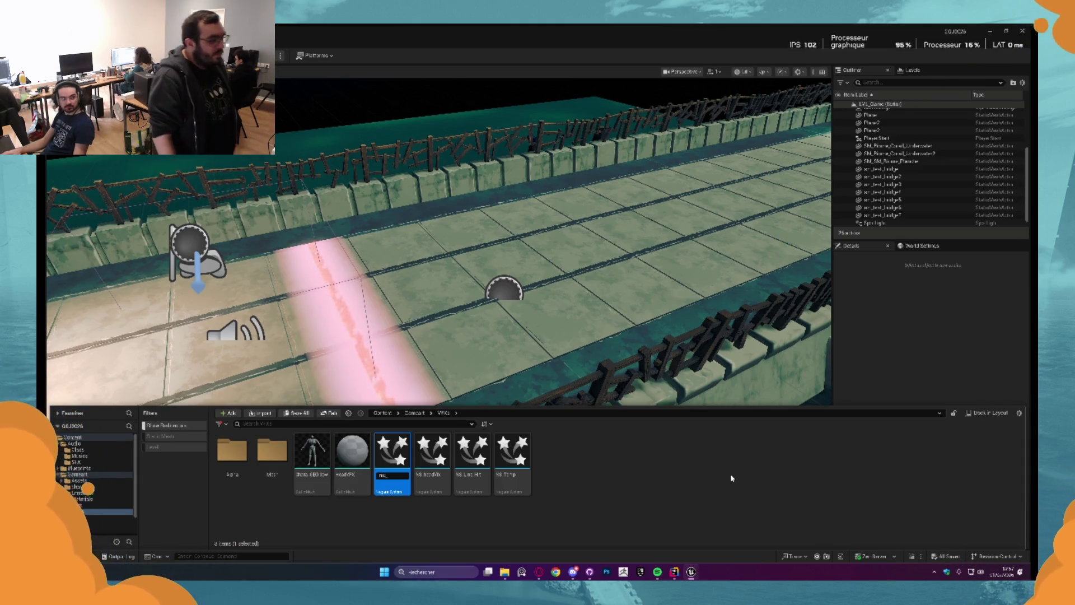
{"action": "type", "text": "Fir"}
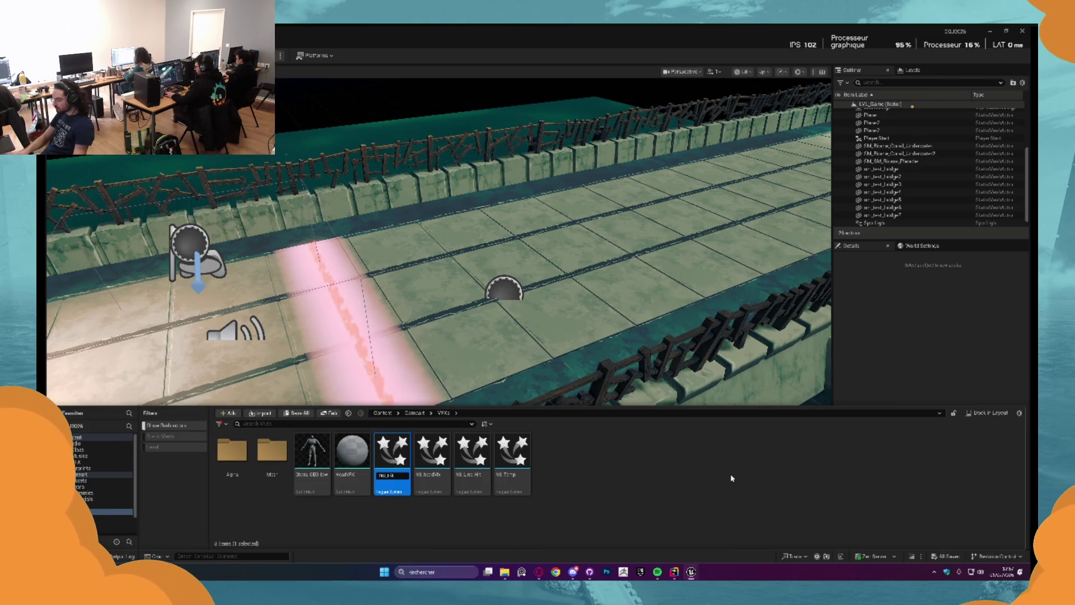
{"action": "key", "text": "Return"}
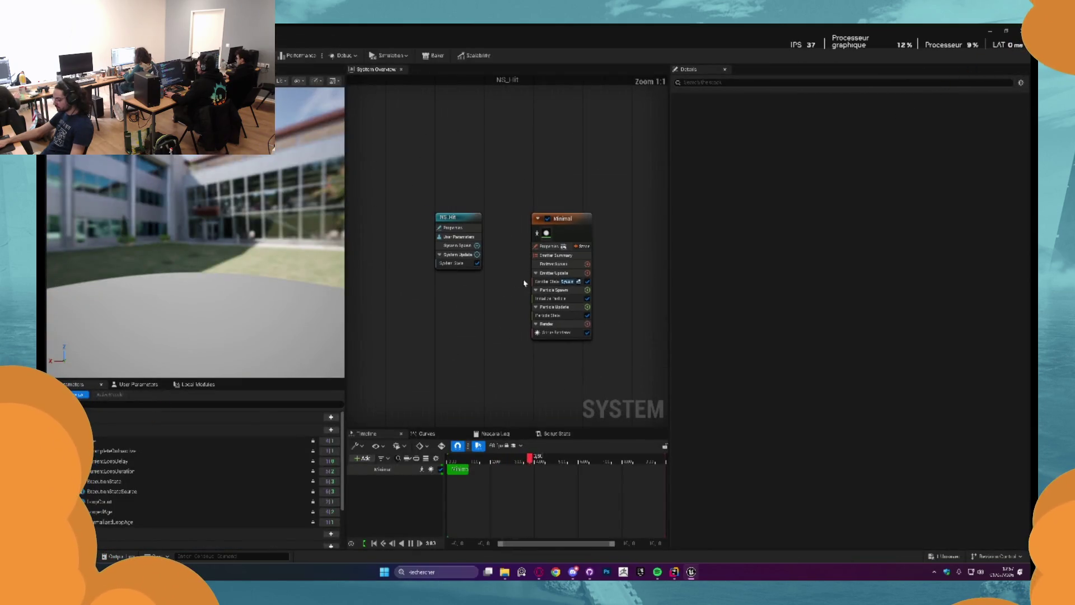
{"action": "left_click_drag", "start_coordinate": [523, 283], "coordinate": [510, 272]}
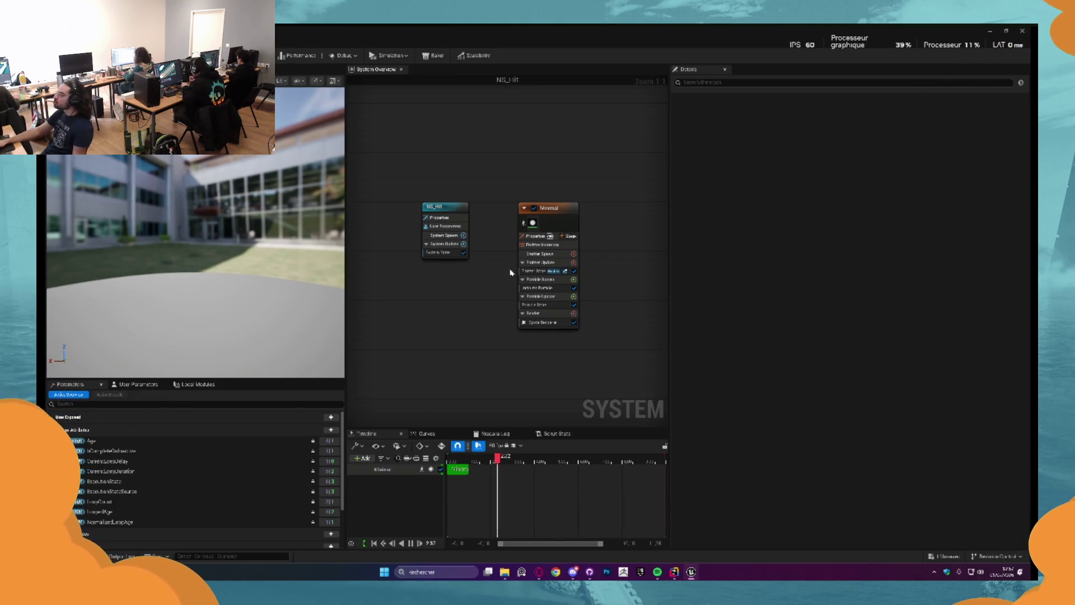
Widen the NS_Hit graph area, recentre the nodes, then switch to the browser's music video
{"action": "left_click_drag", "start_coordinate": [670, 208], "coordinate": [872, 210]}
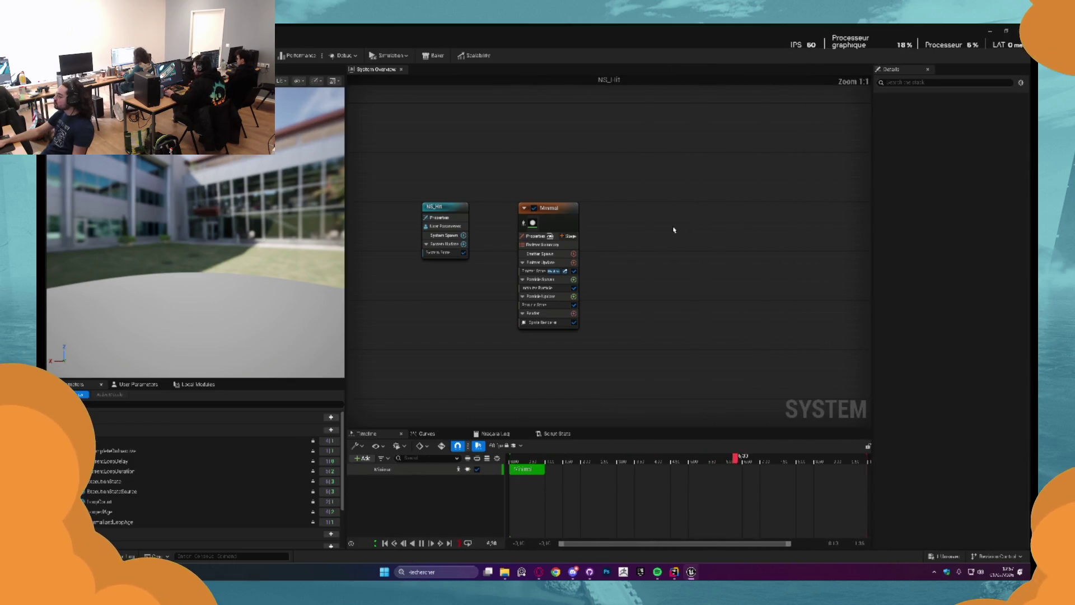
{"action": "key", "text": "Home"}
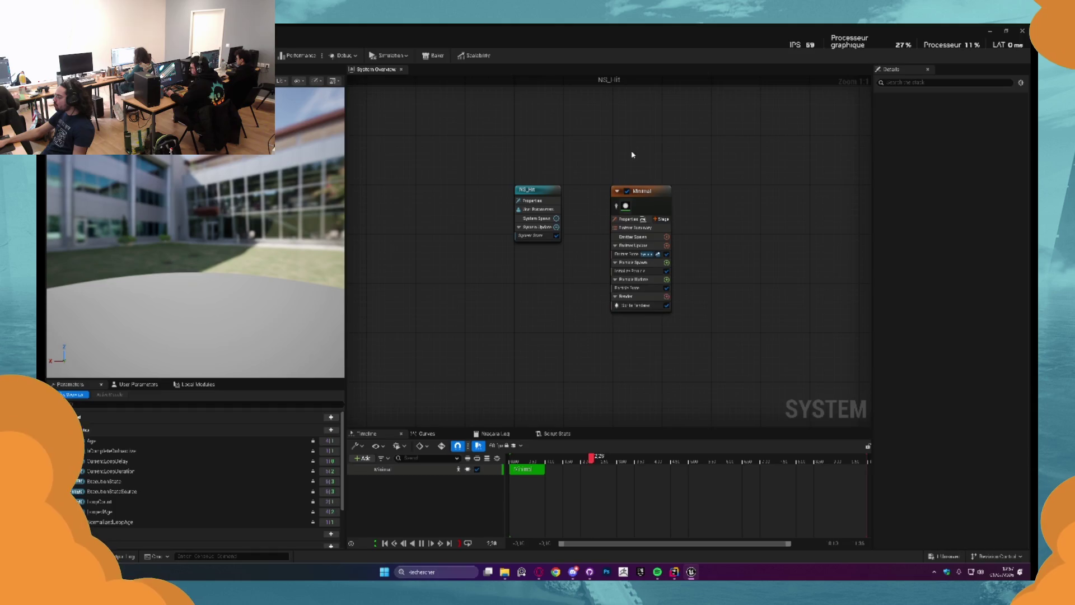
{"action": "left_click_drag", "start_coordinate": [576, 228], "coordinate": [566, 208]}
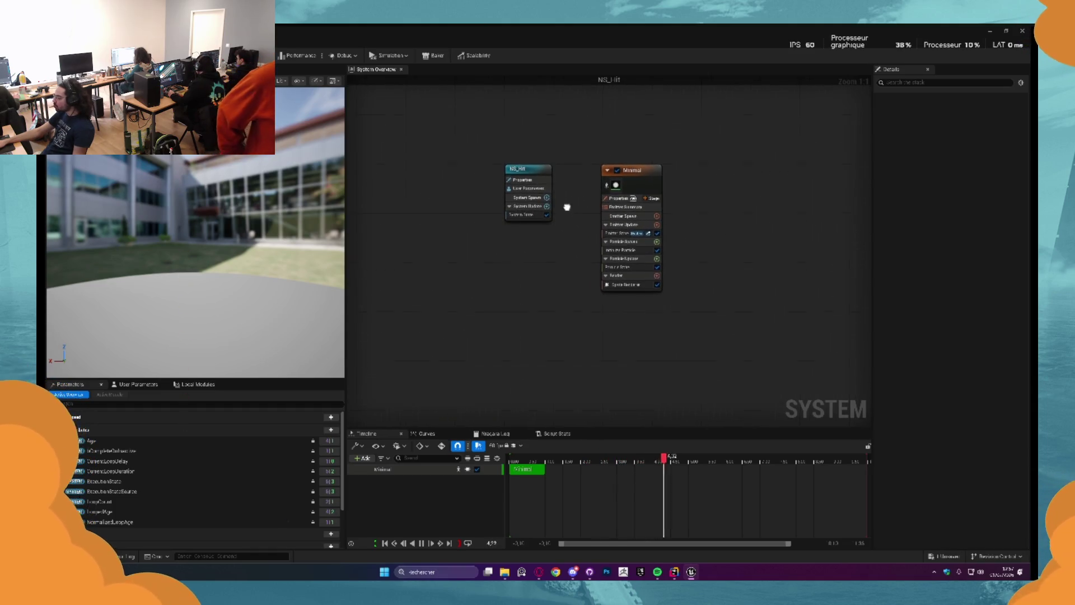
{"action": "key", "text": "alt+Tab"}
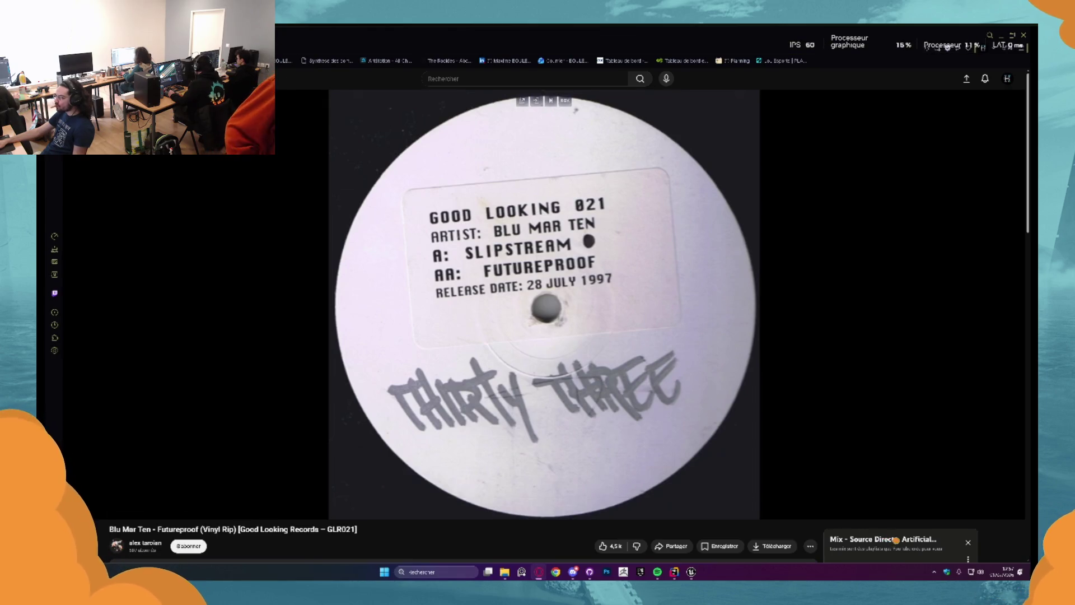
Search 'vitalityhit vfx' in a new tab, open the Unity VFX Graph hits tutorial and pause it
{"action": "key", "text": "ctrl+t"}
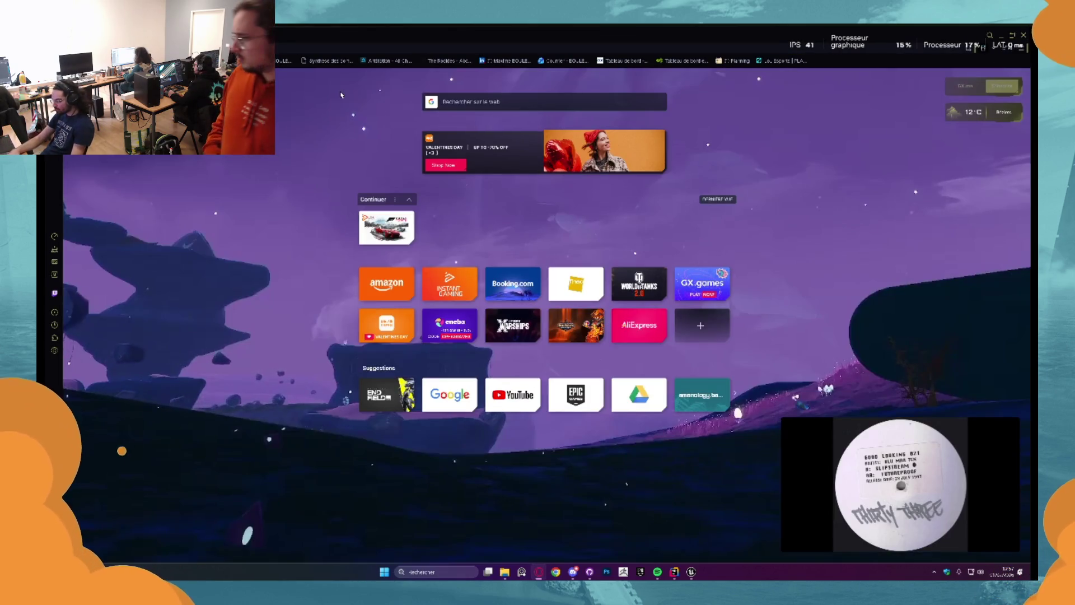
{"action": "key", "text": "ctrl+l"}
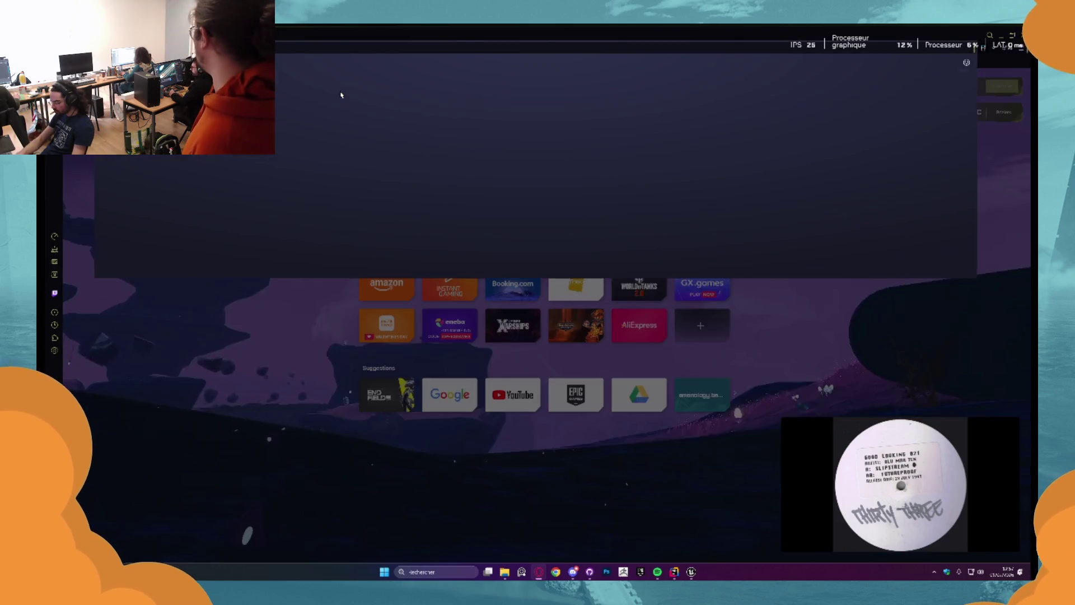
{"action": "type", "text": "vitality"}
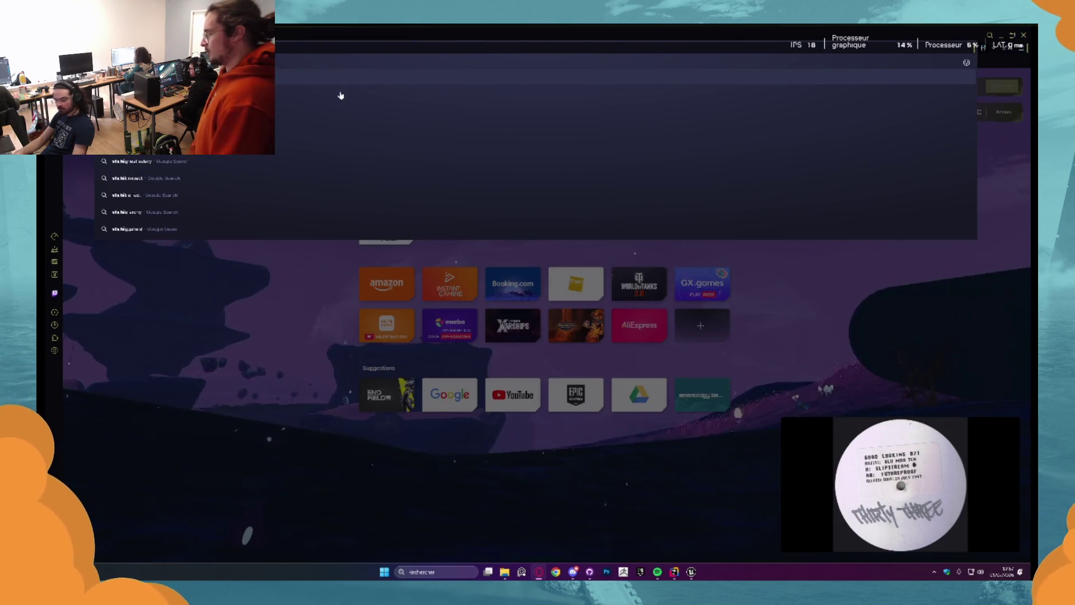
{"action": "type", "text": "hit vfx"}
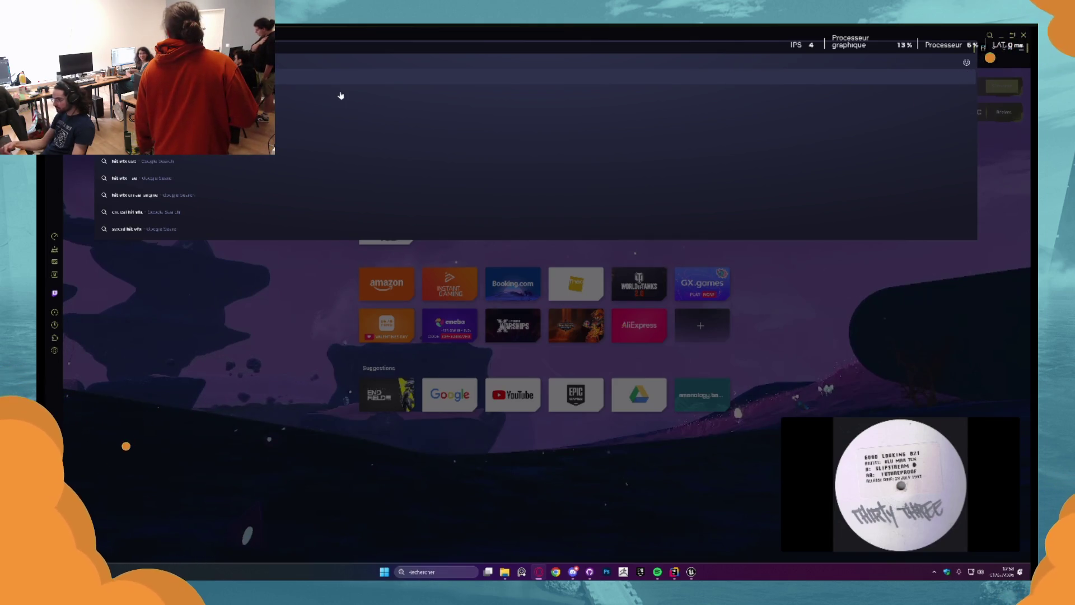
{"action": "key", "text": "Return"}
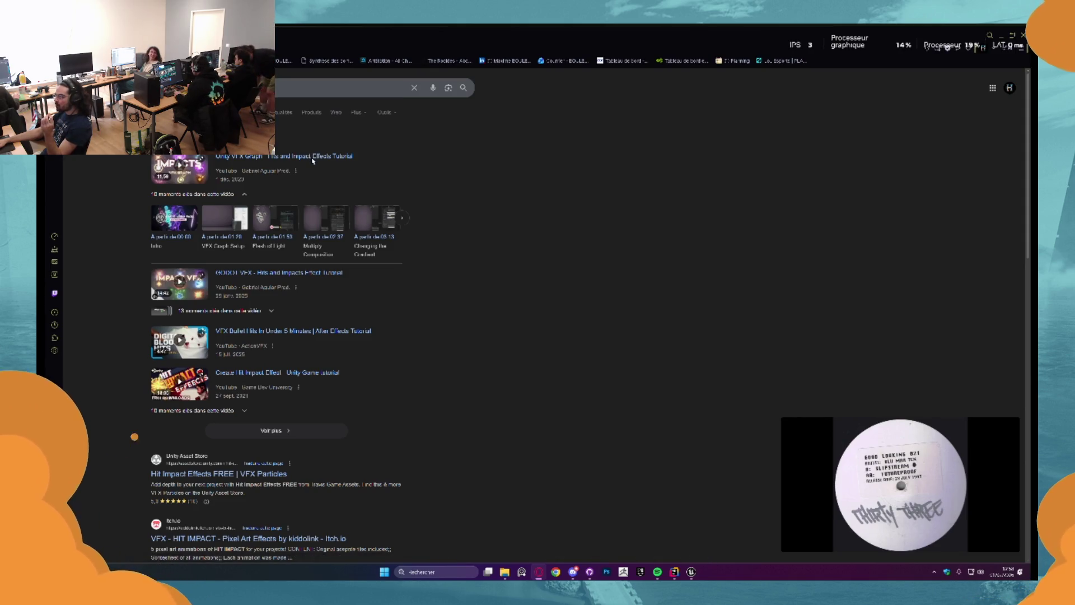
{"action": "left_click", "coordinate": [312, 160]}
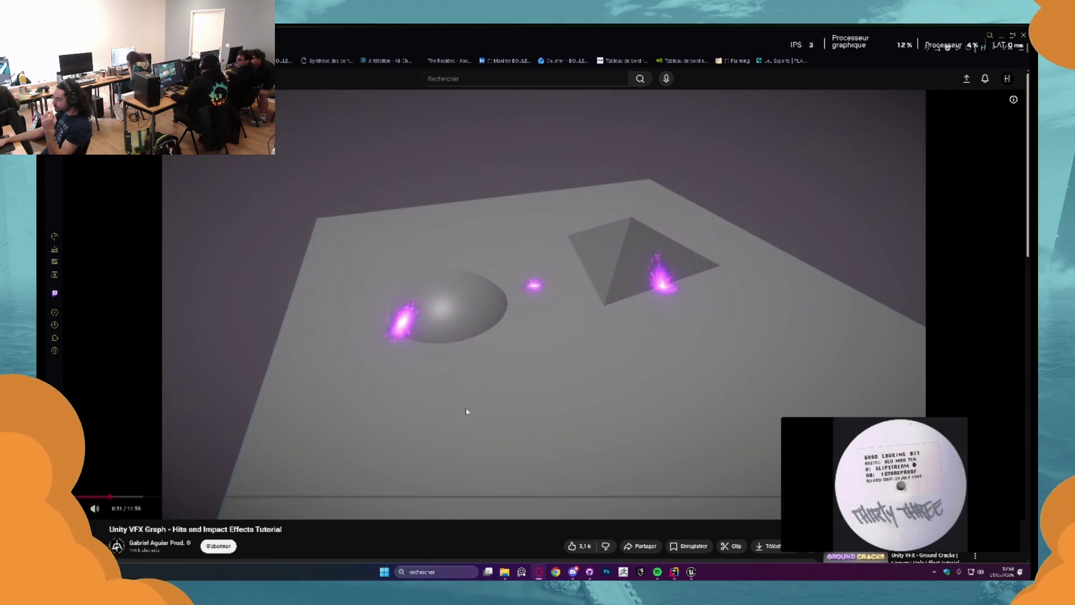
{"action": "left_click", "coordinate": [462, 390]}
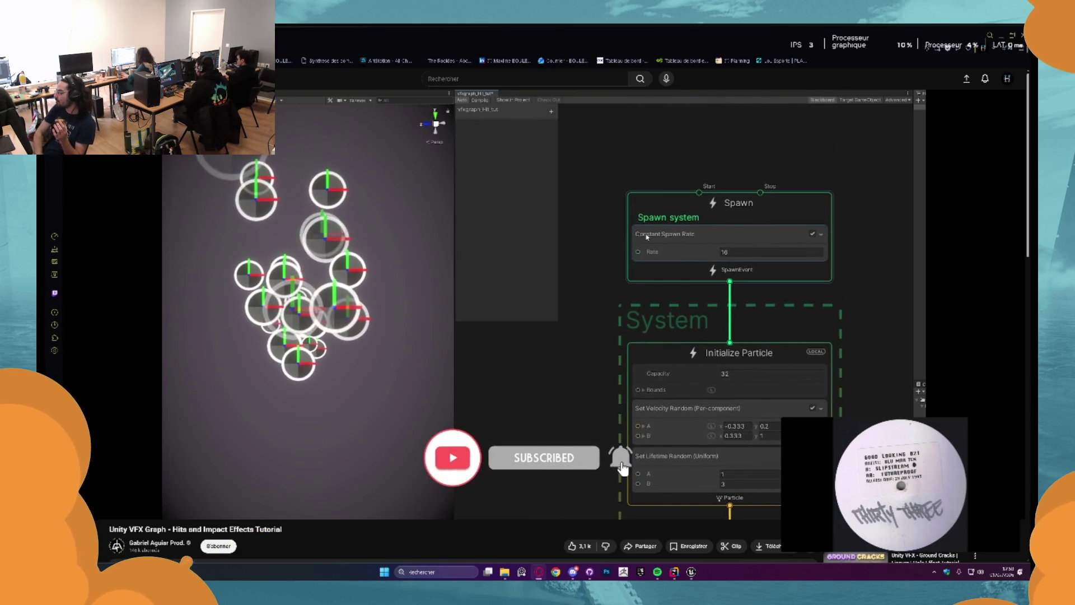
Go back from the tutorial to the previous search results page
{"action": "key", "text": "alt+Left"}
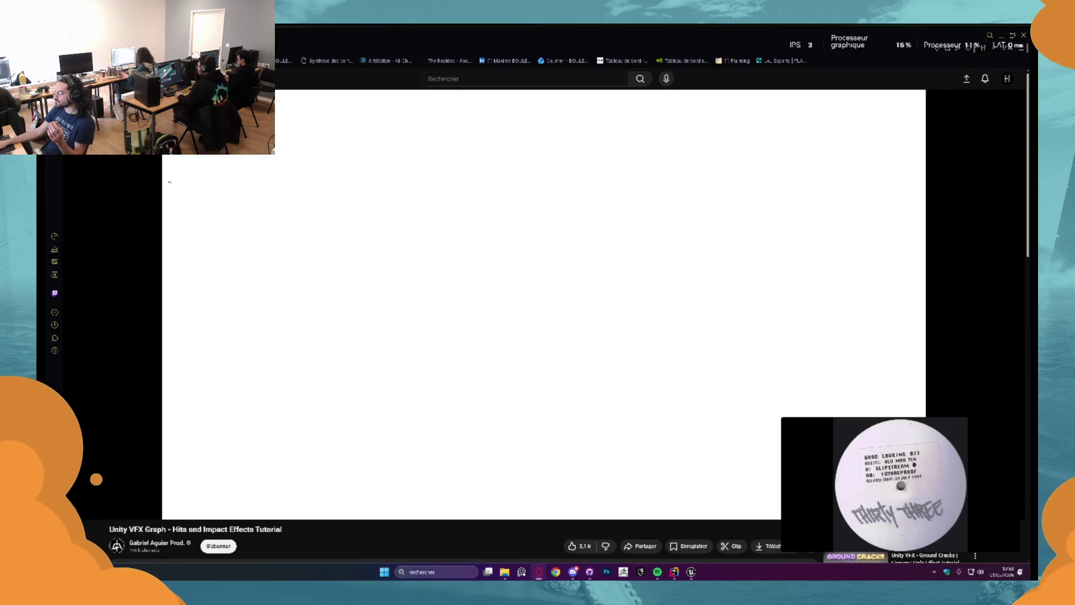
Refine the Google search to stylized UE5 Niagara hit effects
{"action": "left_click", "coordinate": [336, 88]}
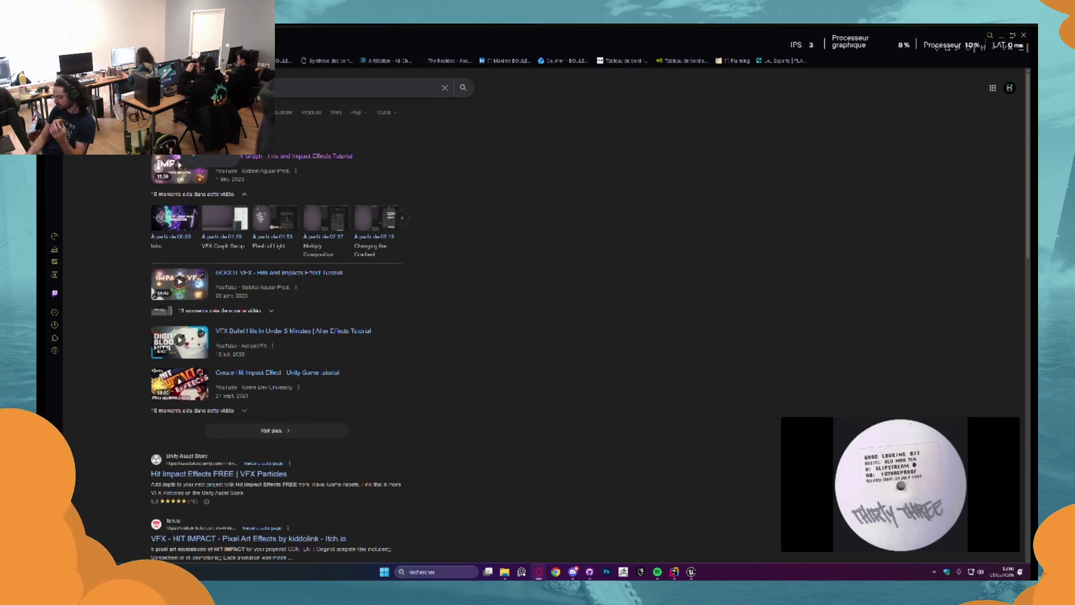
{"action": "key", "text": "Return"}
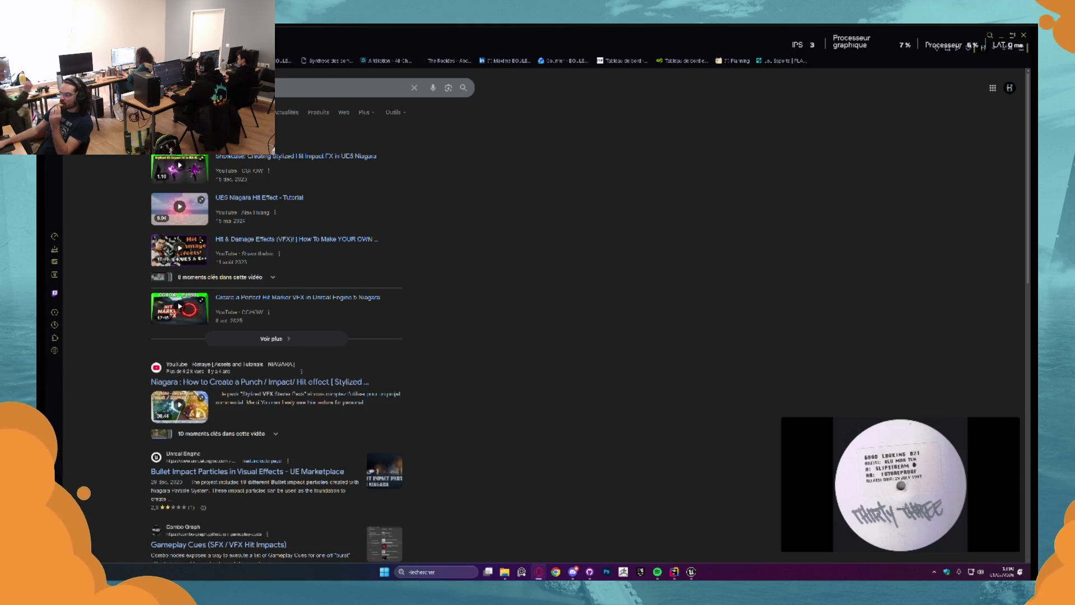
{"action": "left_click", "coordinate": [336, 87]}
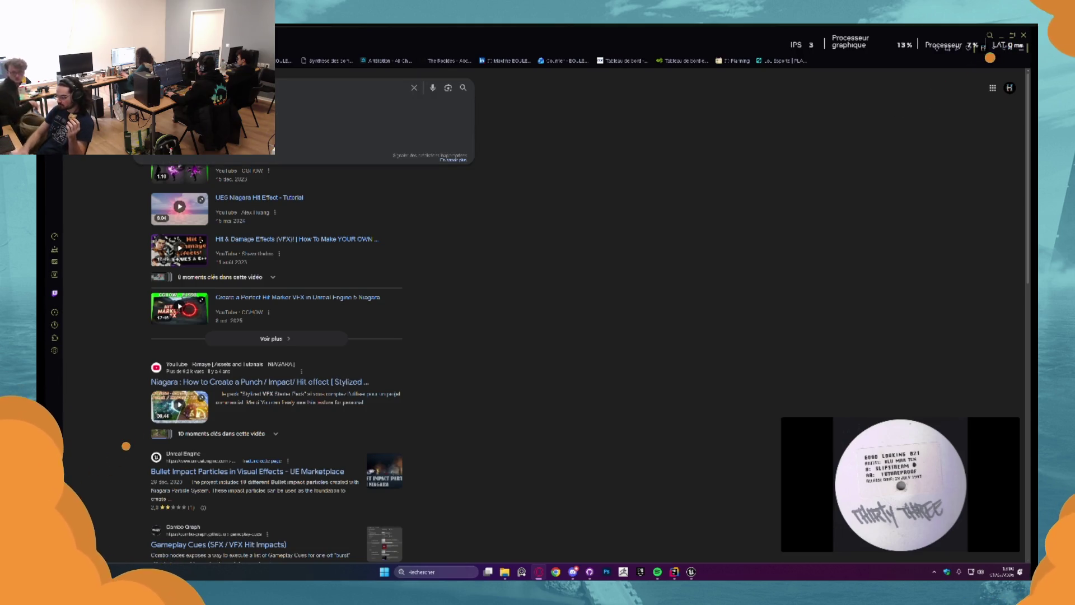
{"action": "key", "text": "Escape"}
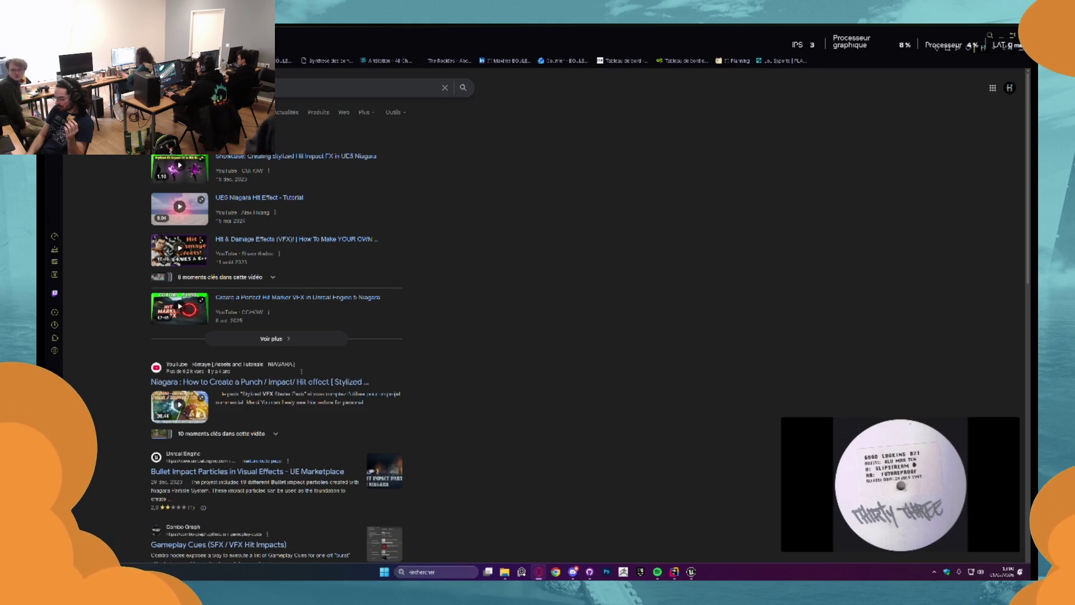
{"action": "key", "text": "Return"}
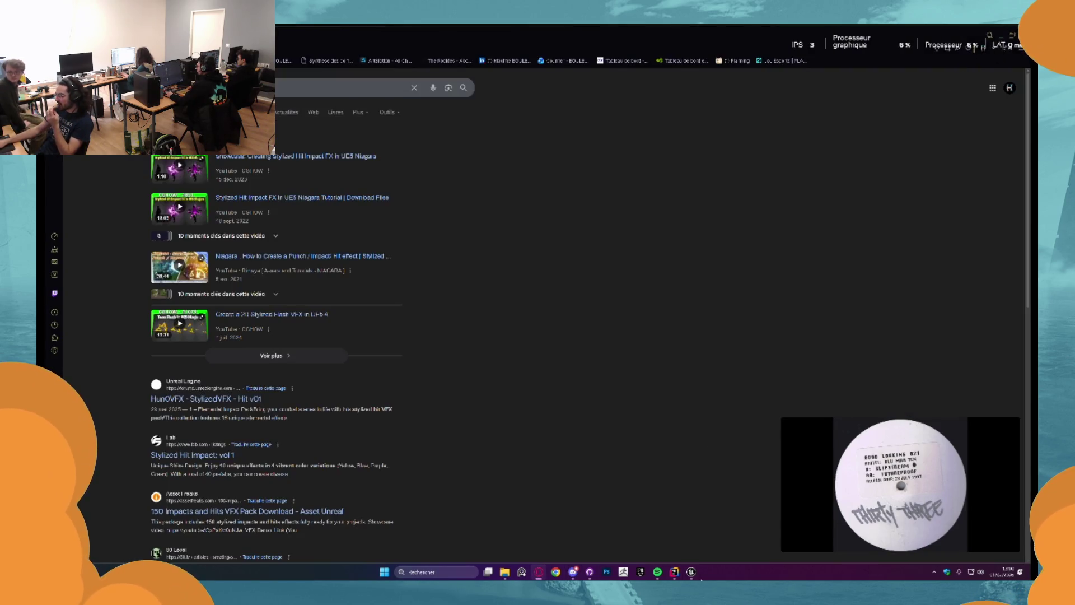
Close Unreal with Save Selected so NS_Hit is saved, then bring up GitHub Desktop
{"action": "left_click", "coordinate": [692, 572]}
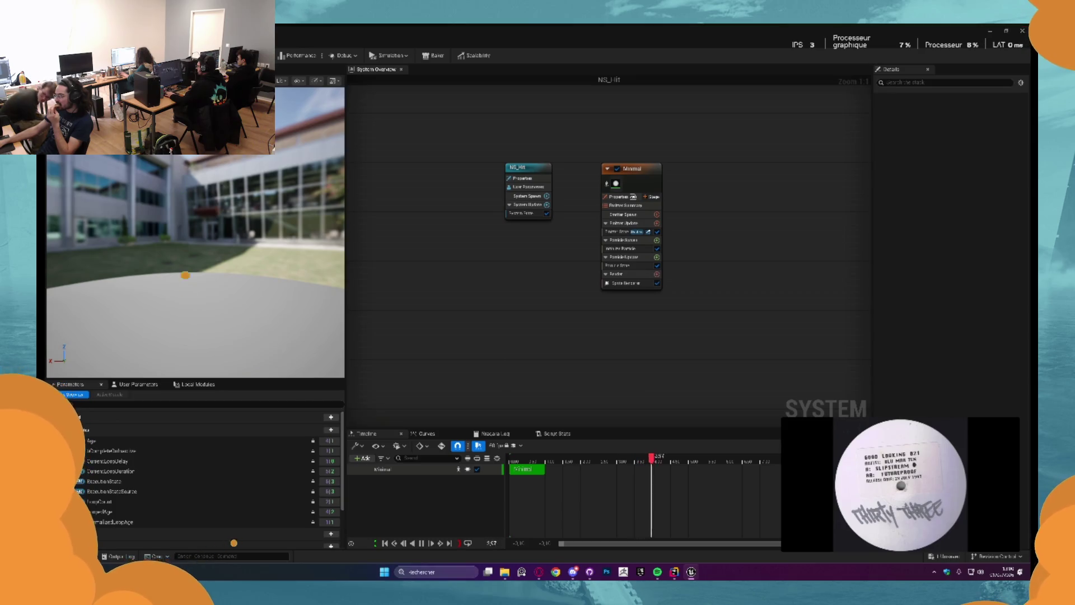
{"action": "left_click", "coordinate": [559, 381]}
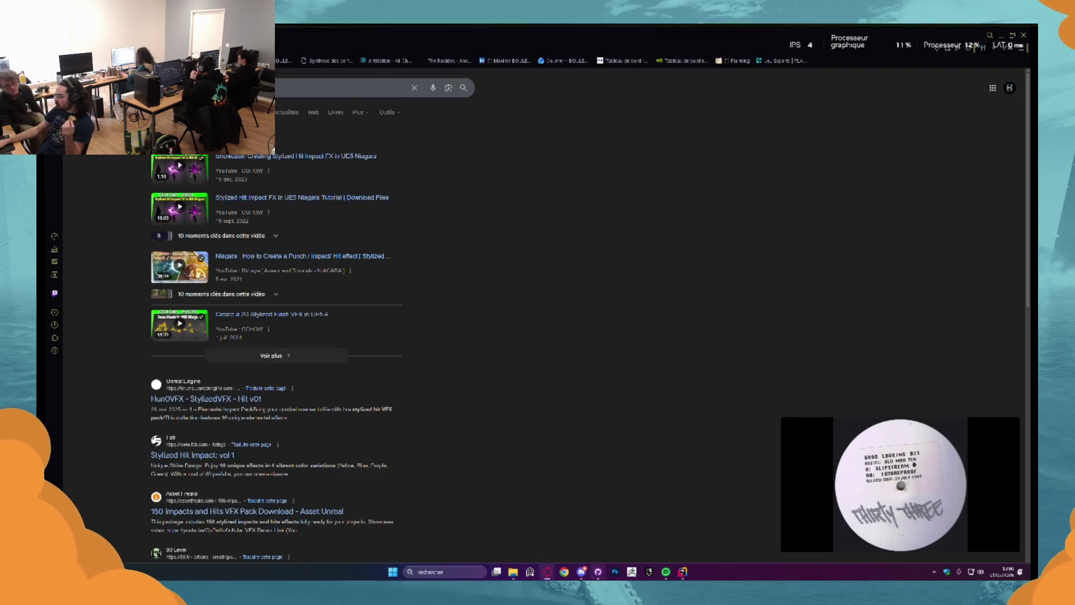
{"action": "left_click", "coordinate": [598, 572]}
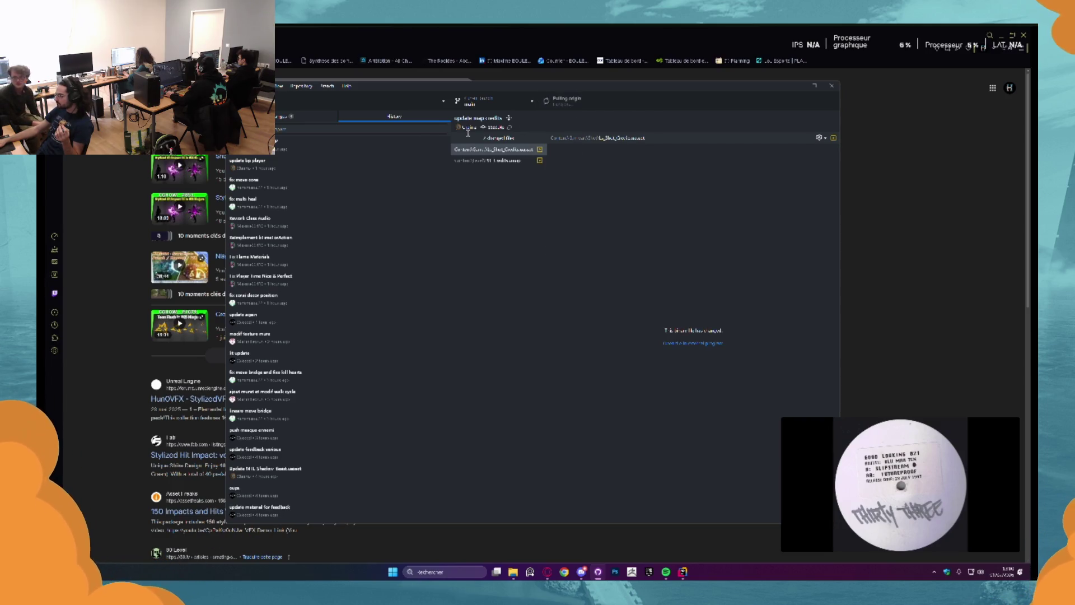
Check the repository's changes and folder, minimize both windows, close the floating video, and return to Unreal
{"action": "left_click", "coordinate": [313, 117]}
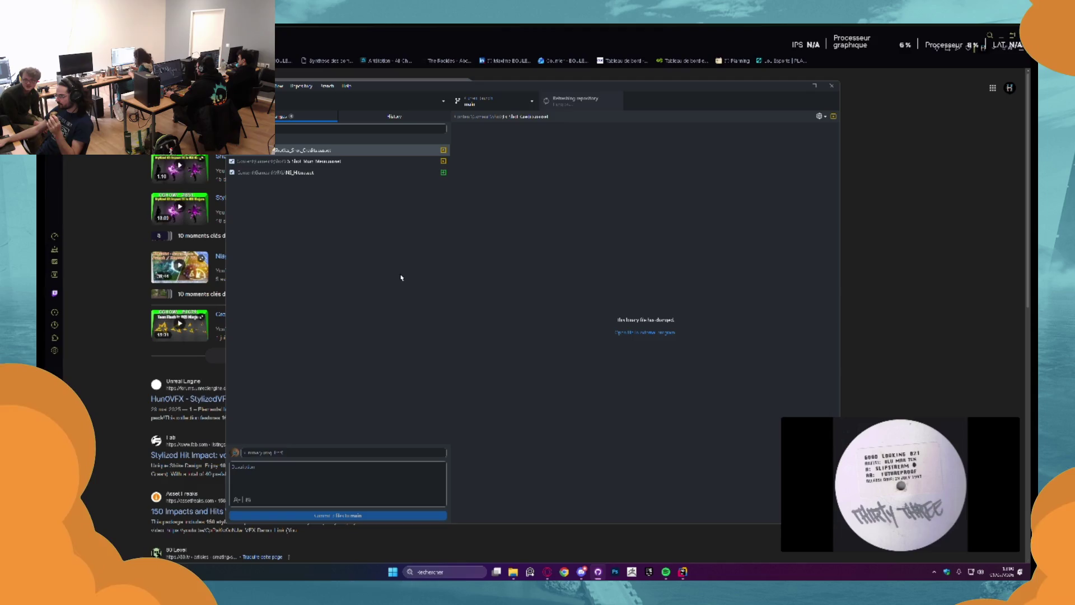
{"action": "key", "text": "ctrl+shift+f"}
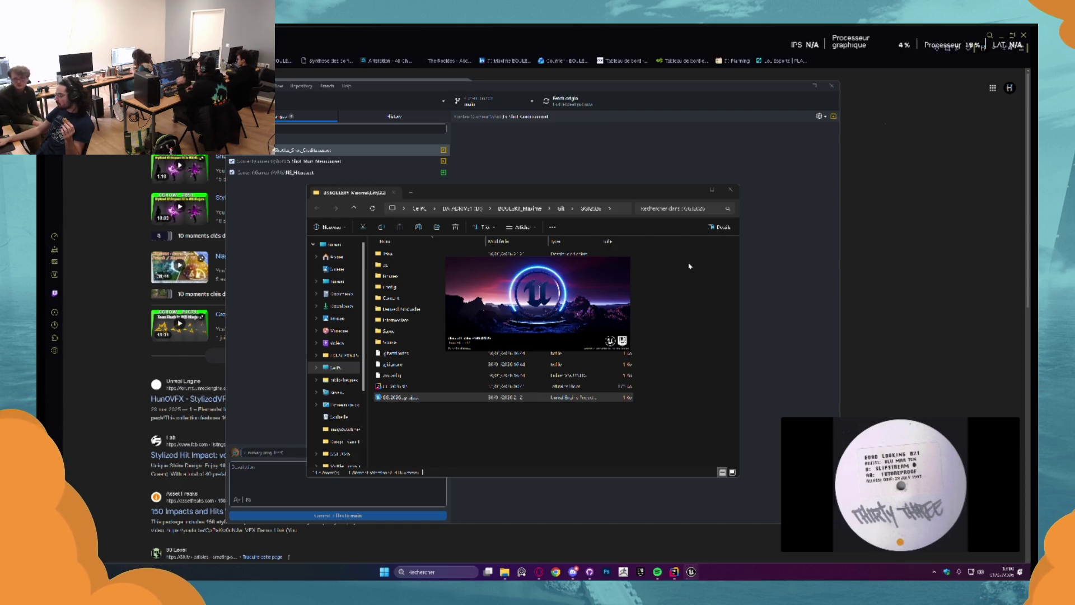
{"action": "left_click", "coordinate": [697, 192]}
{"action": "left_click", "coordinate": [796, 88]}
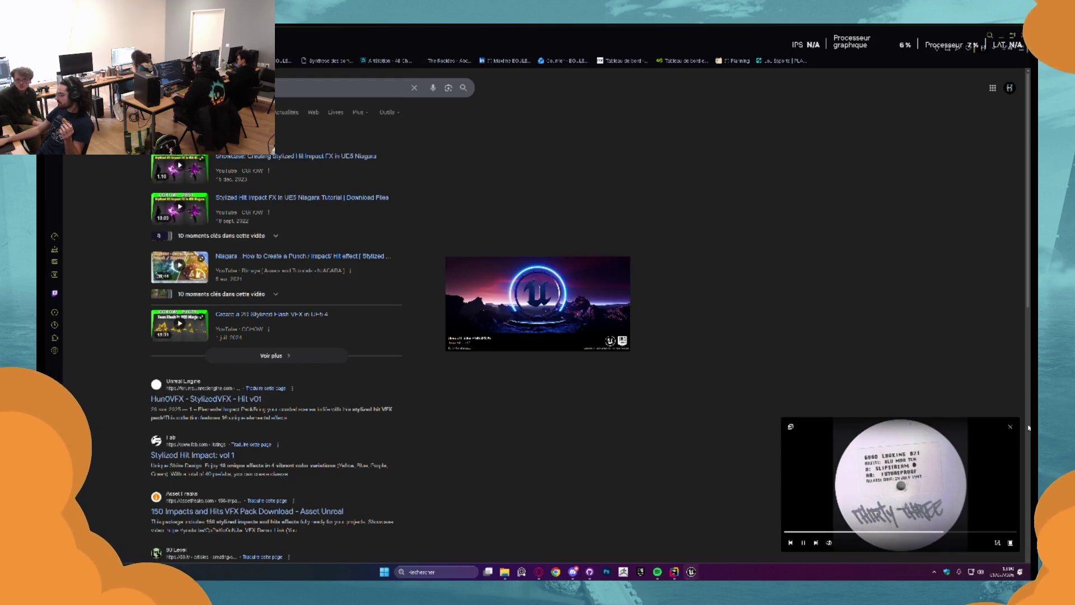
{"action": "left_click", "coordinate": [1008, 427]}
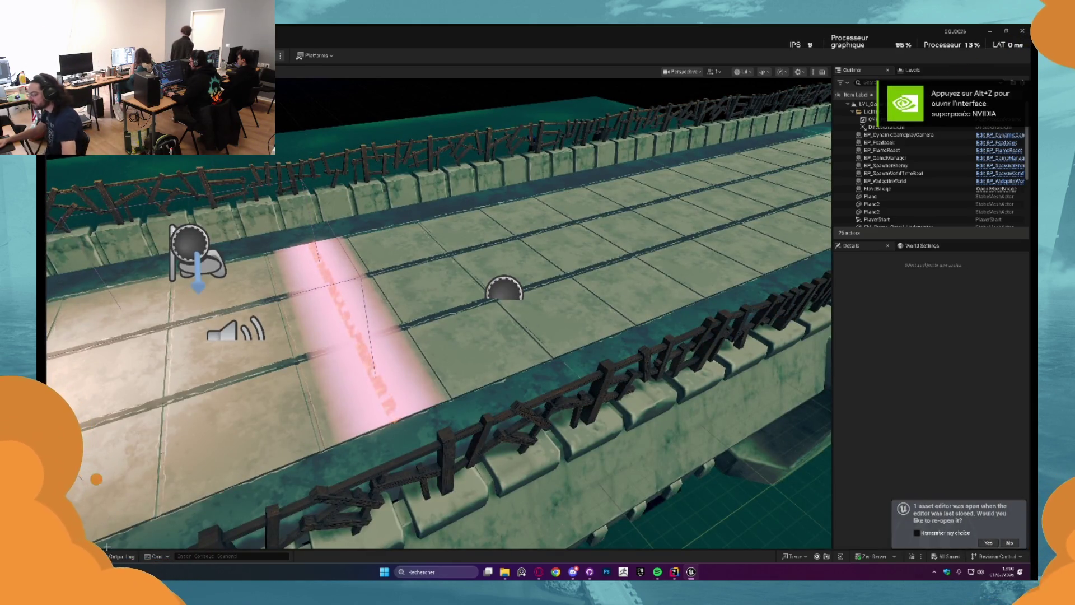
{"action": "key", "text": "ctrl+space"}
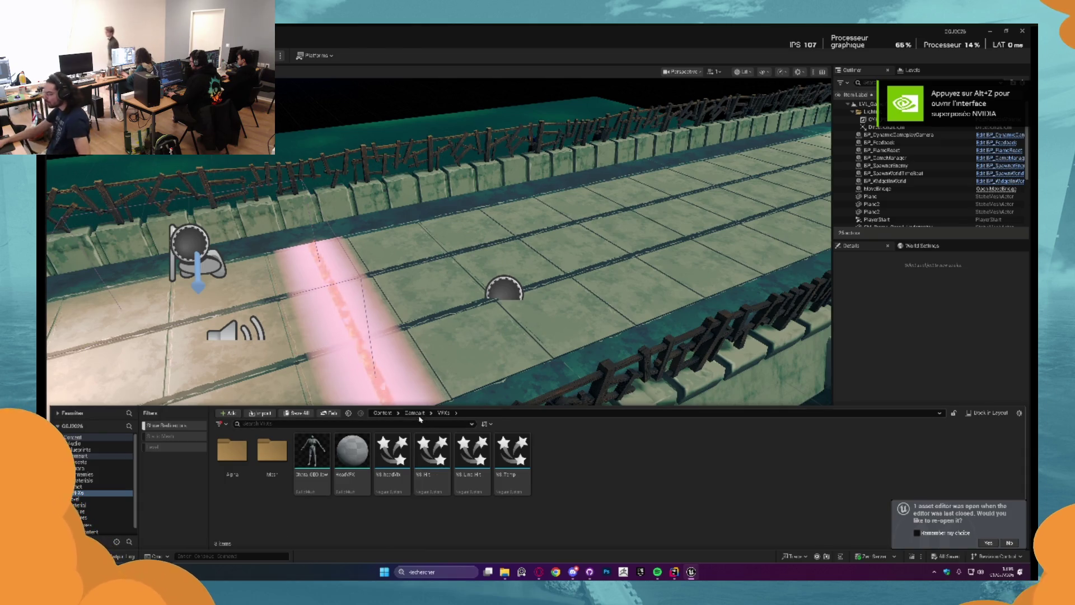
Go from the VFXs folder up to Content, into Level, and open LVL_MainMenu
{"action": "left_click", "coordinate": [418, 416]}
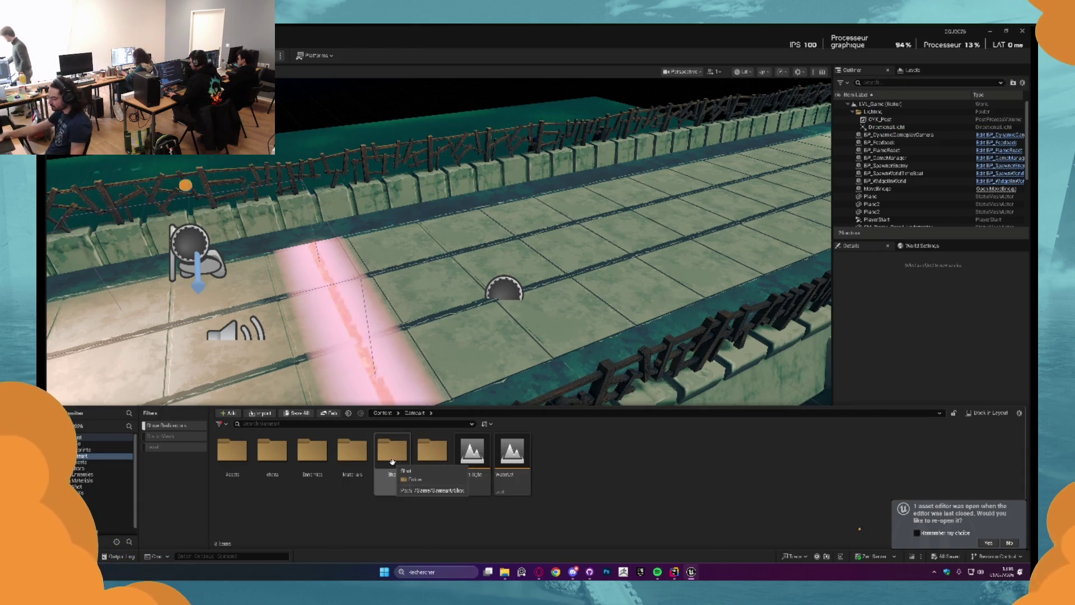
{"action": "key", "text": "BackSpace"}
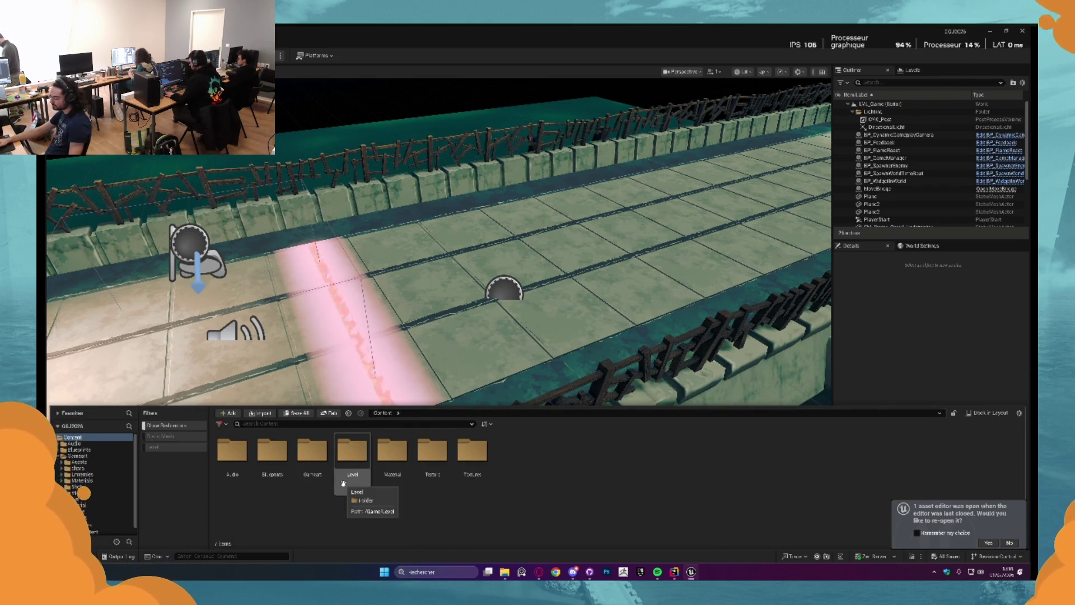
{"action": "double_click", "coordinate": [343, 480]}
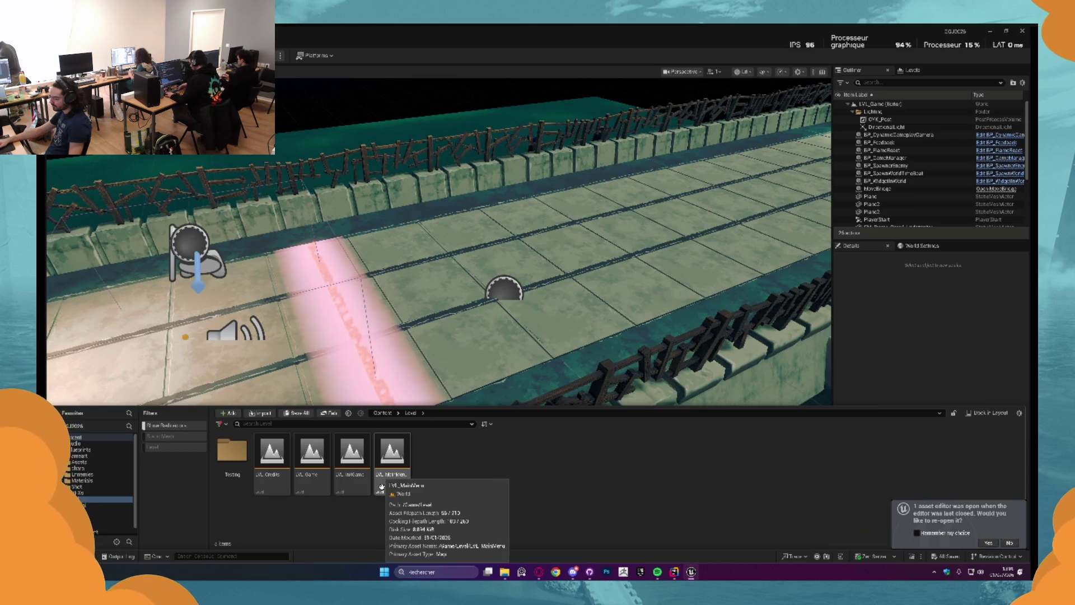
{"action": "double_click", "coordinate": [392, 457]}
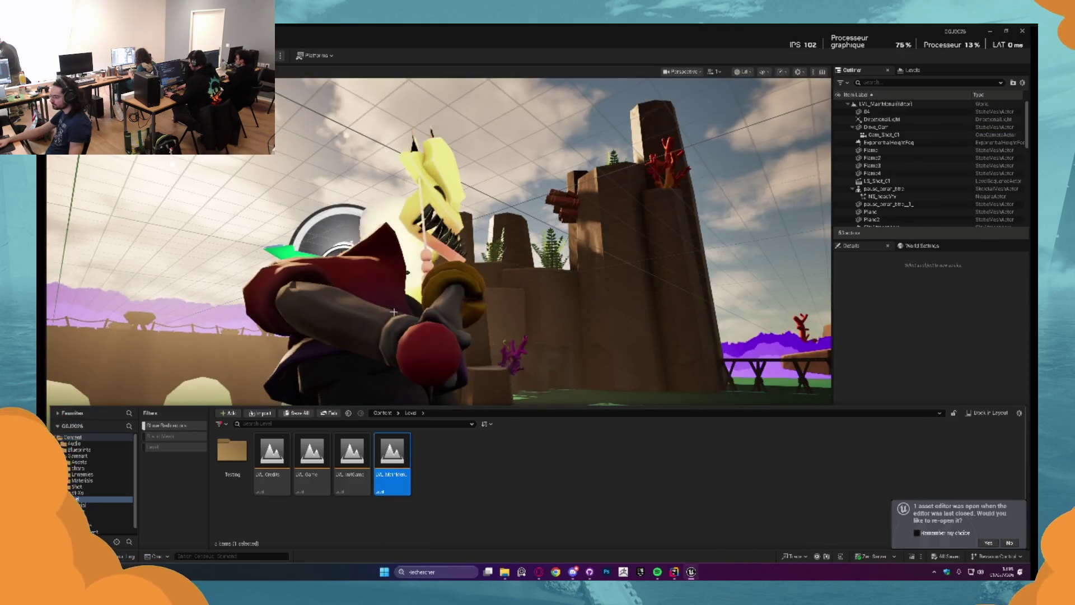
Place the idle_ecran_titre_Anim animation from Gamepart/chara/Anime into the level and frame it
{"action": "left_click", "coordinate": [373, 328]}
{"action": "key", "text": "ctrl+space"}
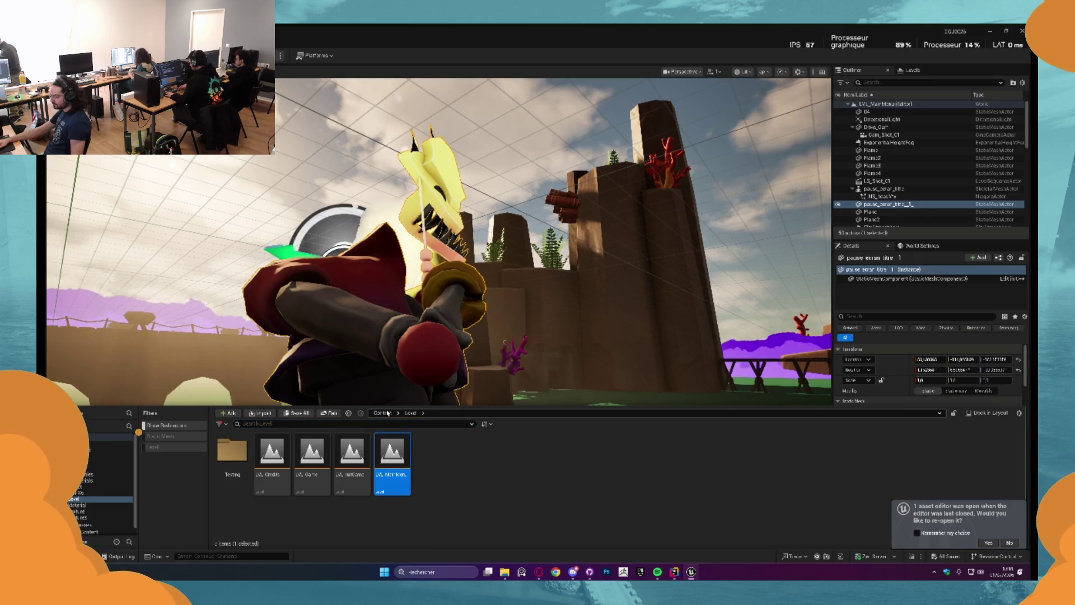
{"action": "left_click", "coordinate": [104, 455]}
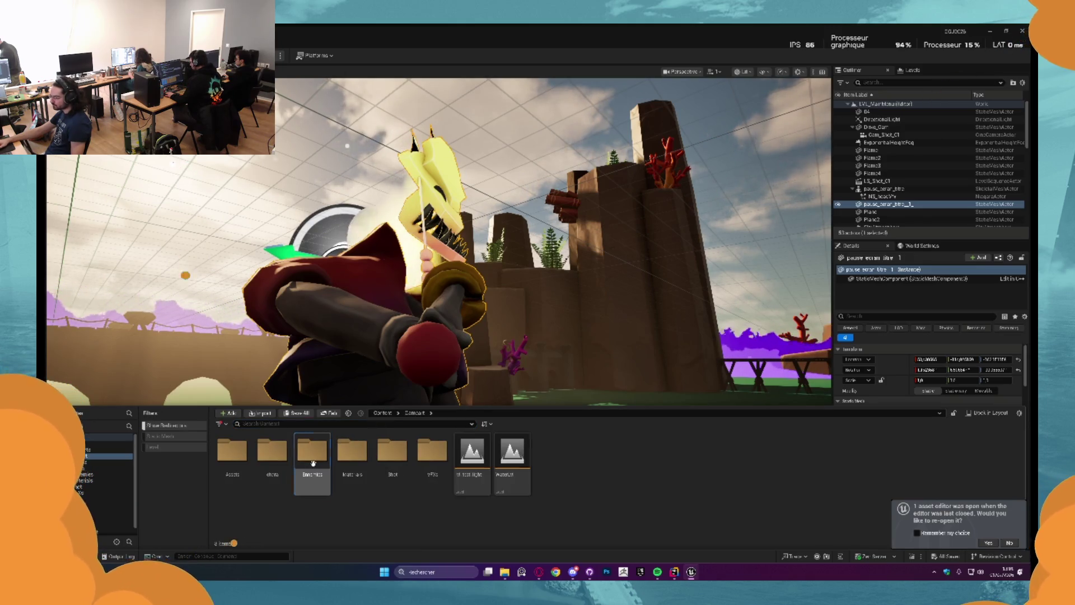
{"action": "double_click", "coordinate": [271, 462]}
{"action": "double_click", "coordinate": [232, 451]}
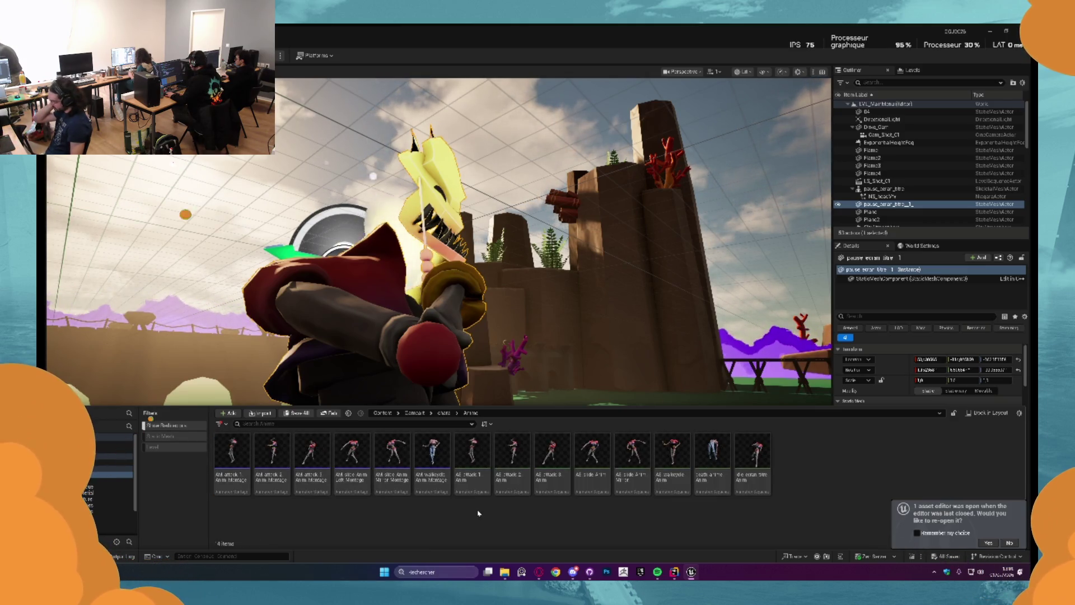
{"action": "mouse_move", "coordinate": [745, 466]}
{"action": "left_mouse_down"}
{"action": "mouse_move", "coordinate": [560, 392]}
{"action": "mouse_move", "coordinate": [476, 448]}
{"action": "mouse_move", "coordinate": [447, 489]}
{"action": "left_mouse_up"}
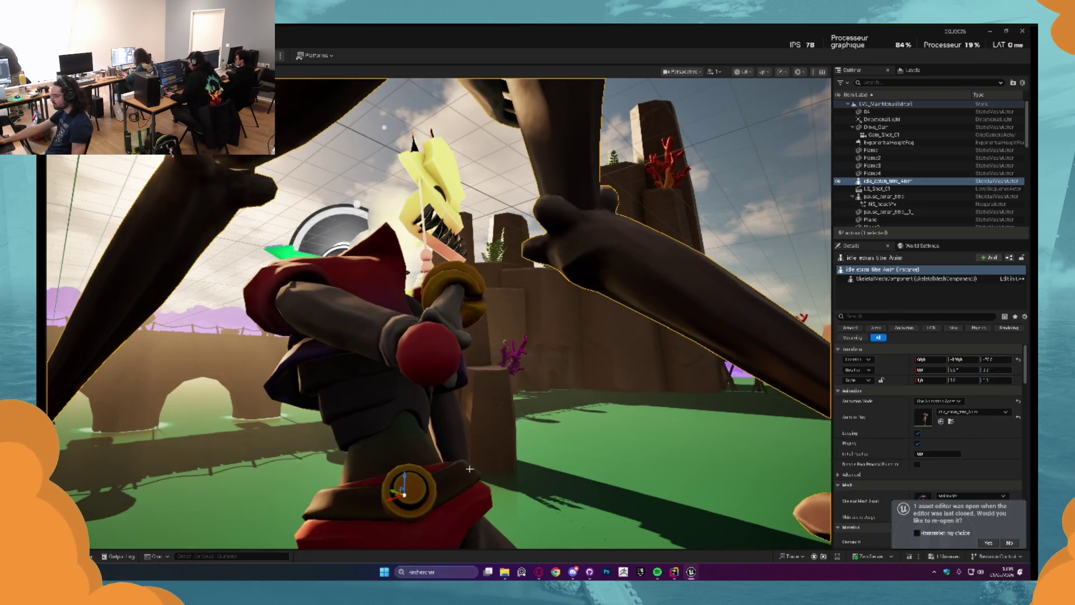
{"action": "key", "text": "f"}
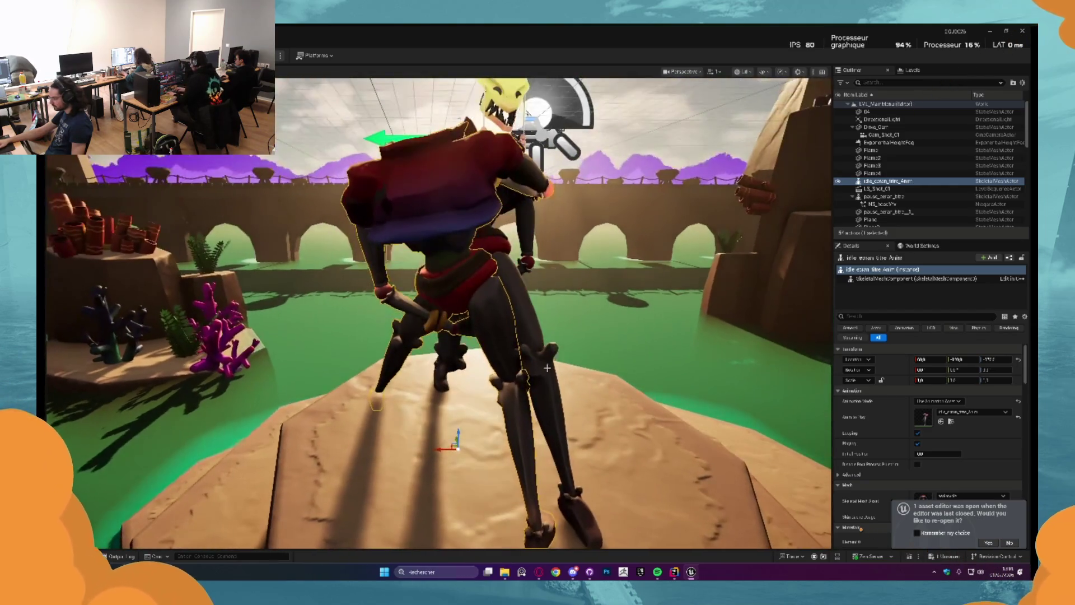
Give the idle character the rotation copied from pause_ecran_titre_1
{"action": "left_click", "coordinate": [486, 327]}
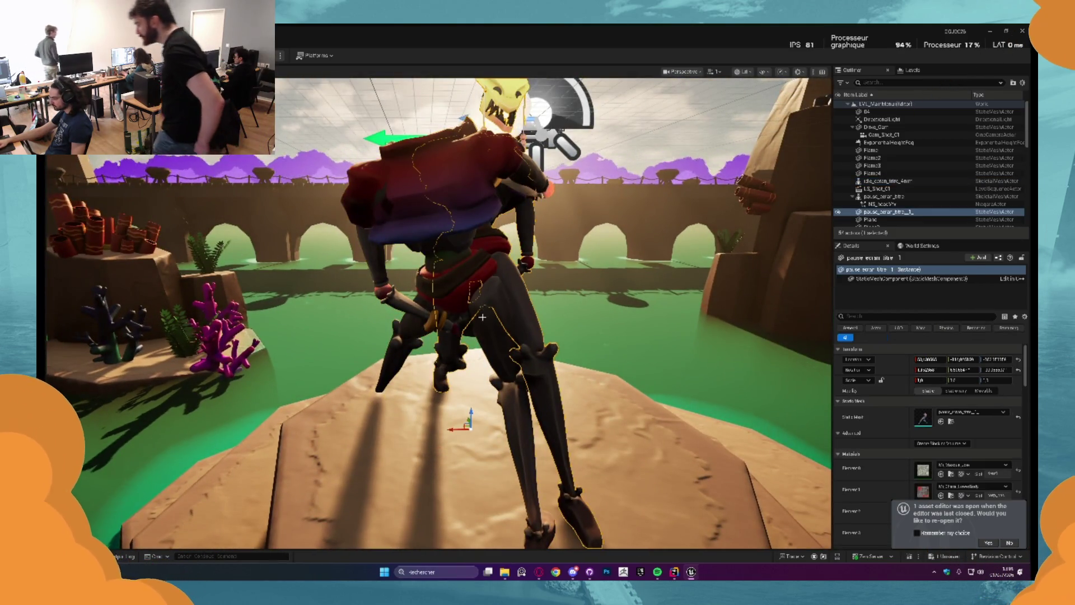
{"action": "left_click", "coordinate": [465, 391]}
{"action": "left_click_drag", "start_coordinate": [452, 465], "coordinate": [459, 464]}
{"action": "left_click_drag", "start_coordinate": [560, 336], "coordinate": [392, 336]}
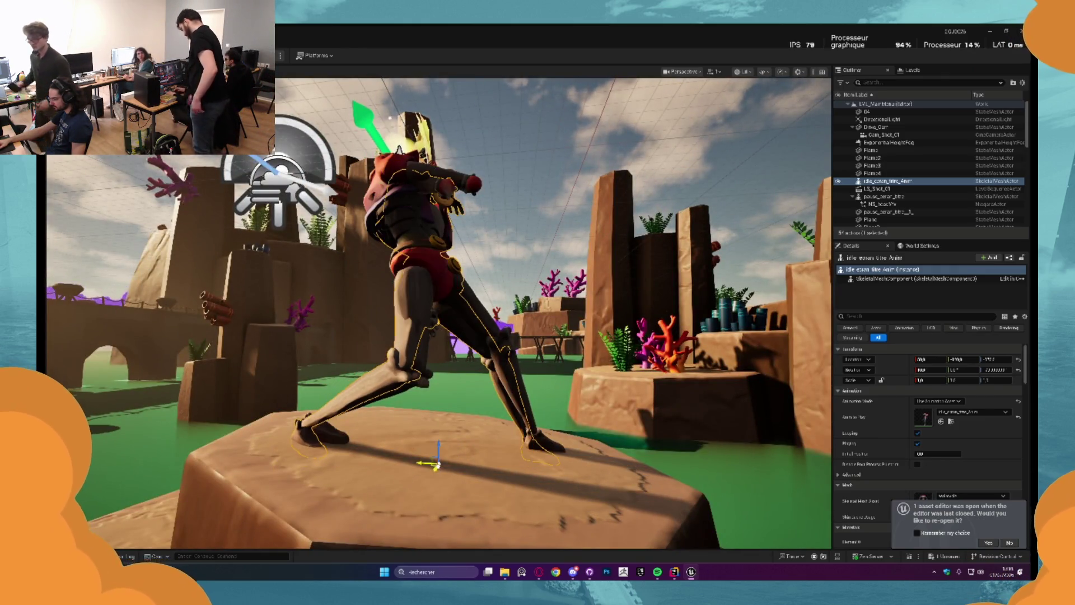
{"action": "left_click_drag", "start_coordinate": [560, 323], "coordinate": [496, 323]}
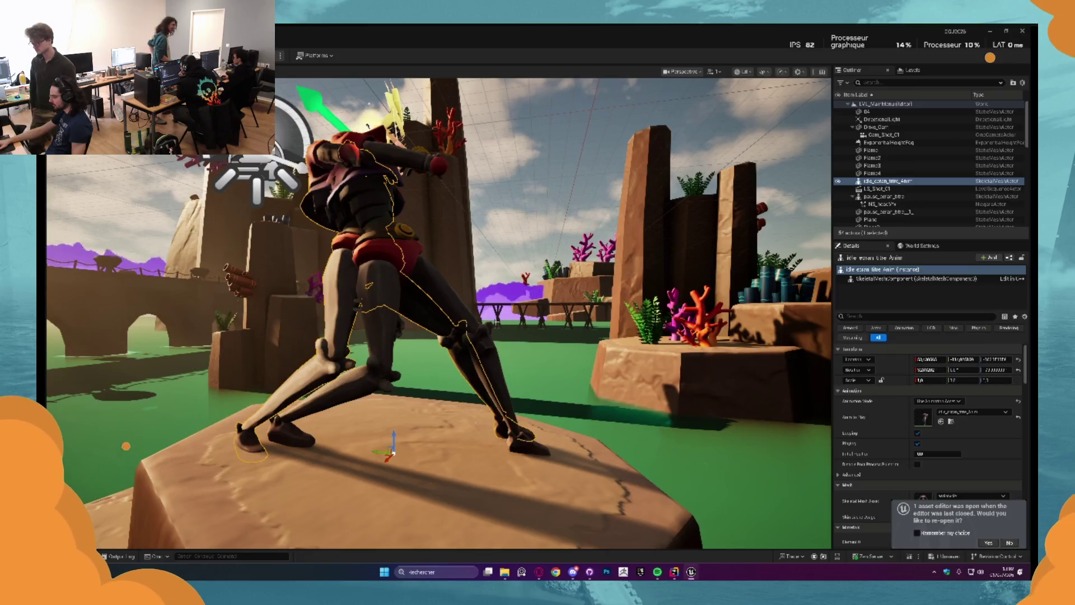
{"action": "left_click", "coordinate": [462, 307]}
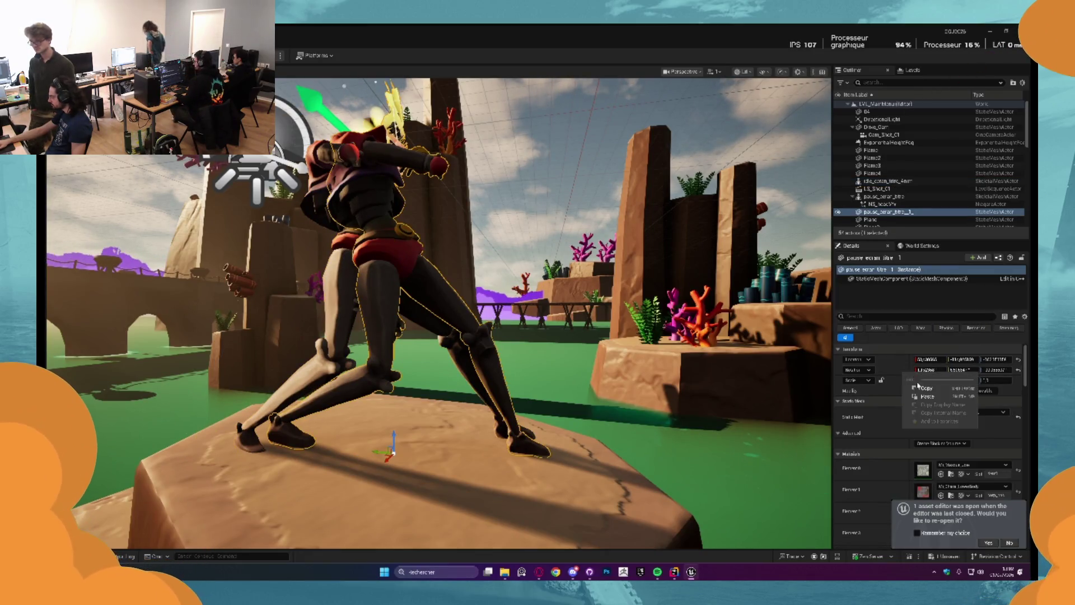
{"action": "left_click", "coordinate": [456, 312]}
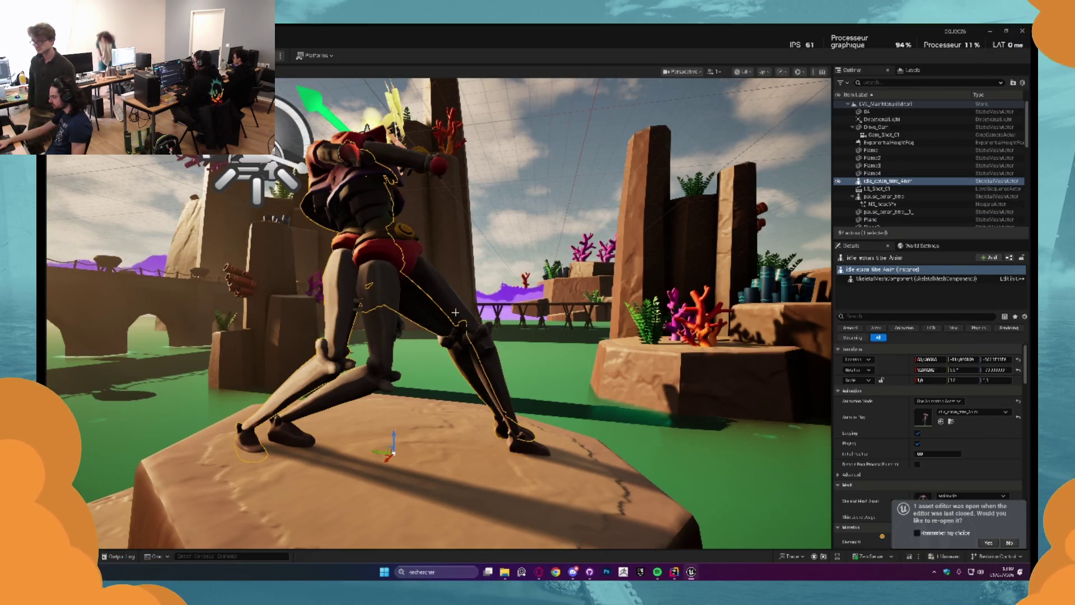
{"action": "right_click", "coordinate": [899, 373]}
{"action": "left_click", "coordinate": [924, 396]}
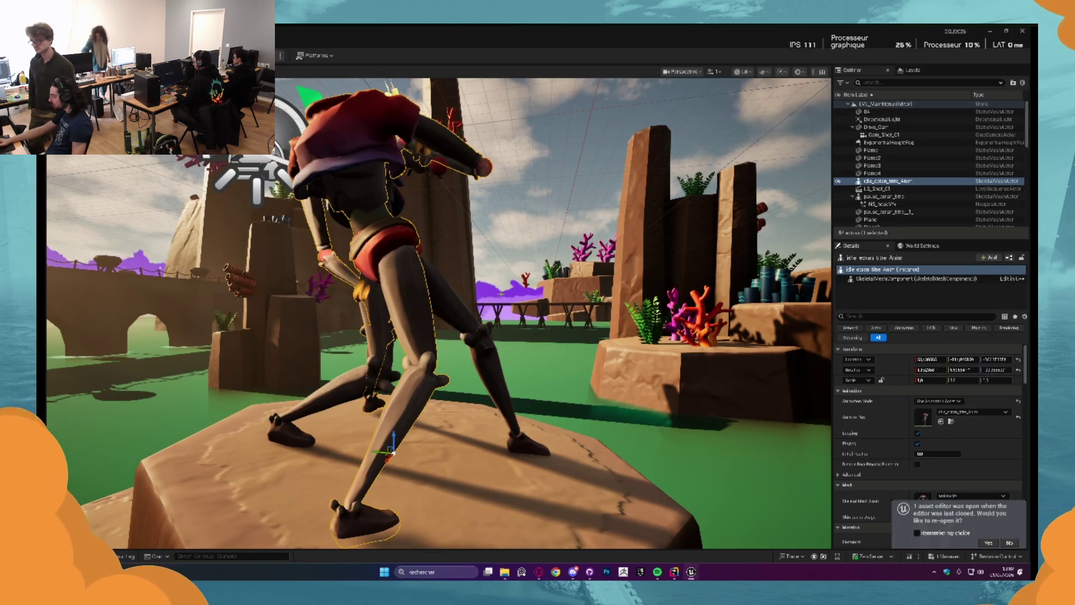
Rotate the idle character with the E gizmo by about 18 degrees, then about 3 more
{"action": "key", "text": "e"}
{"action": "mouse_move", "coordinate": [404, 464]}
{"action": "left_mouse_down"}
{"action": "mouse_move", "coordinate": [437, 458]}
{"action": "mouse_move", "coordinate": [435, 396]}
{"action": "left_mouse_up"}
{"action": "left_click_drag", "start_coordinate": [412, 444], "coordinate": [411, 392]}
{"action": "mouse_move", "coordinate": [421, 436]}
{"action": "left_mouse_down"}
{"action": "mouse_move", "coordinate": [400, 426]}
{"action": "mouse_move", "coordinate": [420, 424]}
{"action": "mouse_move", "coordinate": [313, 424]}
{"action": "left_mouse_up"}
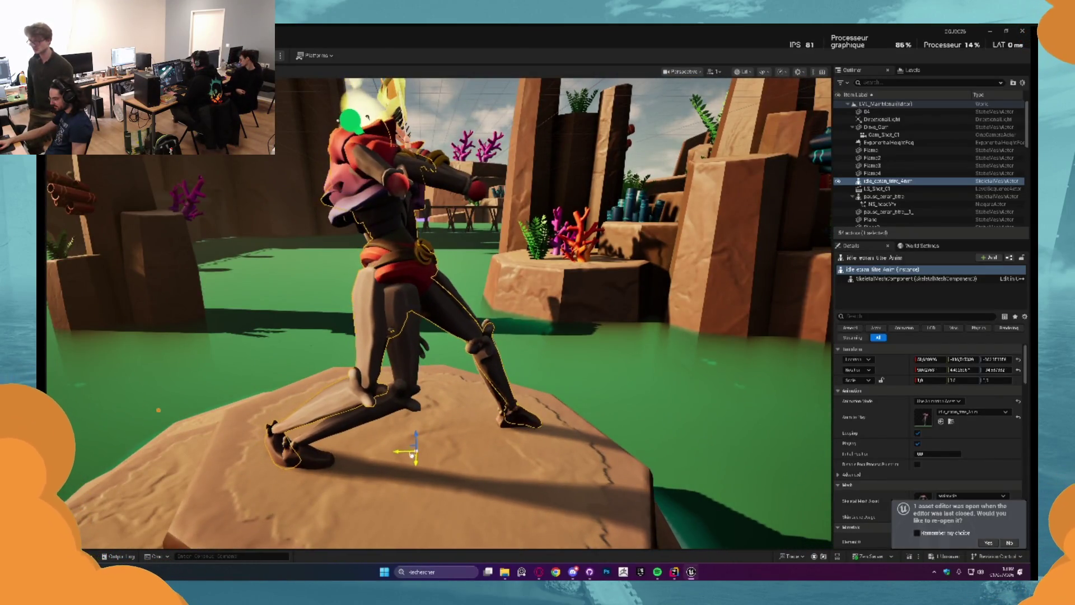
{"action": "left_click_drag", "start_coordinate": [409, 456], "coordinate": [374, 427]}
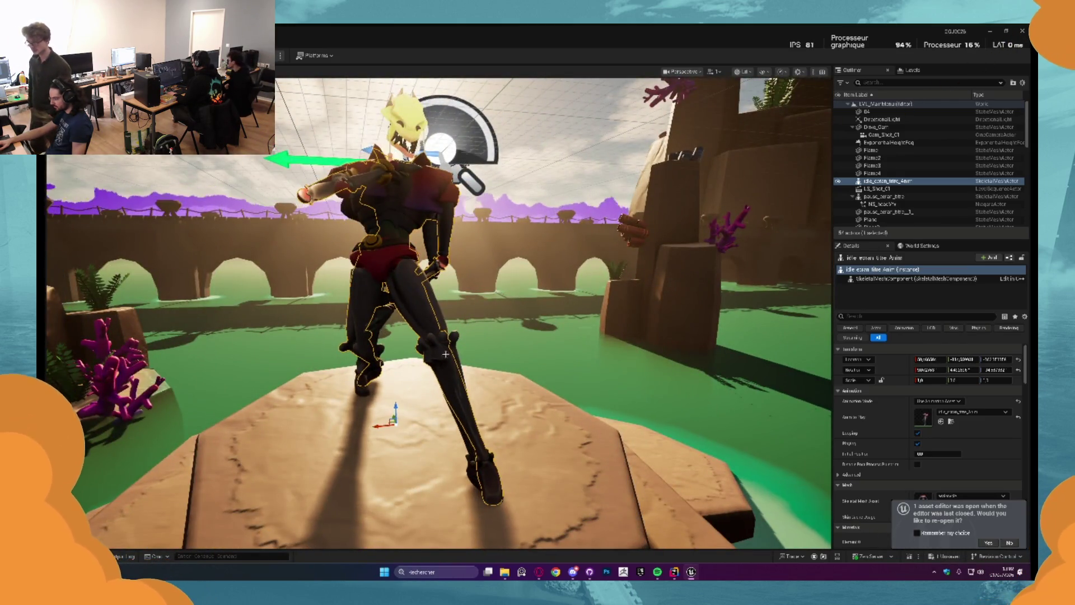
Open the LS_Shot_Main_Menu sequence from the Shot folder
{"action": "key", "text": "ctrl+space"}
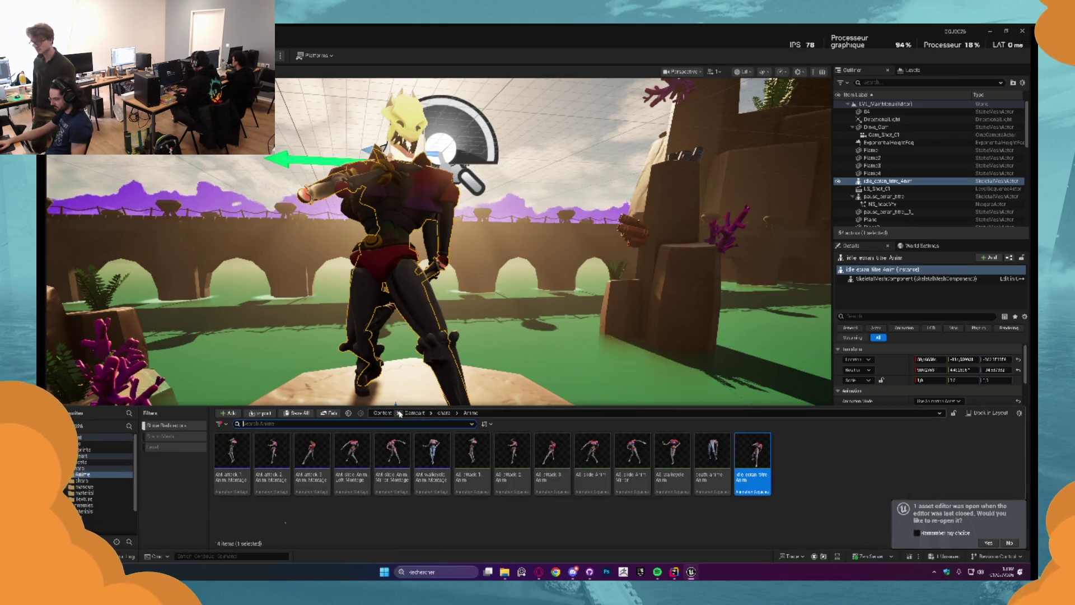
{"action": "left_click", "coordinate": [383, 412]}
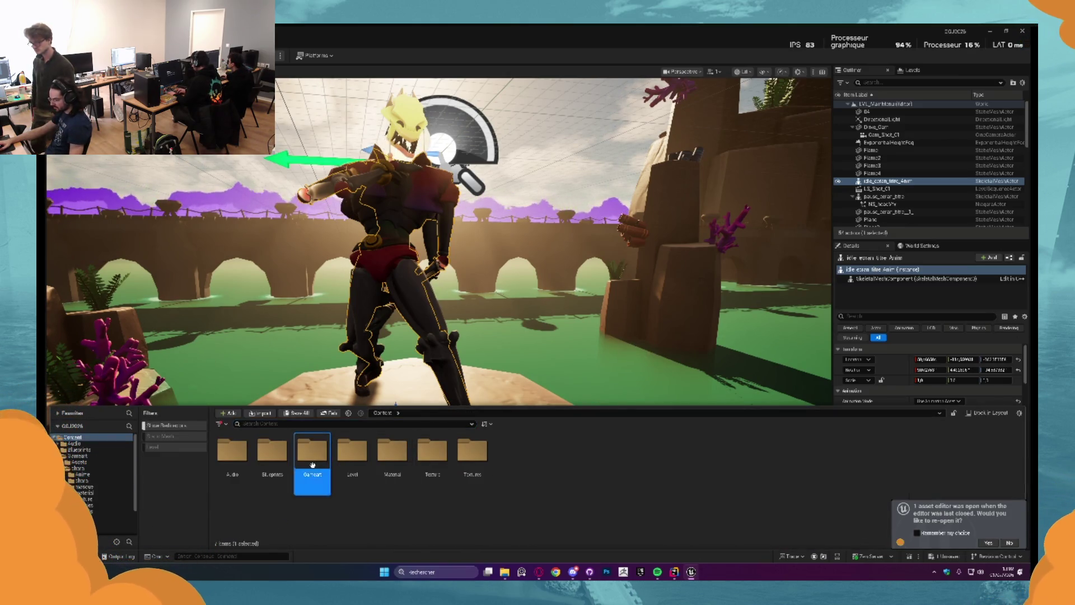
{"action": "double_click", "coordinate": [312, 450]}
{"action": "double_click", "coordinate": [392, 451]}
{"action": "double_click", "coordinate": [272, 451]}
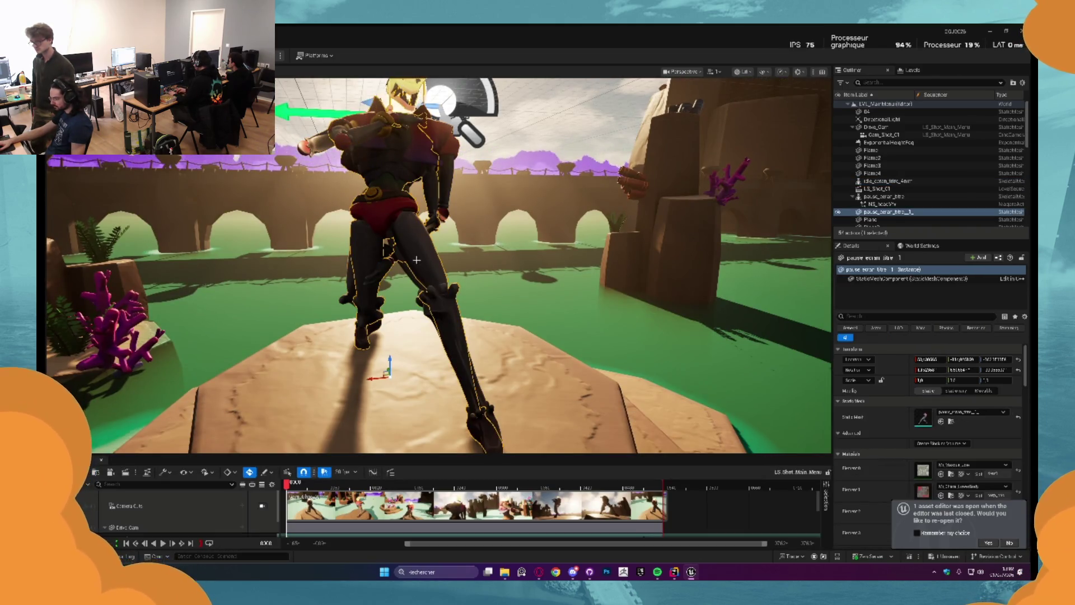
{"action": "left_click", "coordinate": [432, 280]}
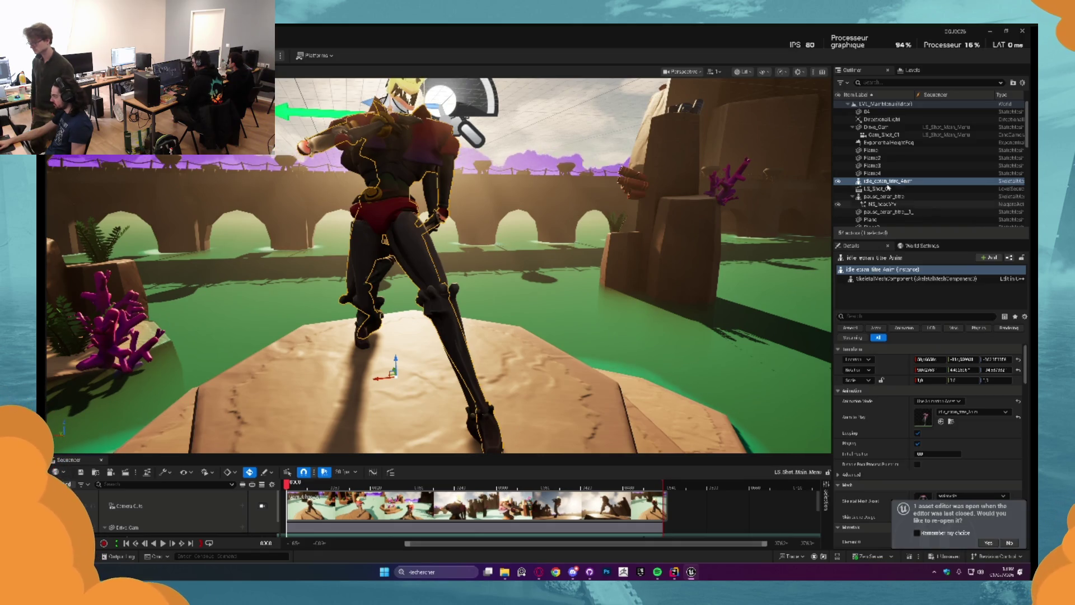
Add the idle character to the sequence with an idle_ecran_titre_Anim section spanning the timeline
{"action": "mouse_move", "coordinate": [887, 181]}
{"action": "left_mouse_down"}
{"action": "mouse_move", "coordinate": [212, 506]}
{"action": "mouse_move", "coordinate": [155, 520]}
{"action": "mouse_move", "coordinate": [170, 495]}
{"action": "mouse_move", "coordinate": [164, 511]}
{"action": "mouse_move", "coordinate": [145, 512]}
{"action": "left_mouse_up"}
{"action": "left_click_drag", "start_coordinate": [168, 455], "coordinate": [168, 334]}
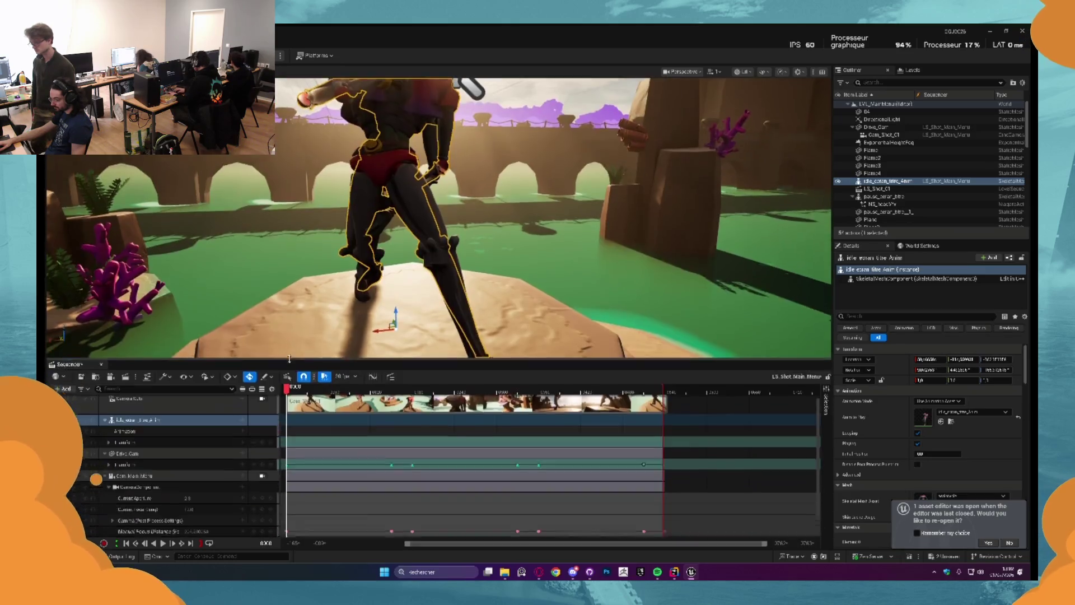
{"action": "left_click", "coordinate": [242, 405]}
{"action": "mouse_move", "coordinate": [282, 435]}
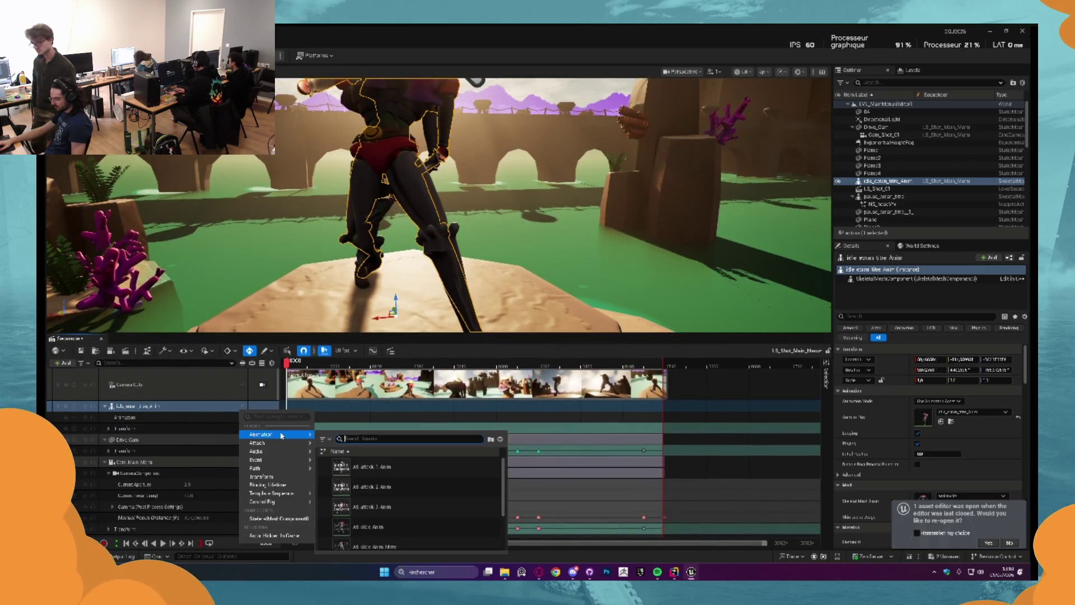
{"action": "scroll", "coordinate": [409, 504], "scroll_direction": "down", "scroll_amount": 5}
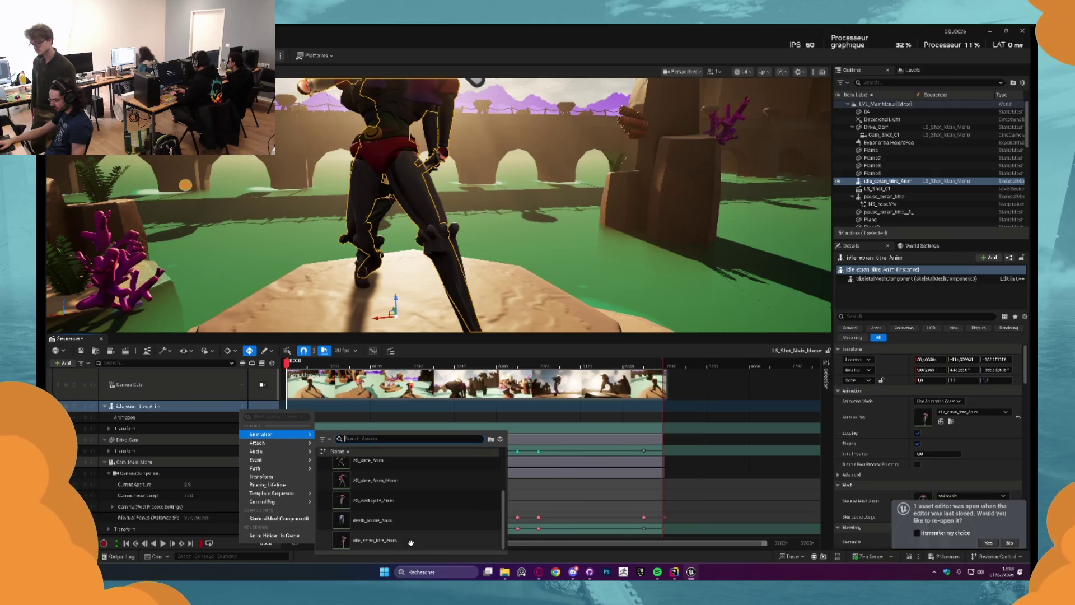
{"action": "left_click", "coordinate": [409, 540]}
{"action": "left_click_drag", "start_coordinate": [305, 417], "coordinate": [665, 406]}
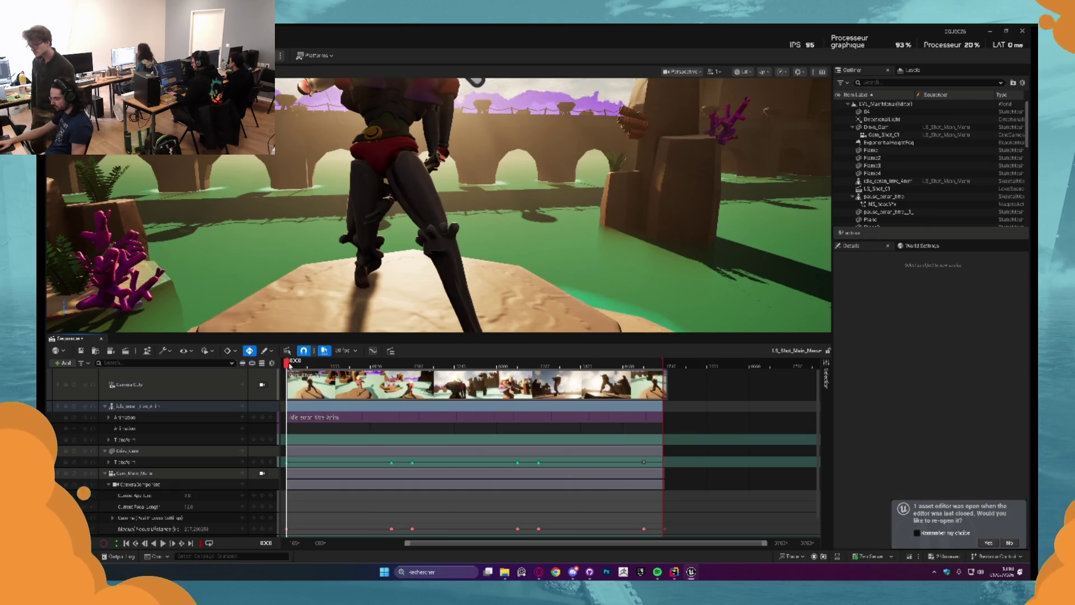
Move the playhead slightly later and lock the viewport to the shot camera via Camera Cuts
{"action": "left_click", "coordinate": [303, 362]}
{"action": "left_click", "coordinate": [377, 154]}
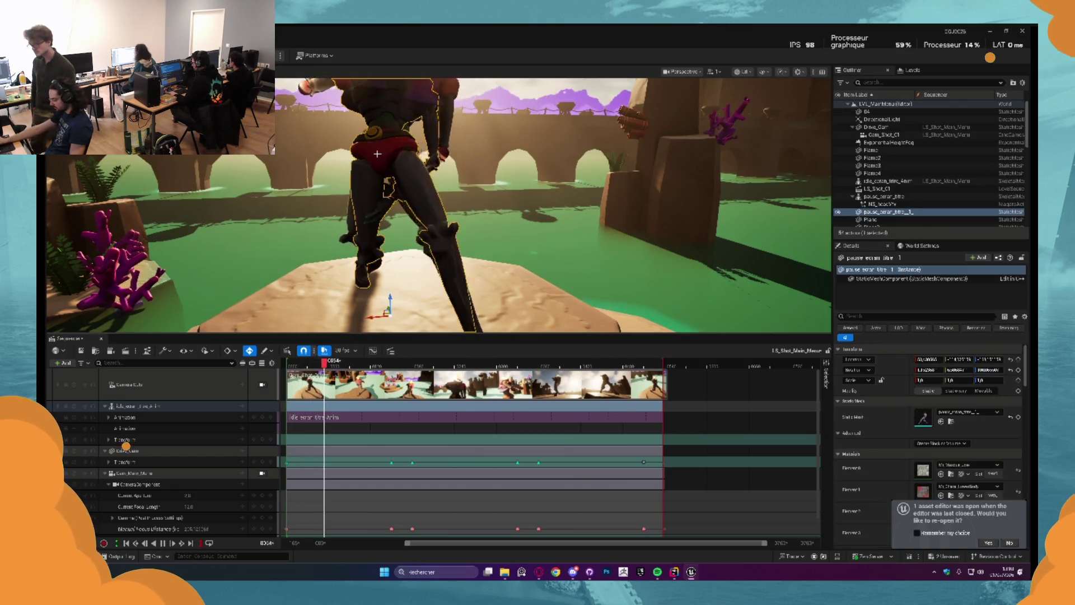
{"action": "key", "text": "Escape"}
{"action": "left_click", "coordinate": [262, 384]}
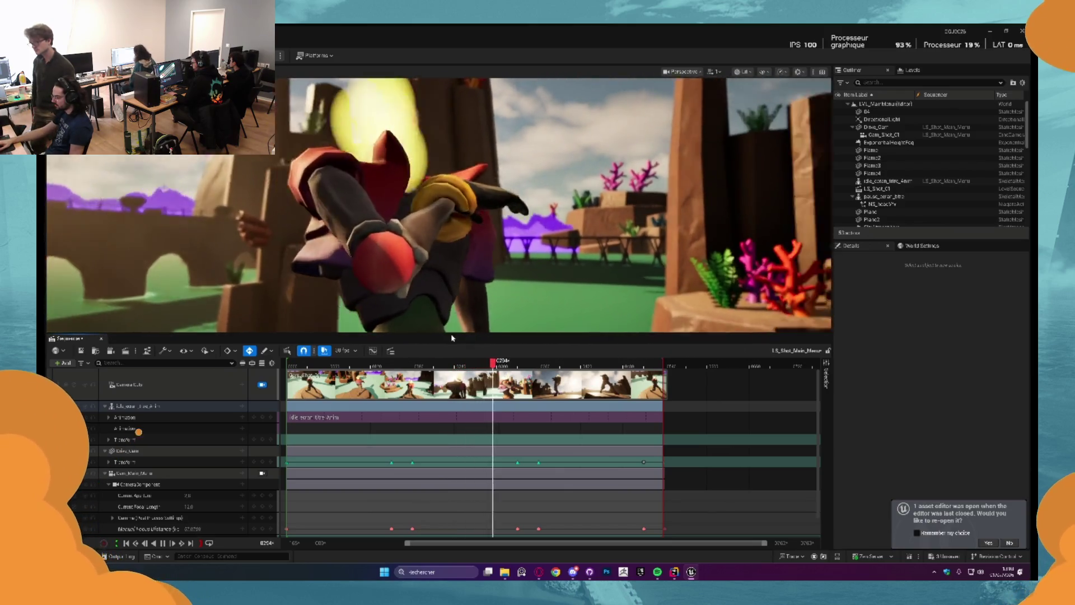
Drag the viewport/Sequencer splitter down to enlarge the viewport, then select the character's track
{"action": "left_click", "coordinate": [448, 331]}
{"action": "left_click_drag", "start_coordinate": [449, 333], "coordinate": [449, 439]}
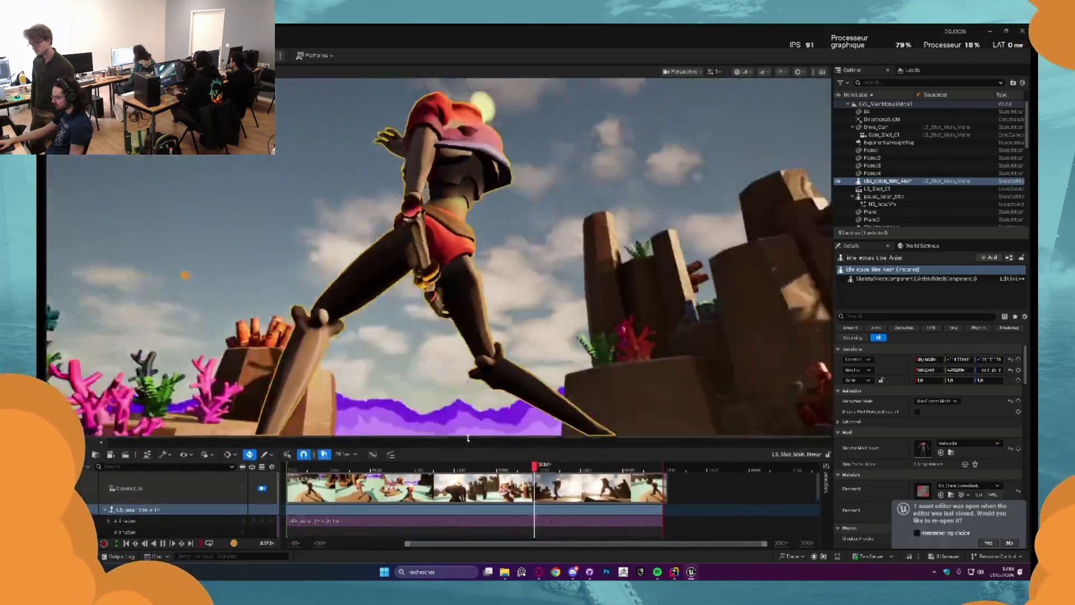
{"action": "left_click", "coordinate": [519, 355]}
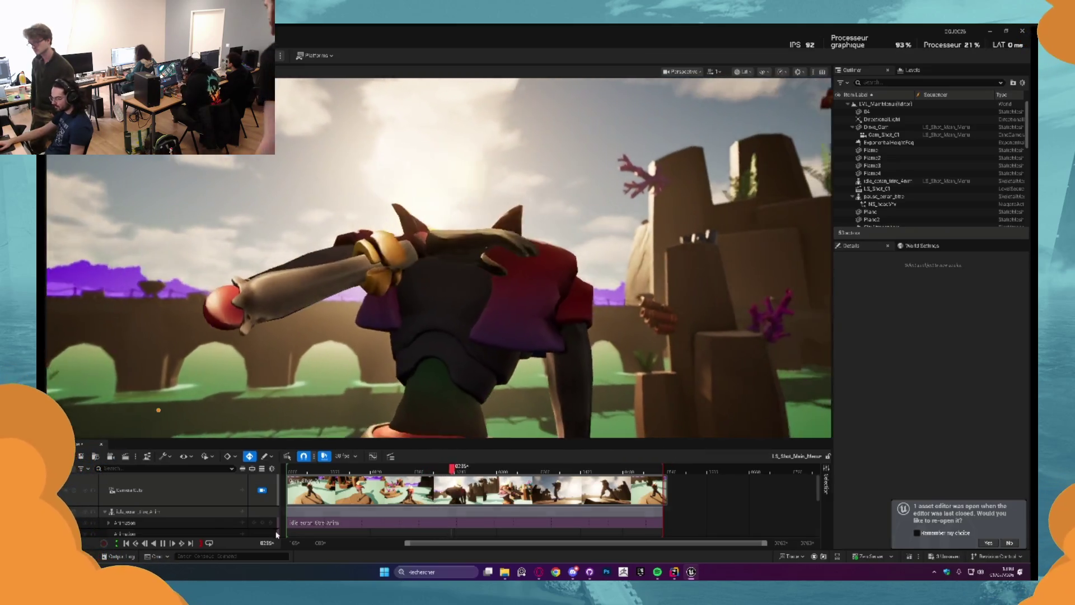
{"action": "left_click", "coordinate": [241, 509]}
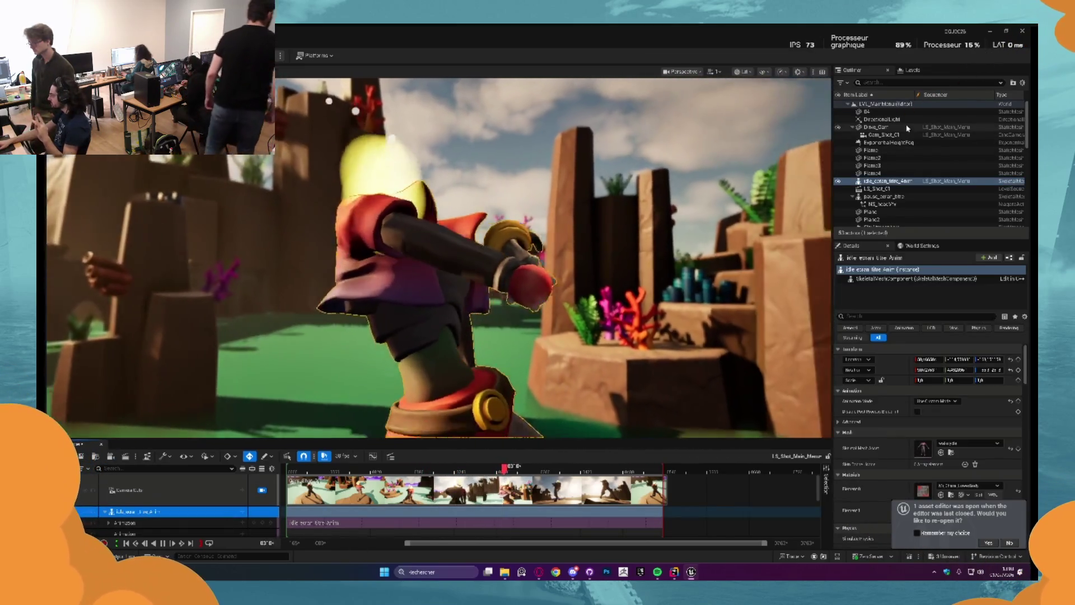
{"action": "scroll", "coordinate": [913, 173], "scroll_direction": "down", "scroll_amount": 1}
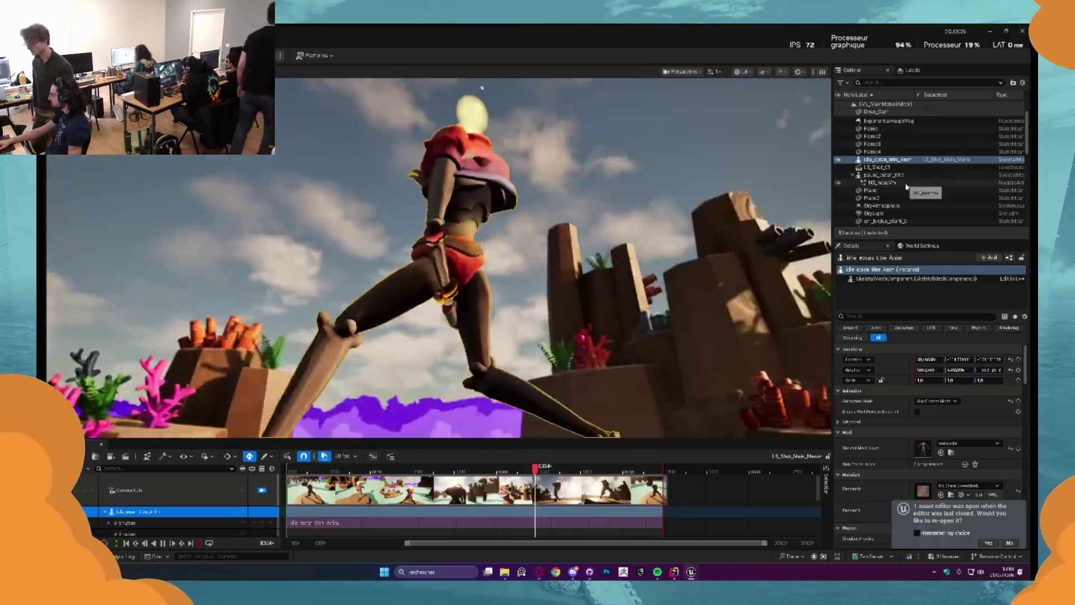
Attach NS_headVFX in the Outliner to idle_ecran_titre_Anim at the 'tete' socket
{"action": "left_click", "coordinate": [907, 184]}
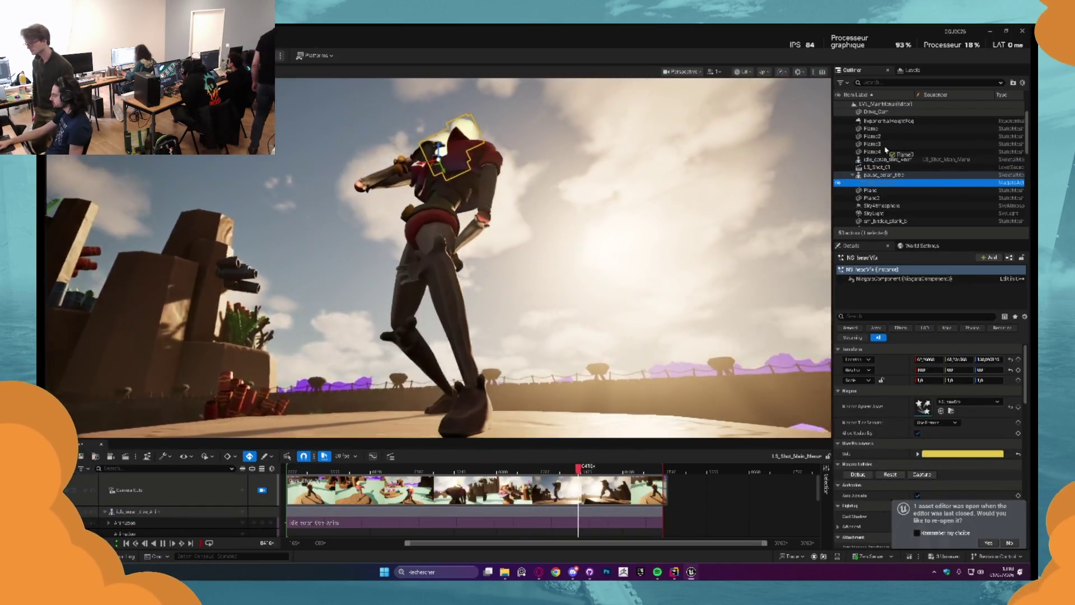
{"action": "scroll", "coordinate": [886, 150], "scroll_direction": "up", "scroll_amount": 1}
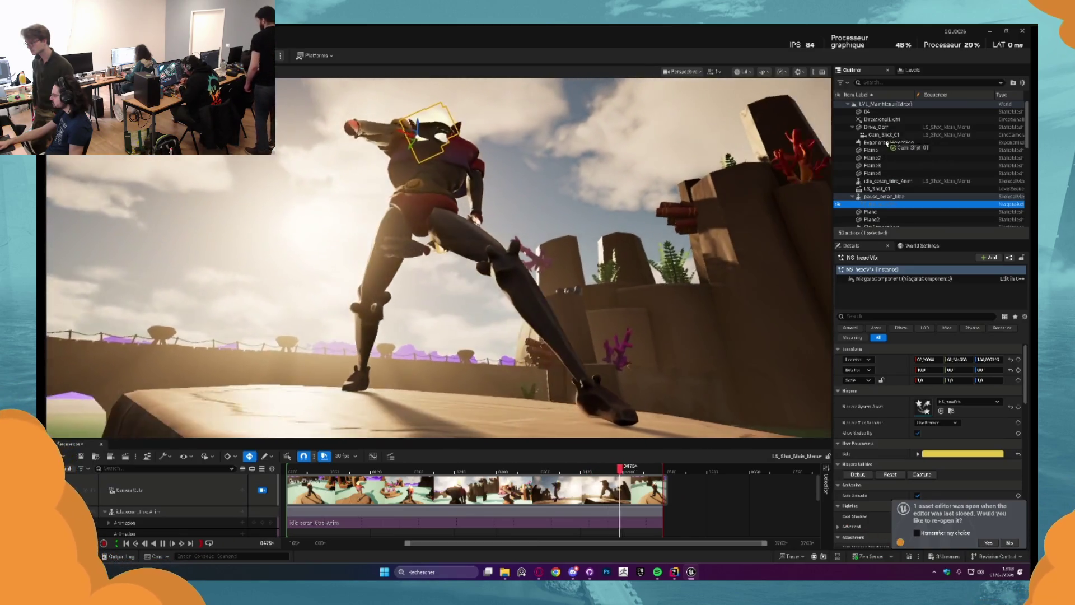
{"action": "scroll", "coordinate": [890, 149], "scroll_direction": "down", "scroll_amount": 5}
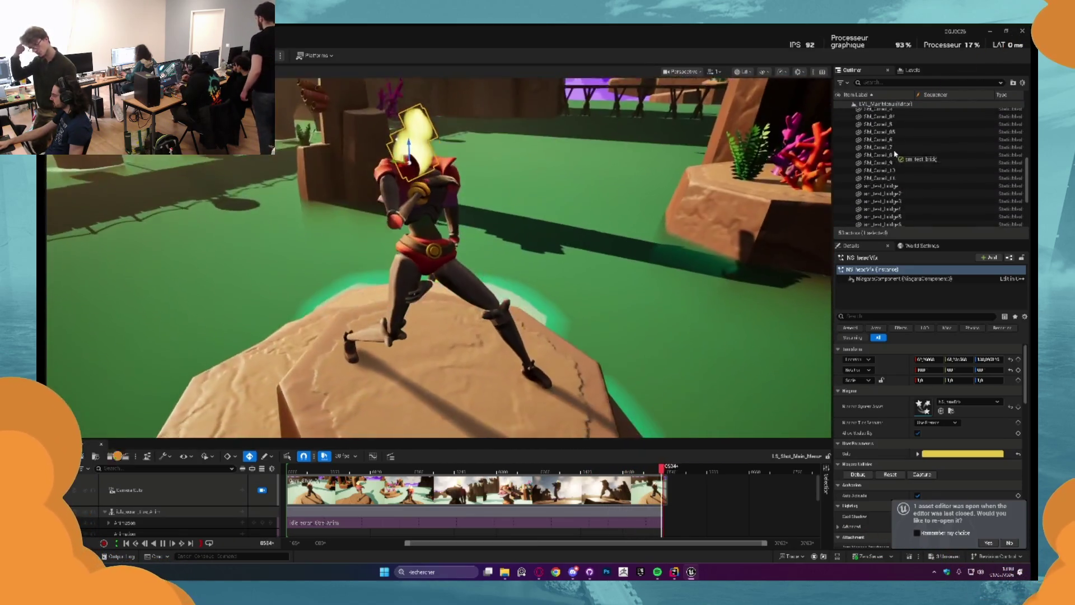
{"action": "scroll", "coordinate": [895, 152], "scroll_direction": "up", "scroll_amount": 6}
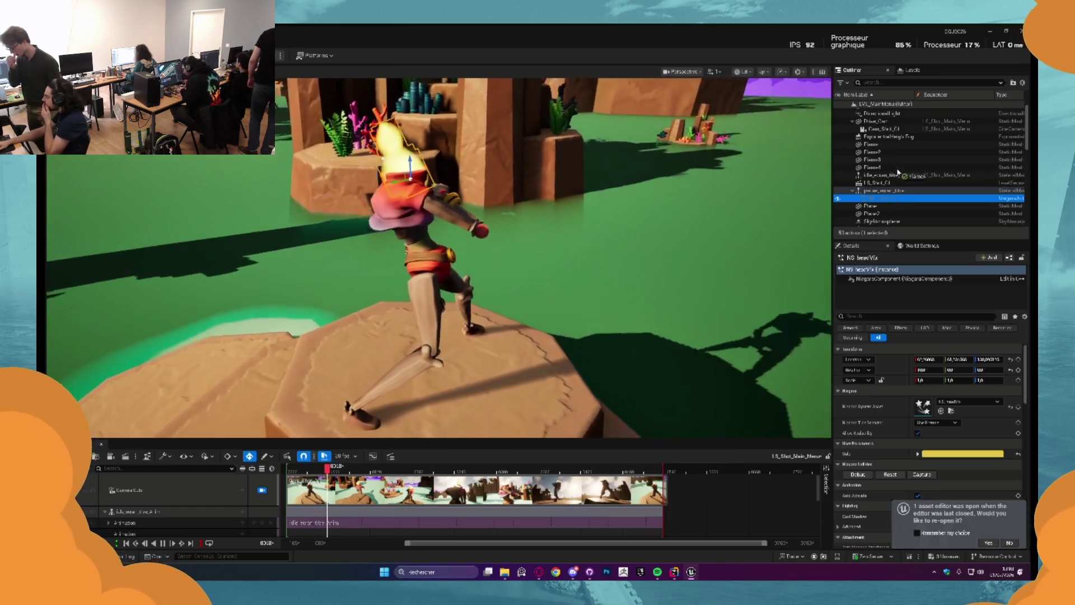
{"action": "left_click_drag", "start_coordinate": [893, 180], "coordinate": [894, 179]}
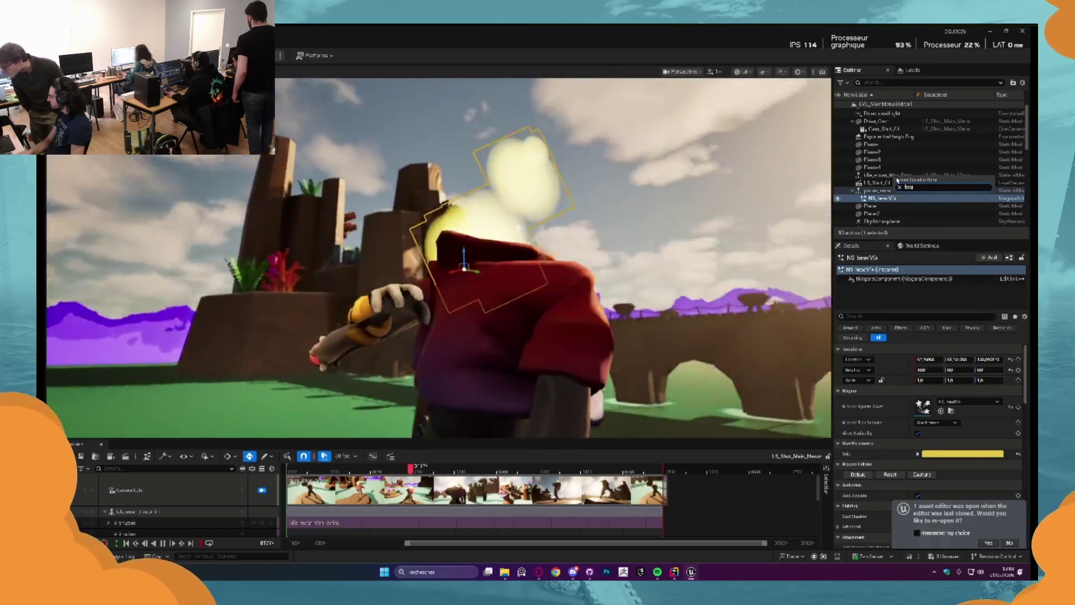
{"action": "key", "text": "BackSpace"}
{"action": "key", "text": "BackSpace"}
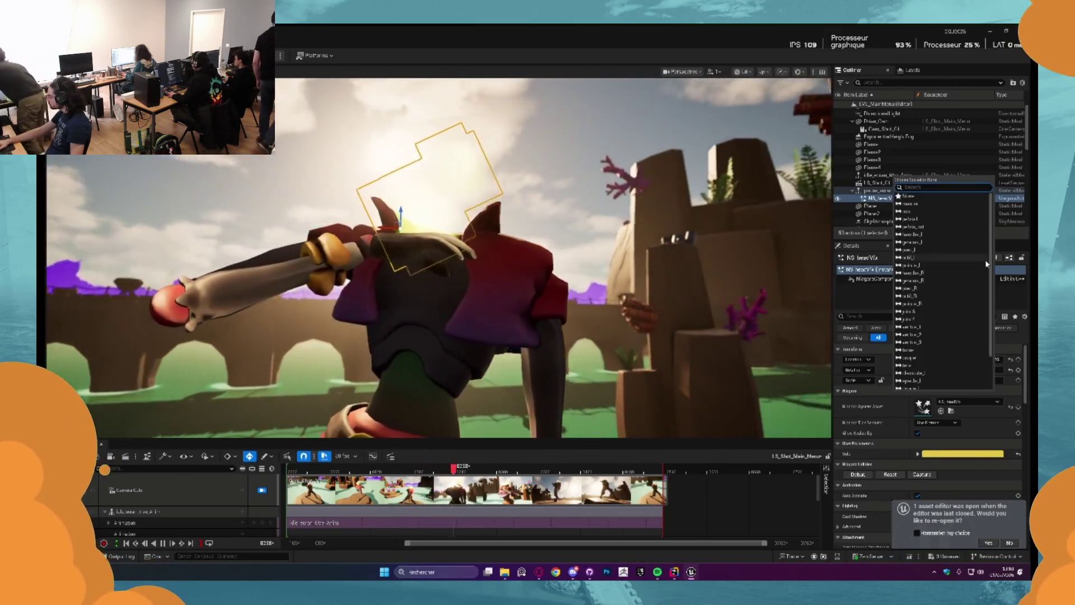
{"action": "scroll", "coordinate": [957, 239], "scroll_direction": "down", "scroll_amount": 2}
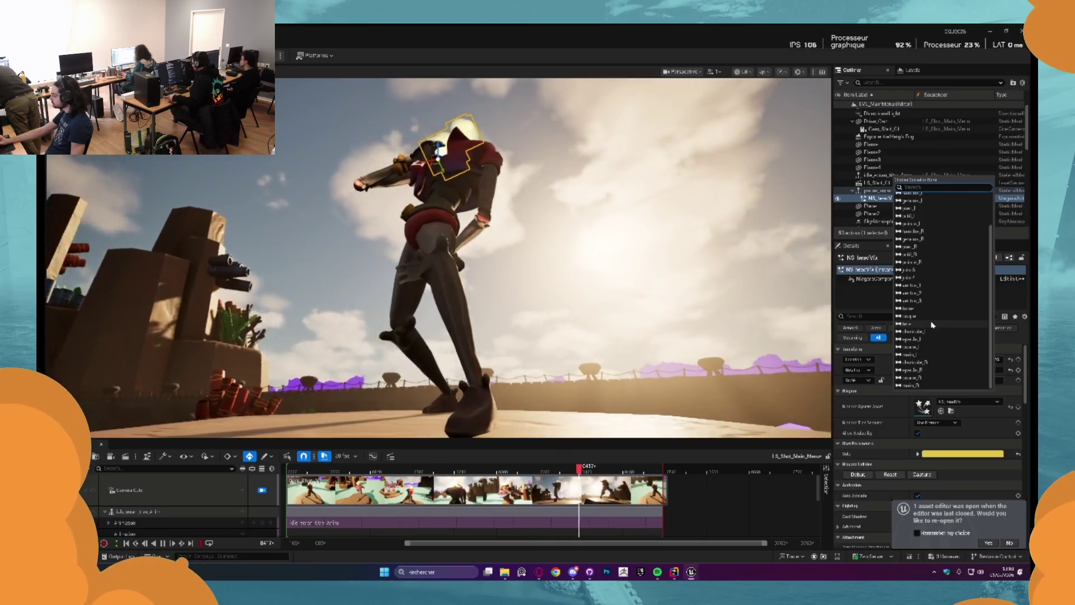
{"action": "left_click", "coordinate": [932, 325]}
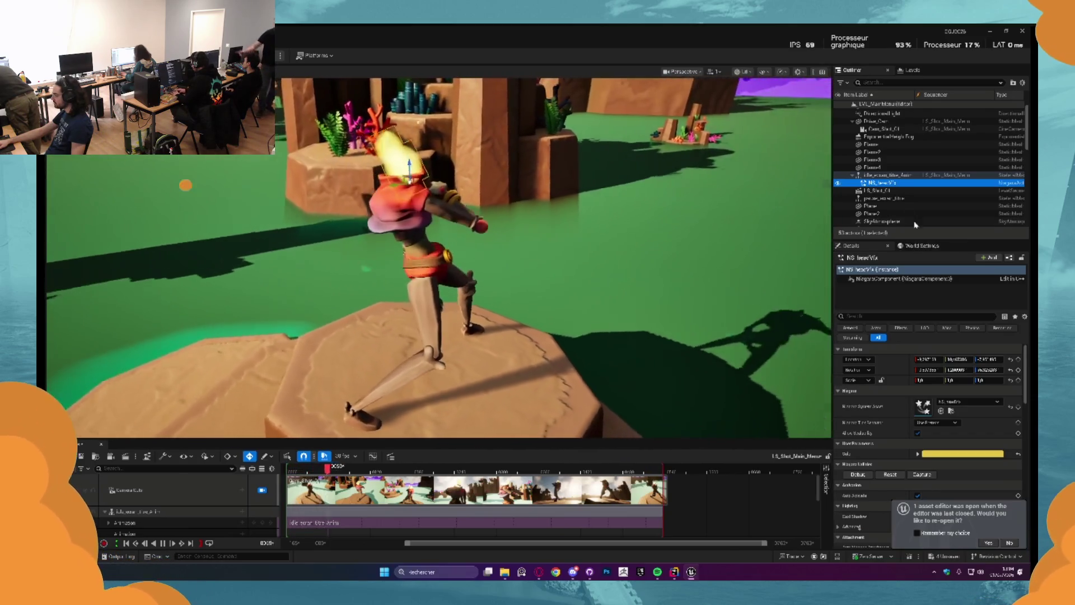
{"action": "left_click", "coordinate": [893, 199]}
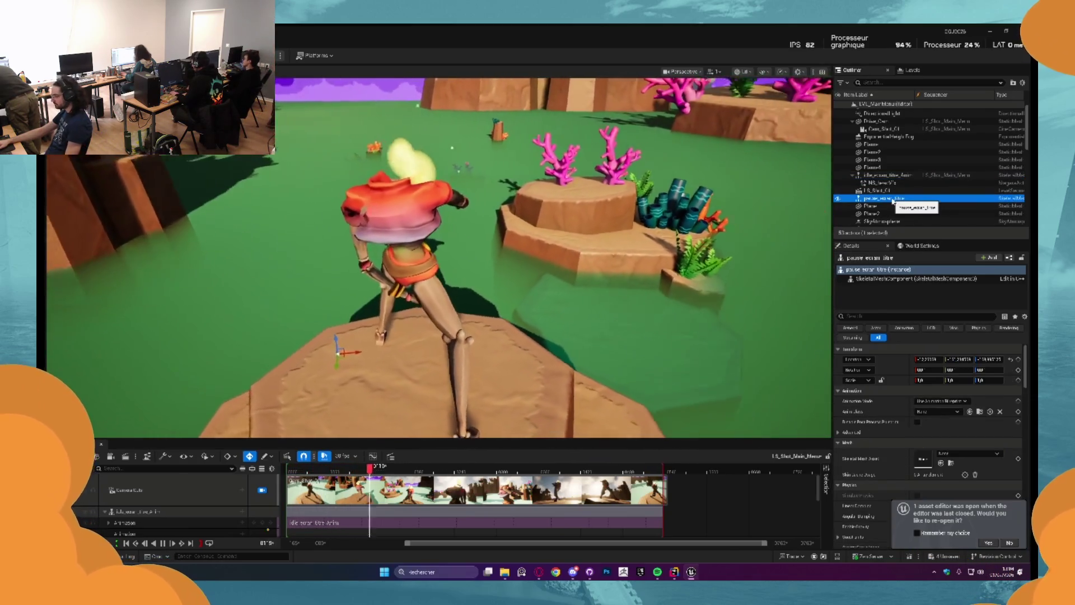
Delete pause_ecran_titre, unlock the viewport from the shot camera, and undo the last rotation
{"action": "key", "text": "Delete"}
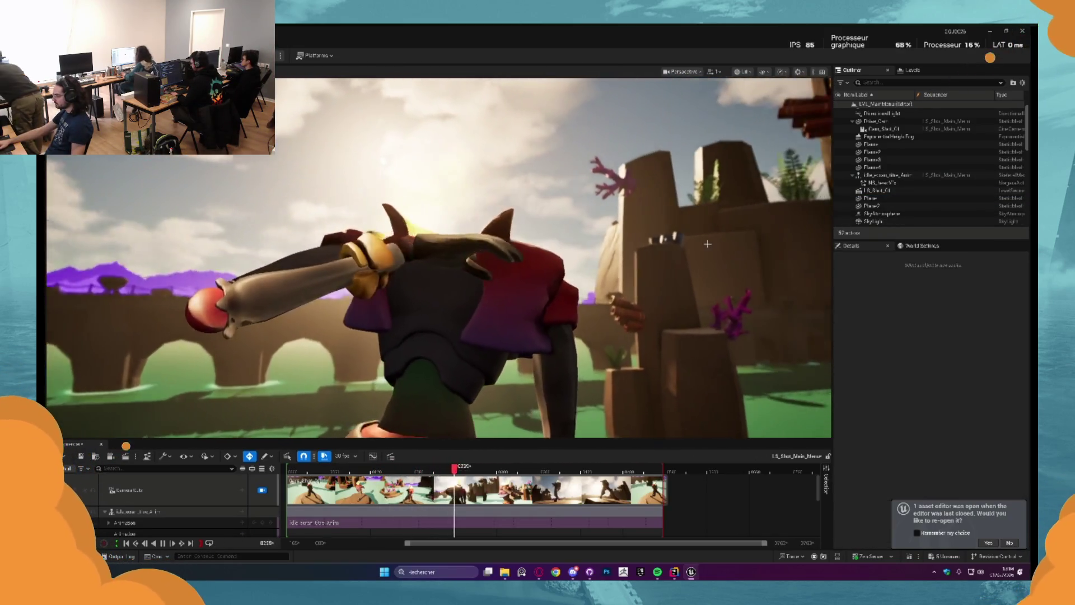
{"action": "left_click", "coordinate": [884, 183]}
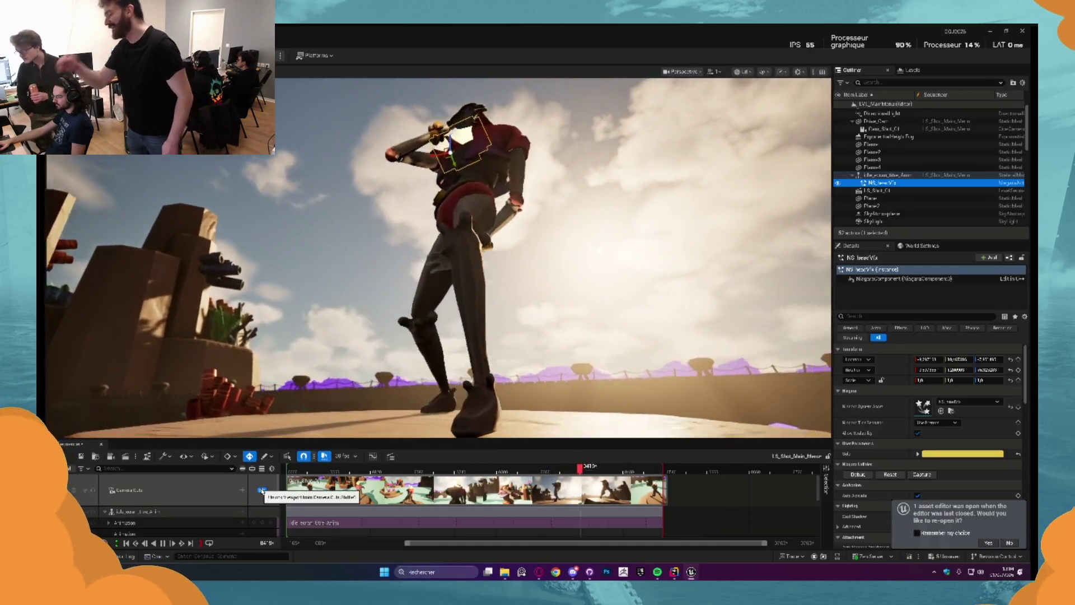
{"action": "left_click", "coordinate": [262, 490]}
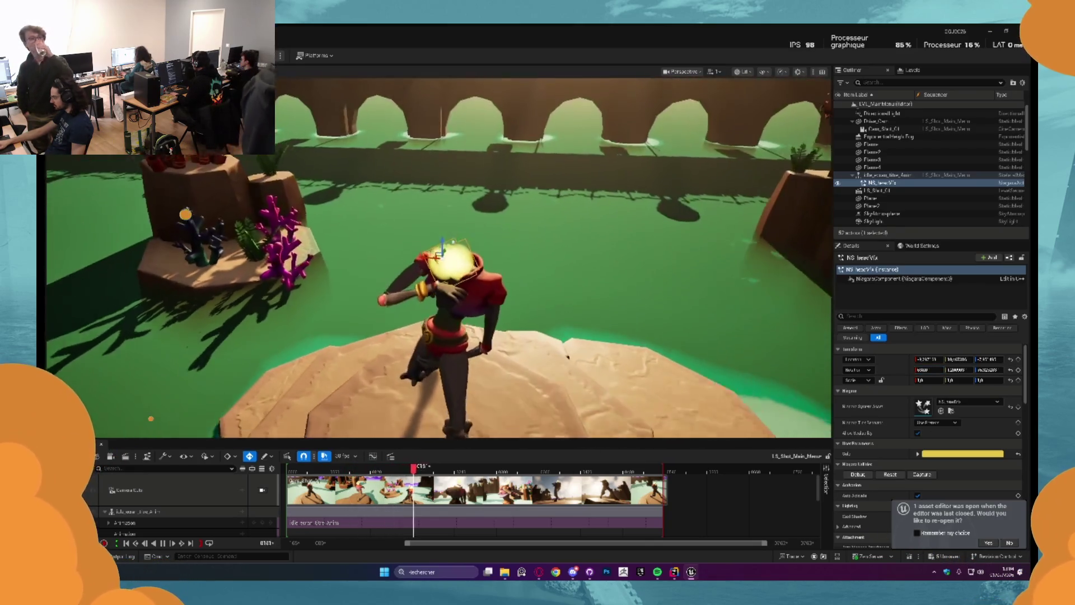
{"action": "key", "text": "ctrl+z"}
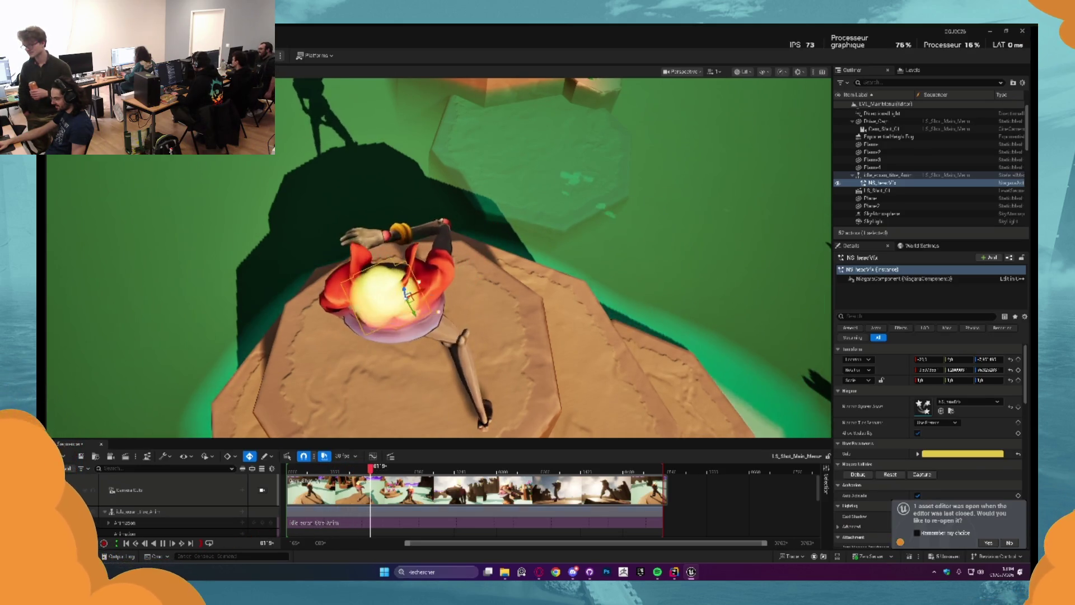
Pause playback, nudge NS_headVFX up onto the character's head, and rewind the playhead
{"action": "left_click", "coordinate": [427, 295]}
{"action": "left_click", "coordinate": [399, 298]}
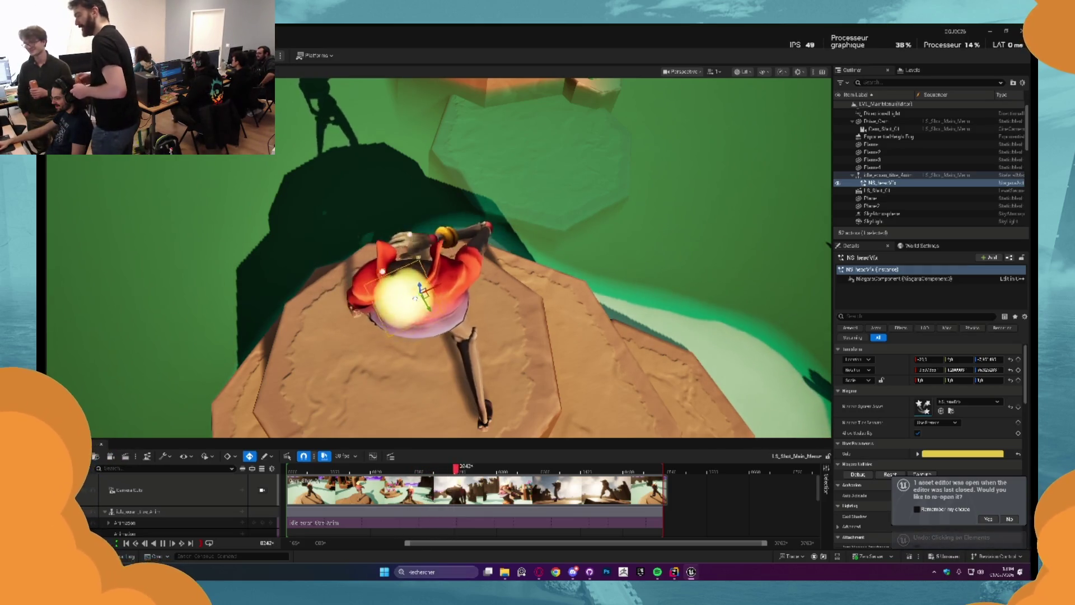
{"action": "key", "text": "space"}
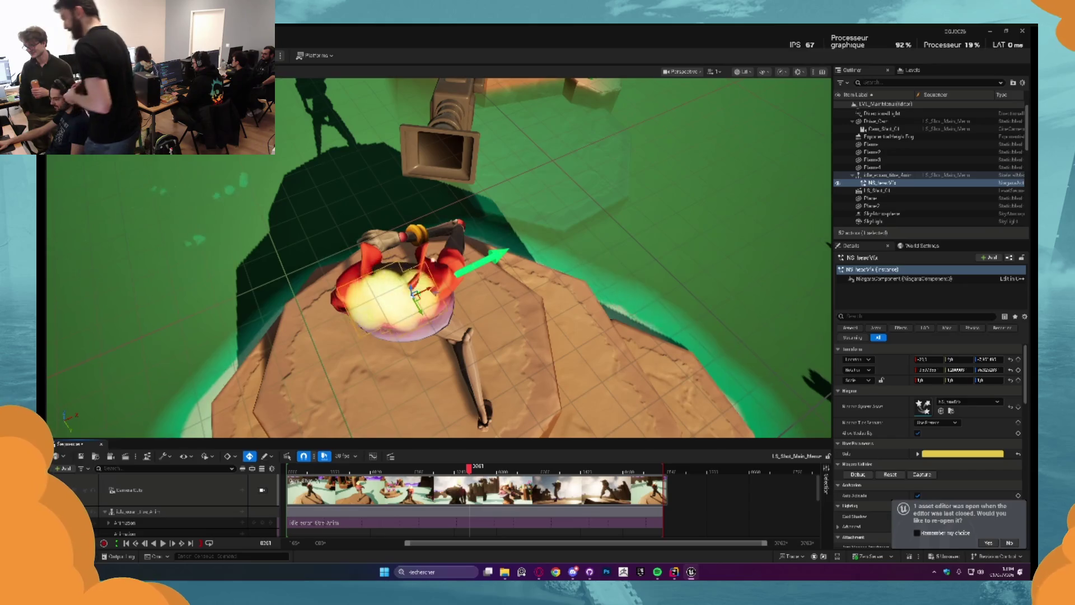
{"action": "left_click_drag", "start_coordinate": [417, 297], "coordinate": [408, 273]}
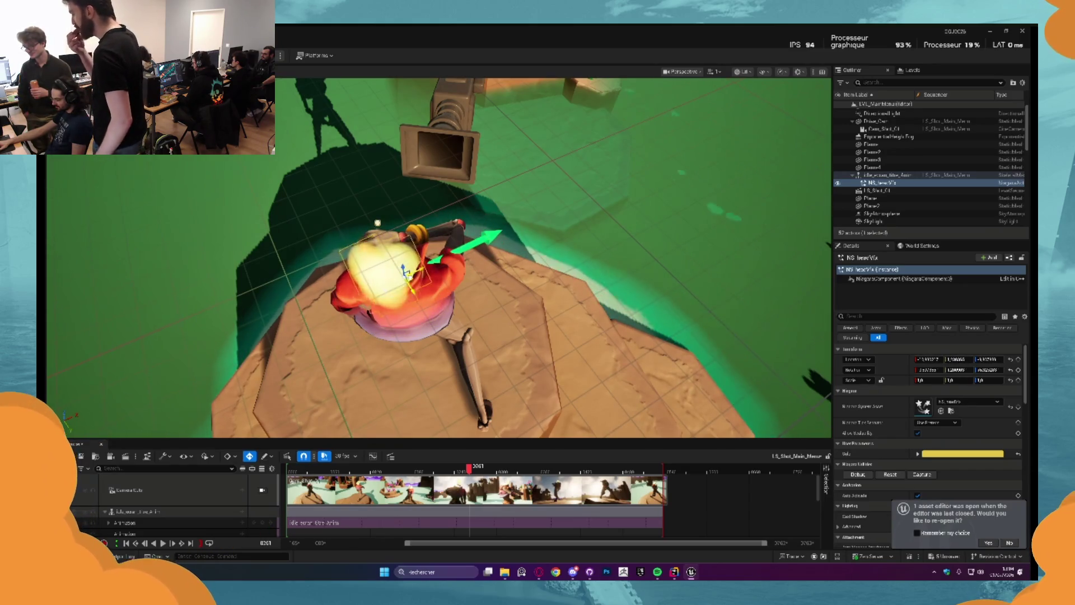
{"action": "left_click_drag", "start_coordinate": [459, 298], "coordinate": [459, 269]}
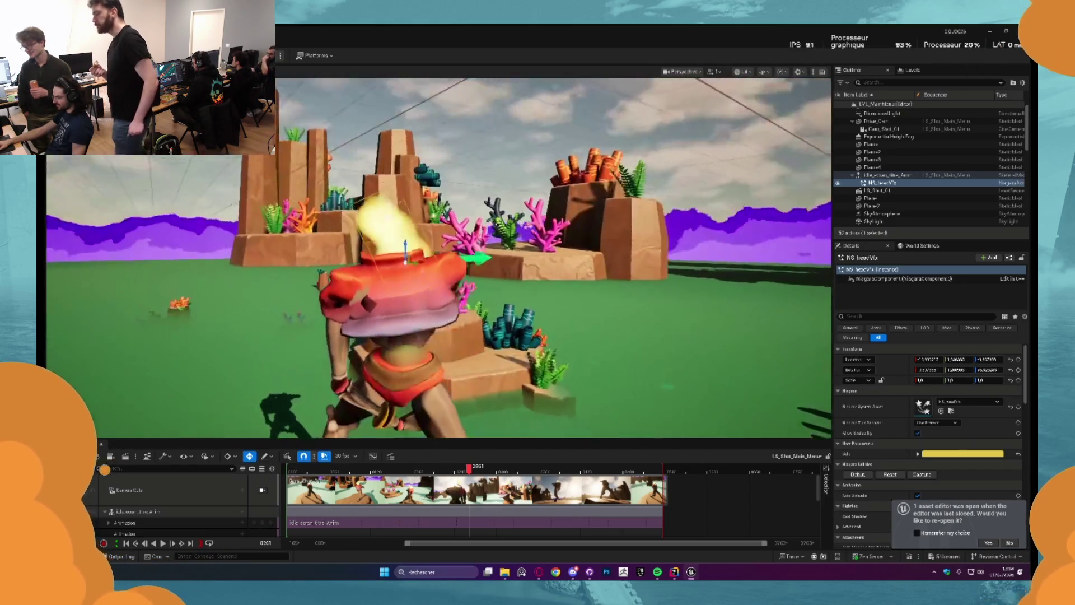
{"action": "left_click", "coordinate": [466, 472]}
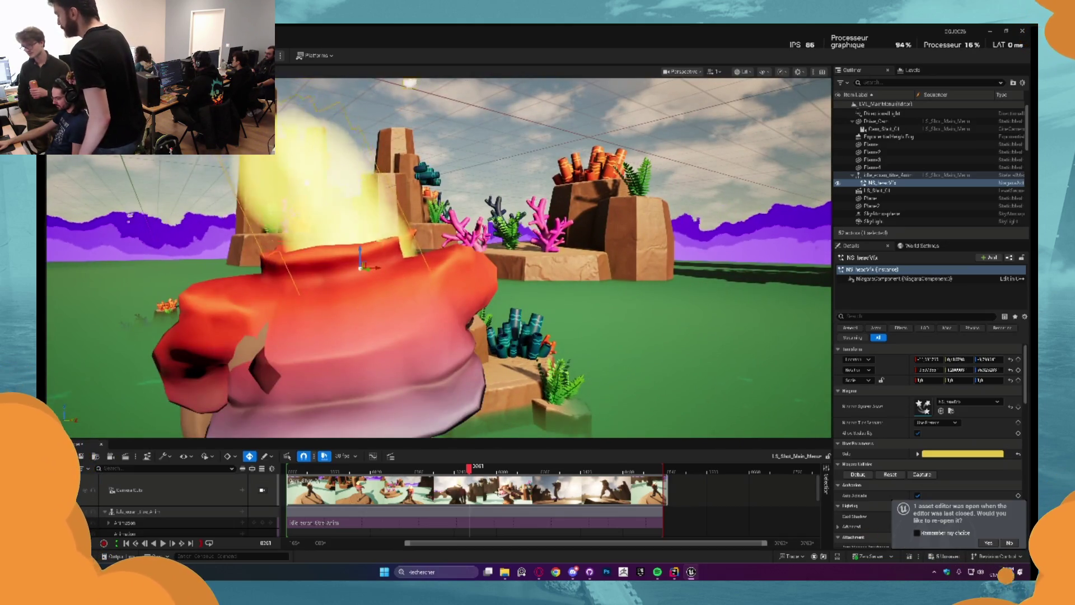
{"action": "left_click_drag", "start_coordinate": [466, 472], "coordinate": [345, 472]}
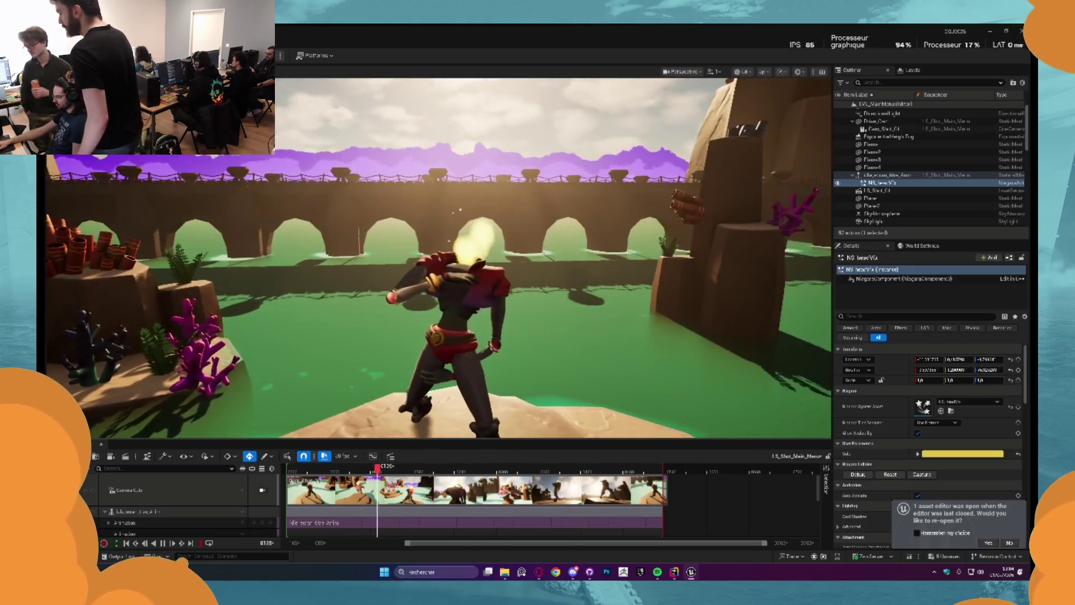
Add the masque_sourire mesh from the chara/masque folder and attach it to idle_scream_title_Anim
{"action": "key", "text": "ctrl+space"}
{"action": "left_click", "coordinate": [411, 413]}
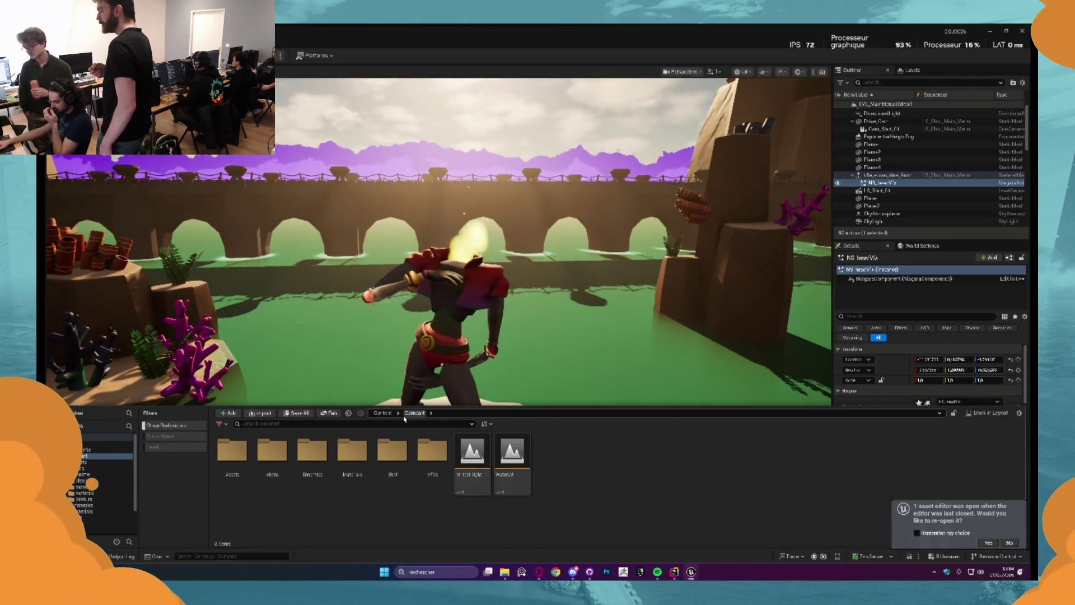
{"action": "double_click", "coordinate": [277, 474]}
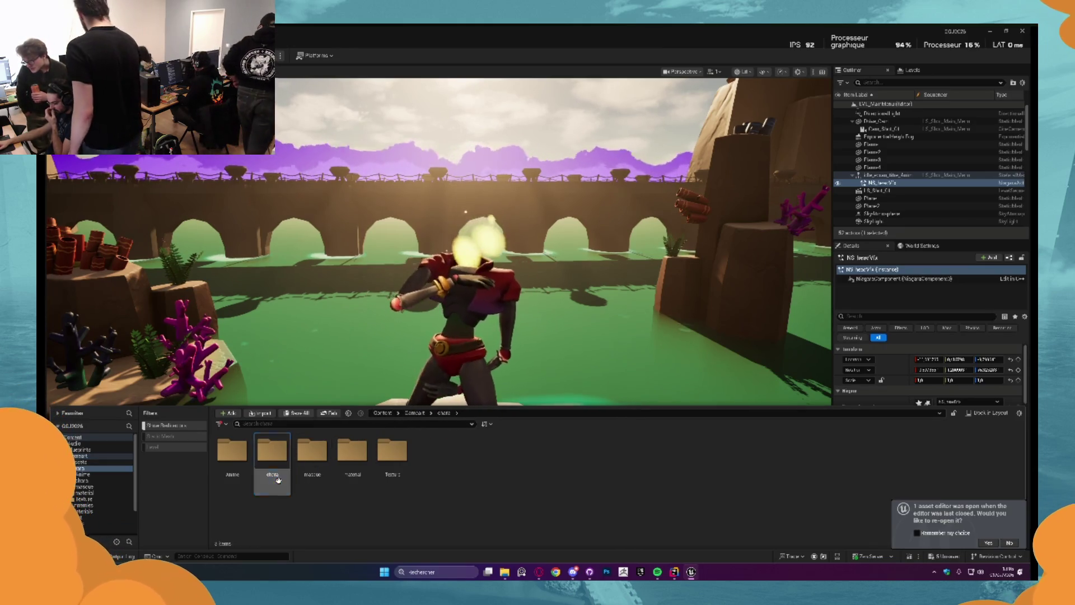
{"action": "double_click", "coordinate": [323, 473]}
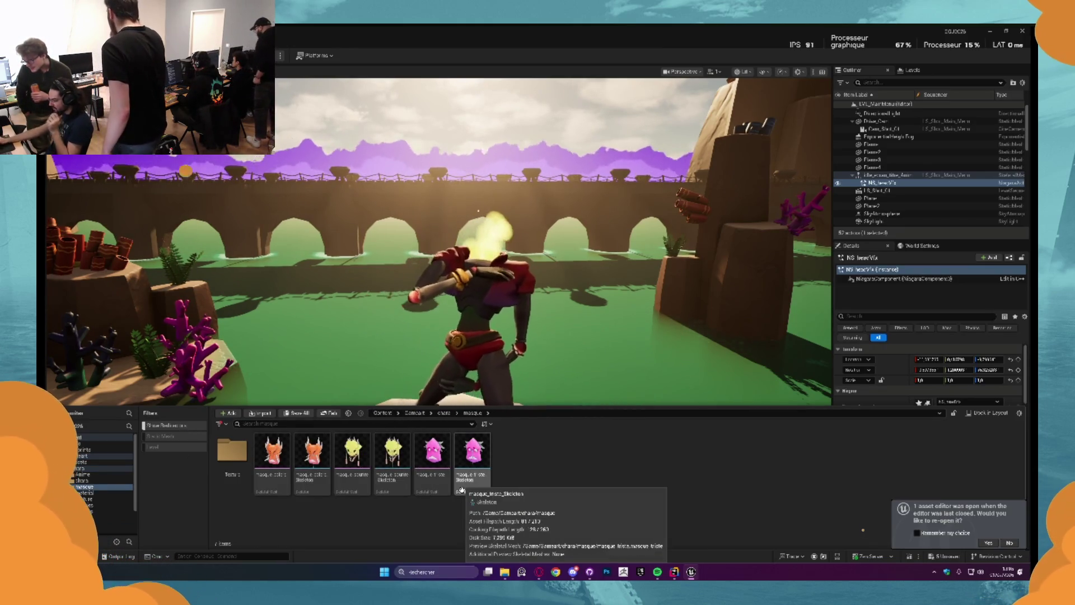
{"action": "mouse_move", "coordinate": [391, 463]}
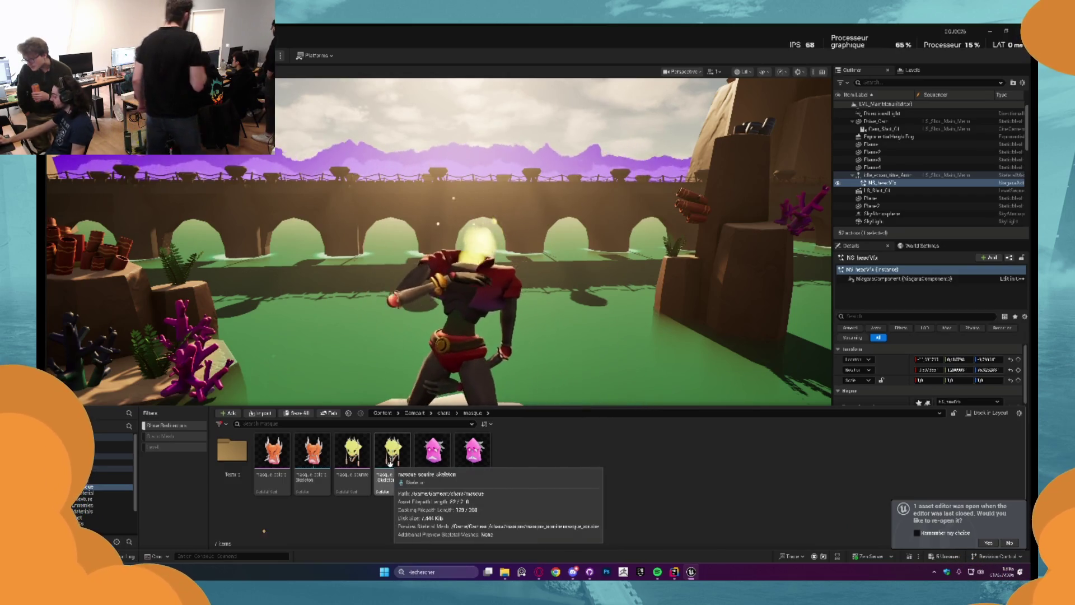
{"action": "mouse_move", "coordinate": [390, 463]}
{"action": "left_mouse_down"}
{"action": "mouse_move", "coordinate": [392, 358]}
{"action": "mouse_move", "coordinate": [893, 167]}
{"action": "mouse_move", "coordinate": [887, 176]}
{"action": "left_mouse_up"}
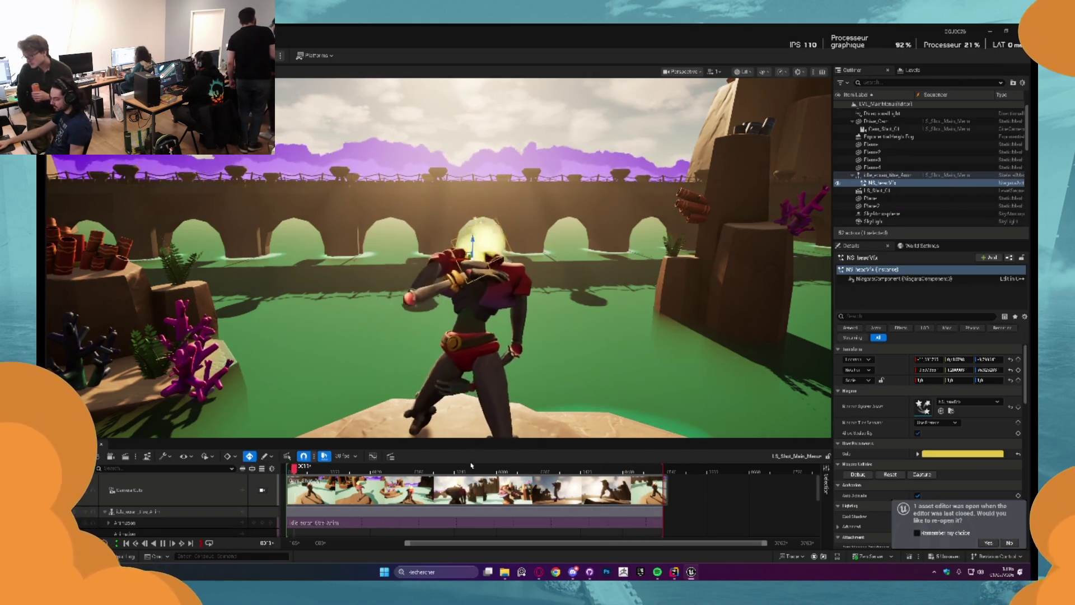
{"action": "key", "text": "ctrl+space"}
{"action": "left_click_drag", "start_coordinate": [352, 476], "coordinate": [551, 280]}
{"action": "left_click_drag", "start_coordinate": [538, 430], "coordinate": [536, 429]}
{"action": "left_click_drag", "start_coordinate": [868, 201], "coordinate": [880, 178]}
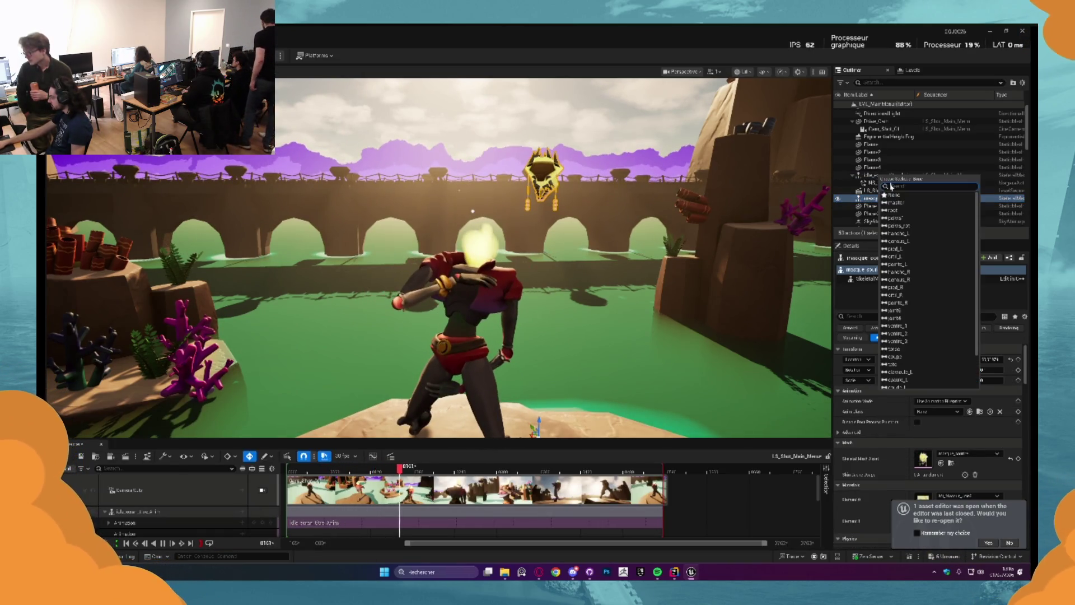
Attach masque_sourire under idle_scream_title_Anim and zero its rotation and location values
{"action": "left_click", "coordinate": [900, 364]}
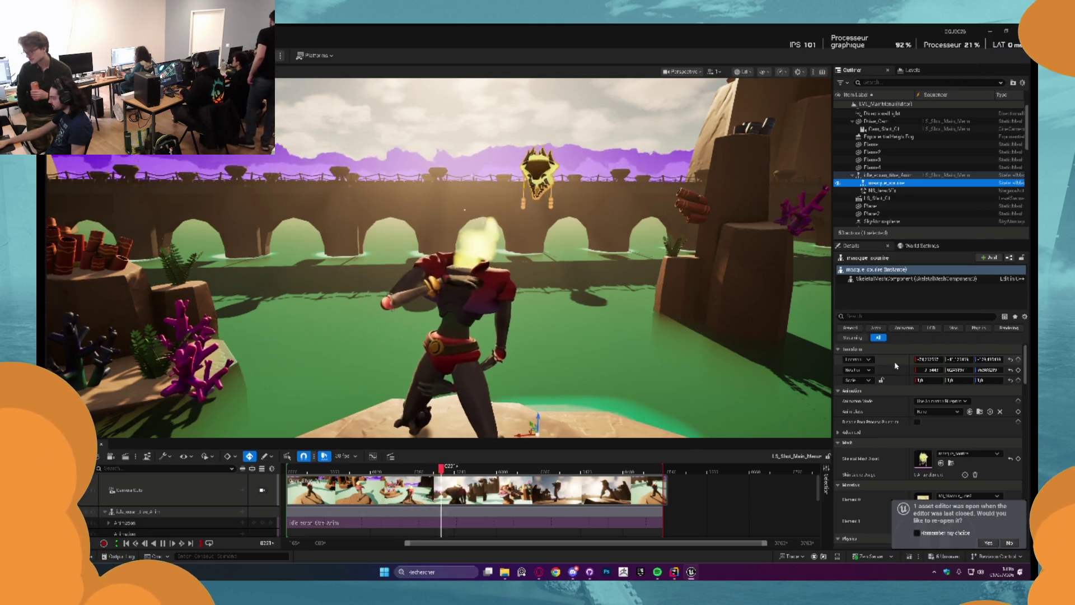
{"action": "left_click", "coordinate": [936, 370]}
{"action": "type", "text": "0"}
{"action": "key", "text": "Tab"}
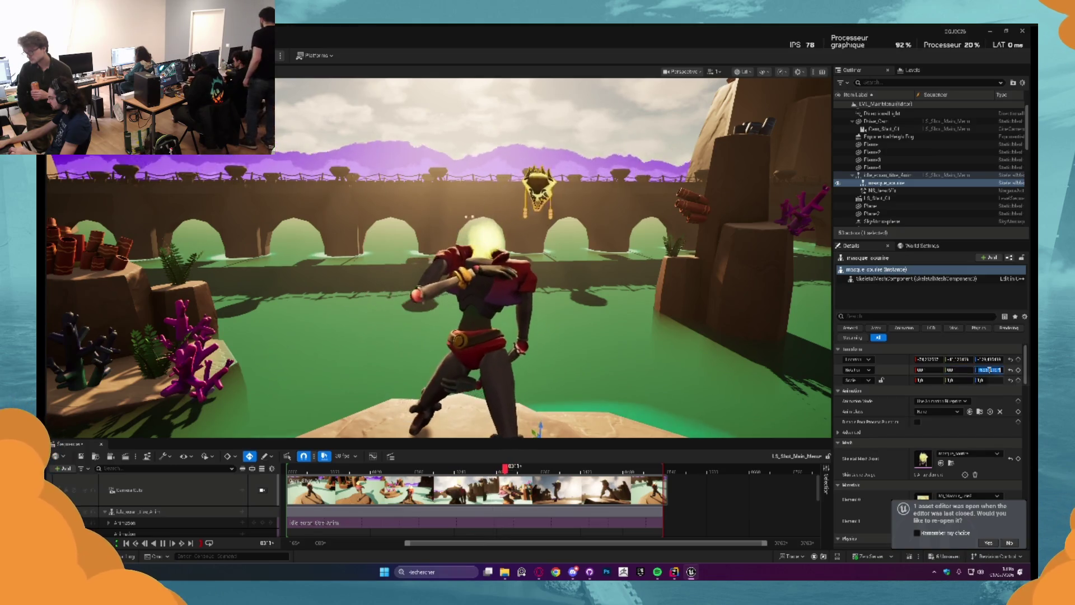
{"action": "type", "text": "0"}
{"action": "left_click", "coordinate": [928, 359]}
{"action": "type", "text": "0"}
{"action": "key", "text": "Tab"}
{"action": "type", "text": "0"}
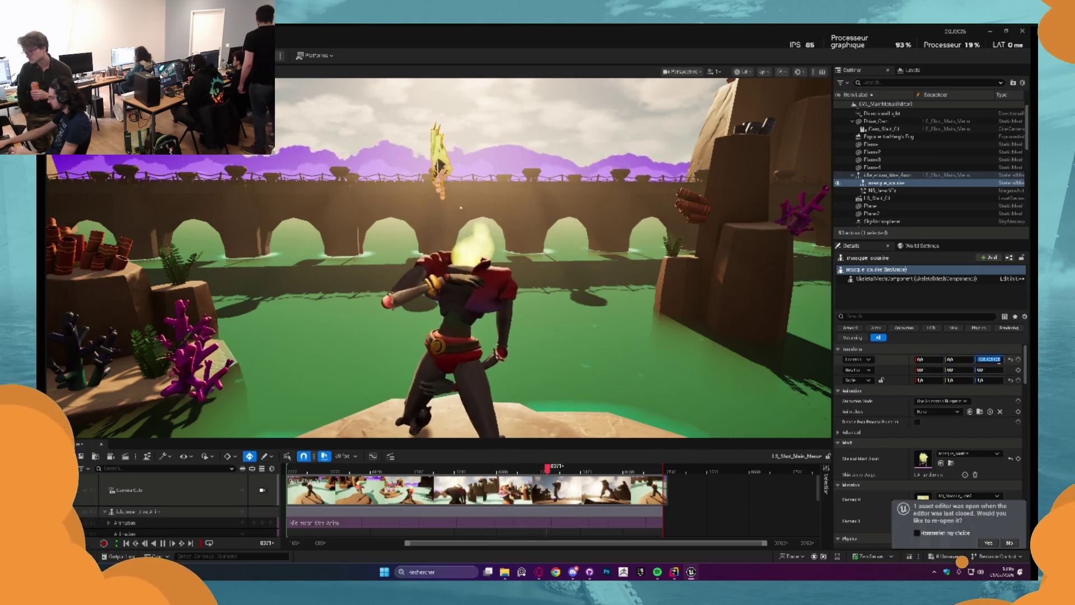
{"action": "key", "text": "Return"}
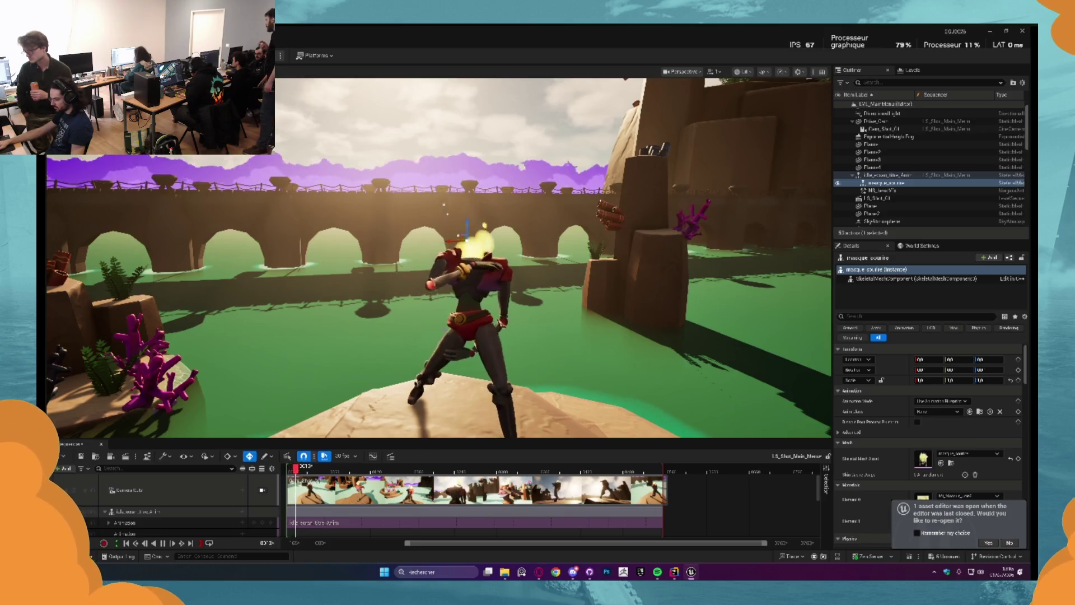
{"action": "key", "text": "Escape"}
At frame 0140, rotate masque_sourire onto the character's head, undoing a stray move to the chest
{"action": "left_click", "coordinate": [373, 468]}
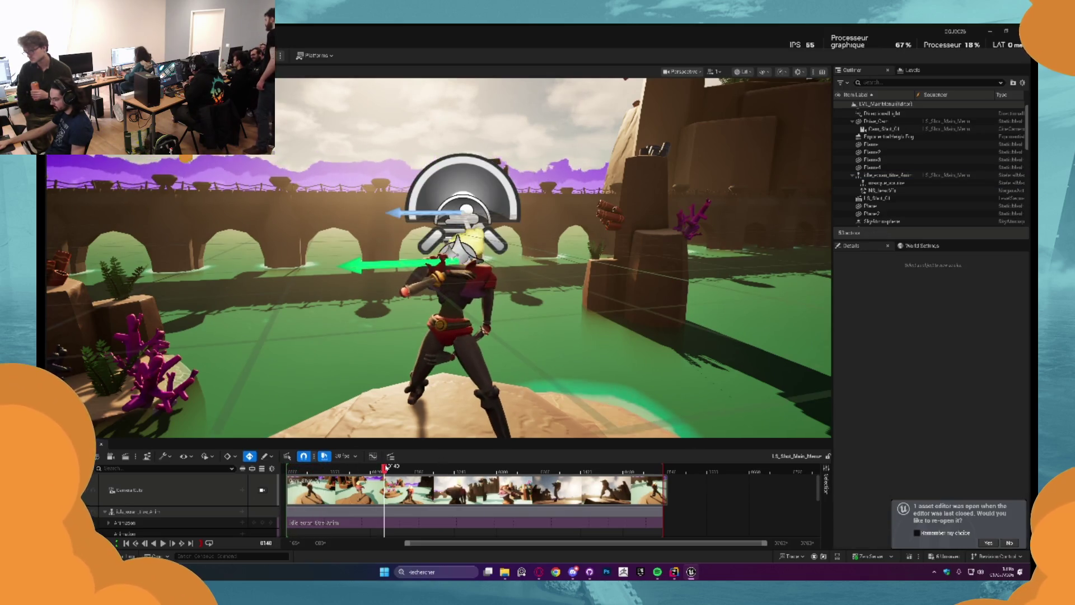
{"action": "left_click", "coordinate": [432, 148]}
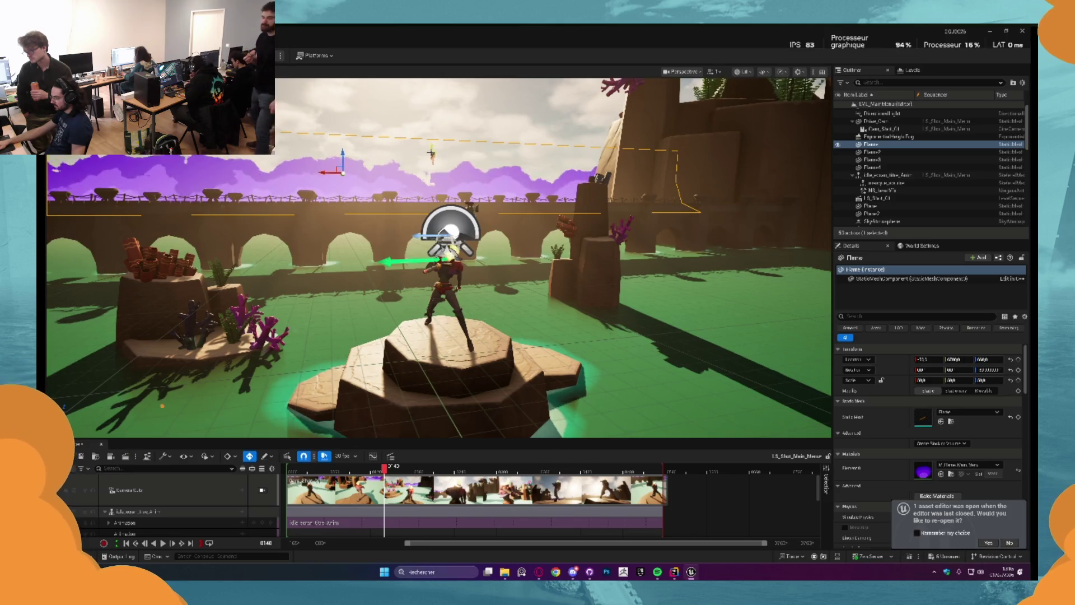
{"action": "left_click", "coordinate": [431, 151]}
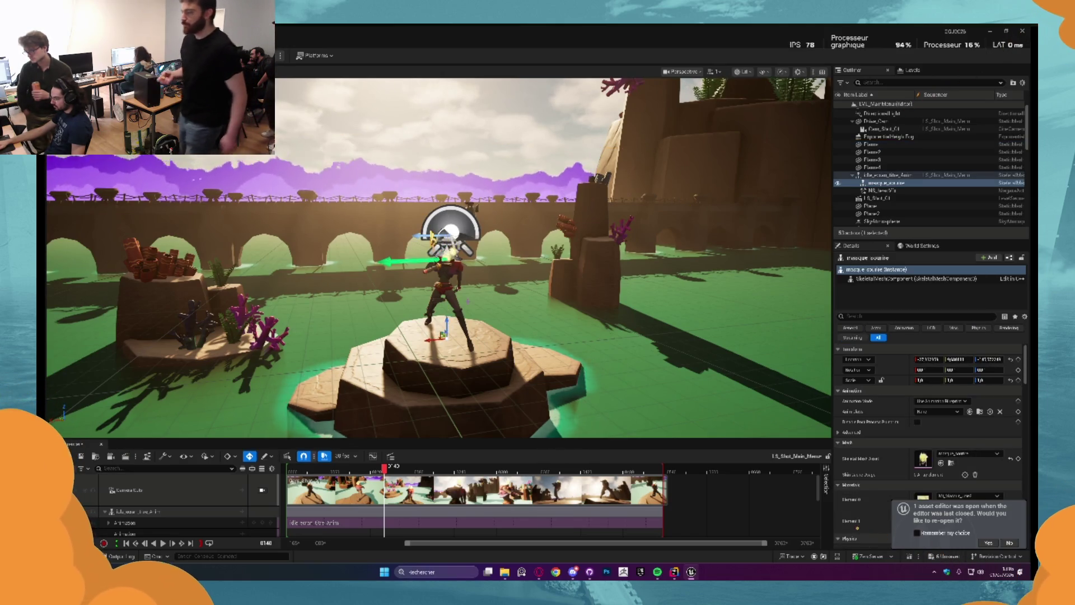
{"action": "key", "text": "f"}
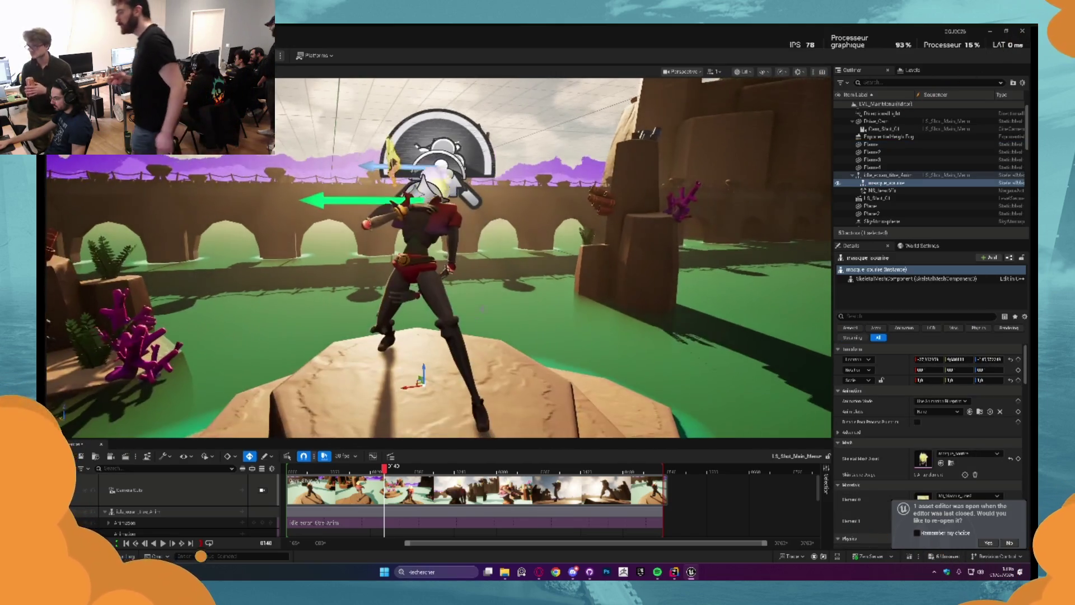
{"action": "left_click_drag", "start_coordinate": [482, 308], "coordinate": [482, 336]}
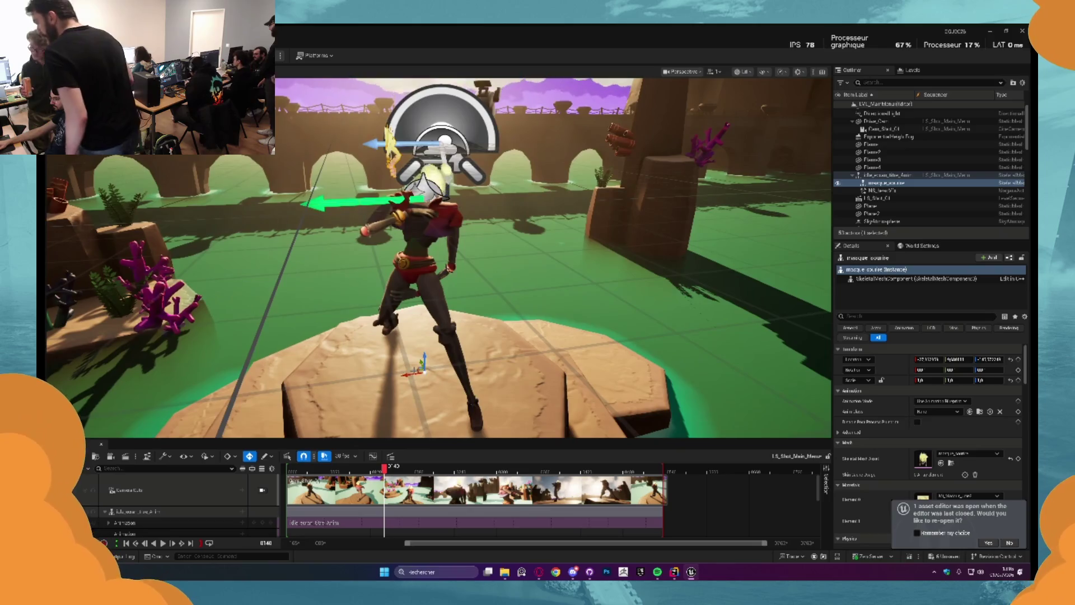
{"action": "mouse_move", "coordinate": [421, 386]}
{"action": "left_mouse_down"}
{"action": "mouse_move", "coordinate": [391, 389]}
{"action": "mouse_move", "coordinate": [448, 393]}
{"action": "mouse_move", "coordinate": [396, 376]}
{"action": "left_mouse_up"}
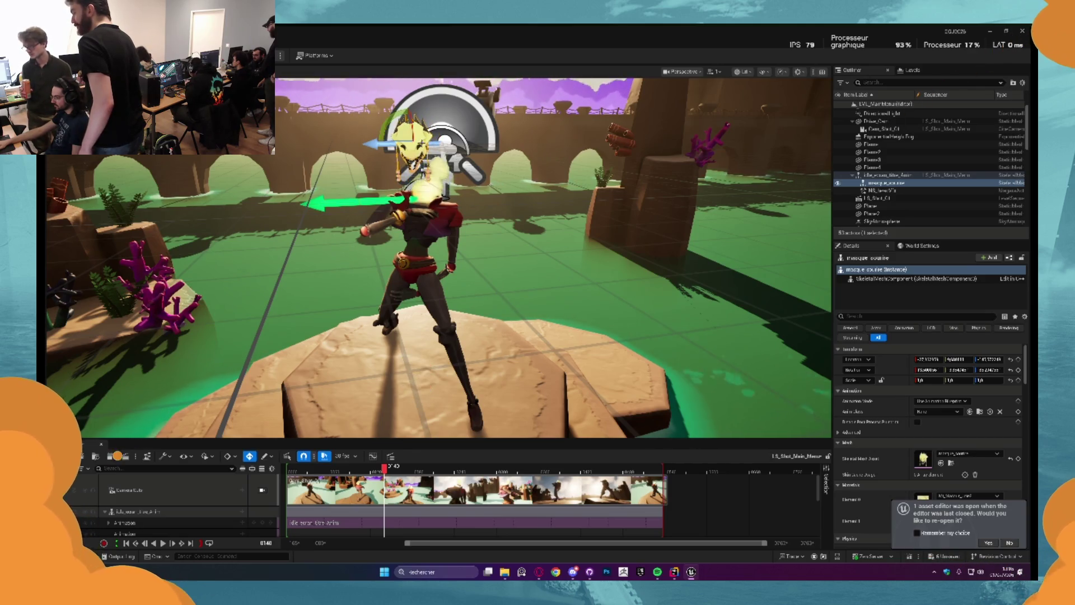
{"action": "mouse_move", "coordinate": [415, 143]}
{"action": "left_mouse_down"}
{"action": "mouse_move", "coordinate": [479, 300]}
{"action": "mouse_move", "coordinate": [429, 235]}
{"action": "left_mouse_up"}
{"action": "key", "text": "ctrl+z"}
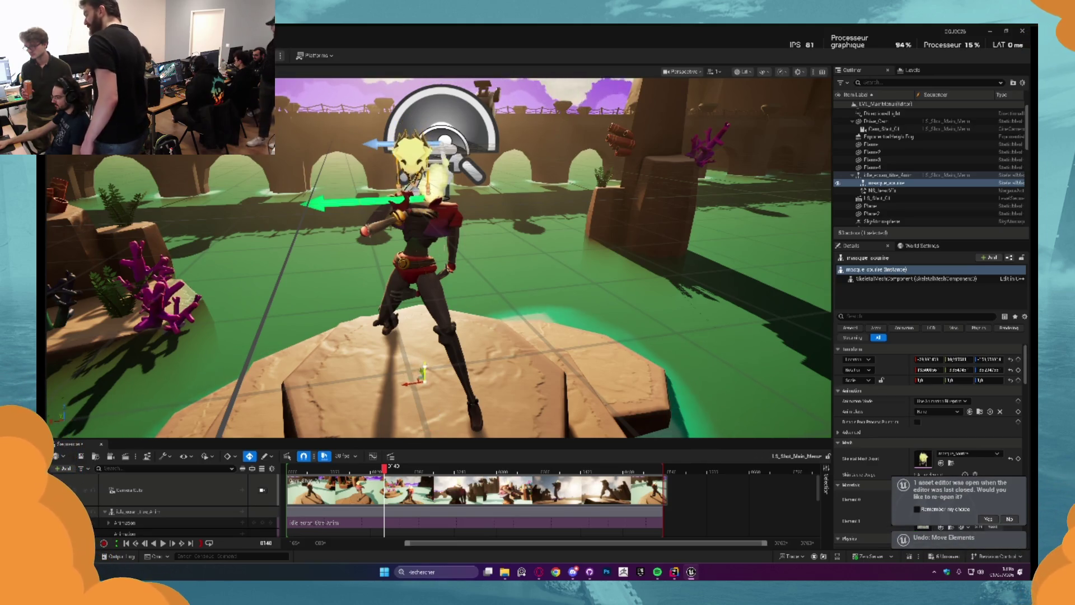
Frame the view close on the mask from the character's front at eye level
{"action": "key", "text": "f"}
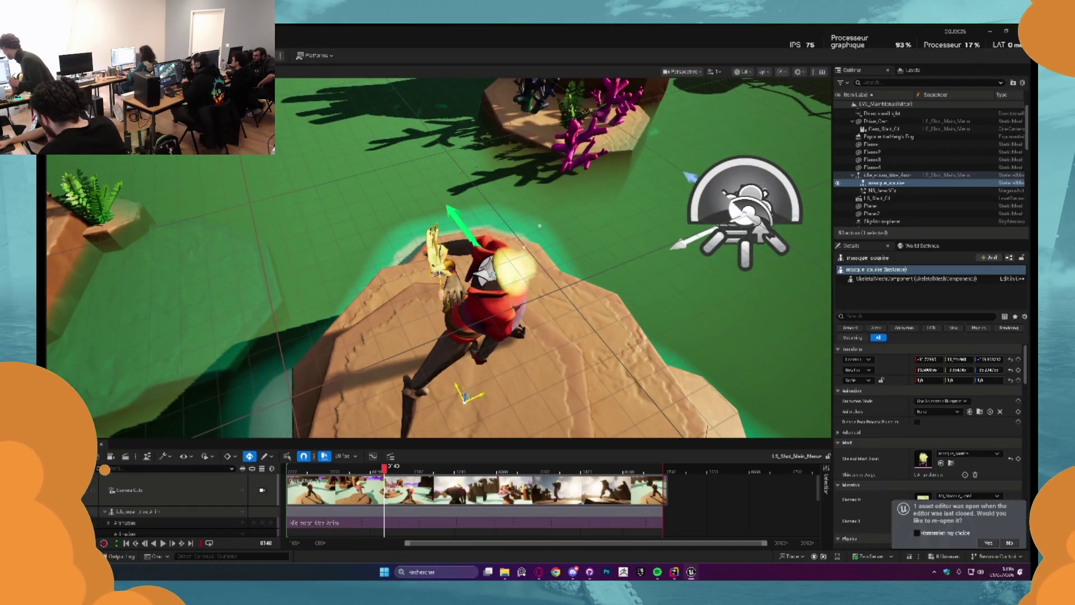
{"action": "key", "text": "f"}
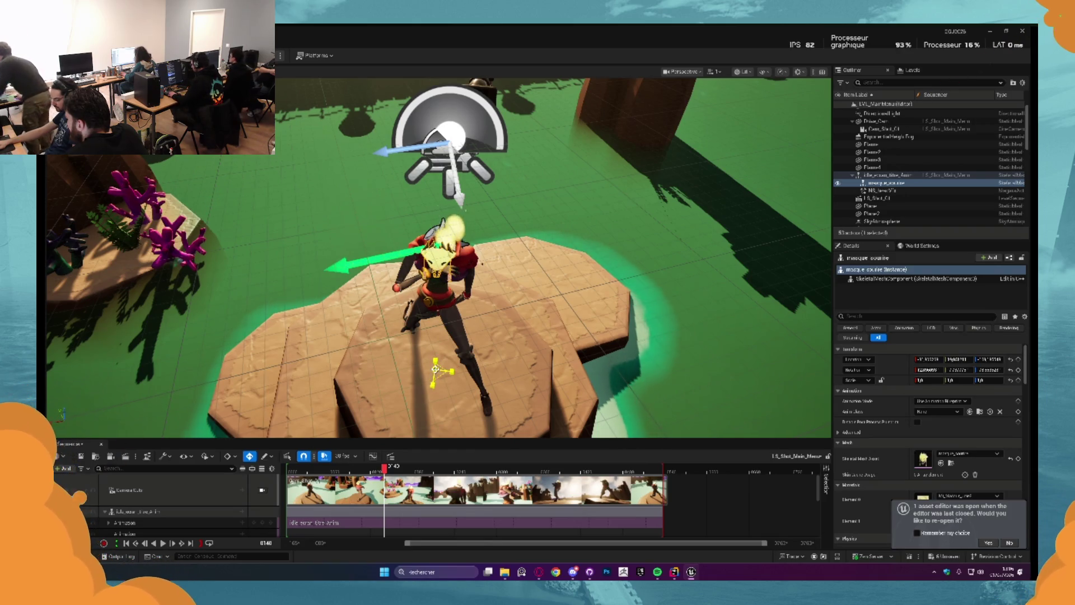
{"action": "left_click_drag", "start_coordinate": [433, 373], "coordinate": [433, 384]}
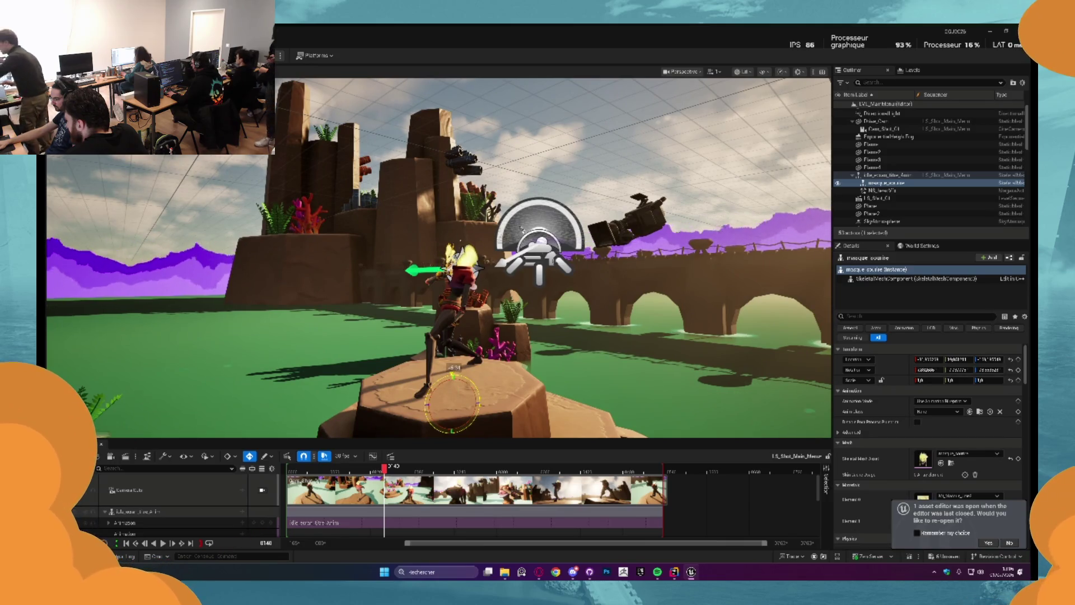
{"action": "mouse_move", "coordinate": [442, 257]}
{"action": "left_mouse_down"}
{"action": "mouse_move", "coordinate": [476, 312]}
{"action": "mouse_move", "coordinate": [467, 273]}
{"action": "left_mouse_up"}
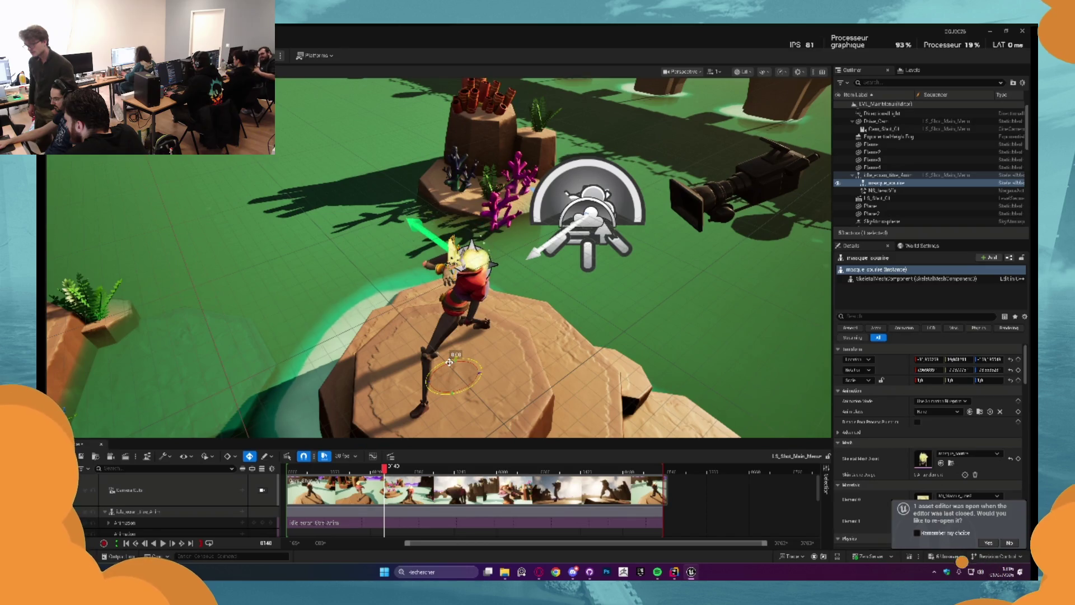
Reselect masque_sourire and orbit the view to show the character, mask and bridge
{"action": "left_click", "coordinate": [493, 336]}
{"action": "left_click", "coordinate": [438, 383]}
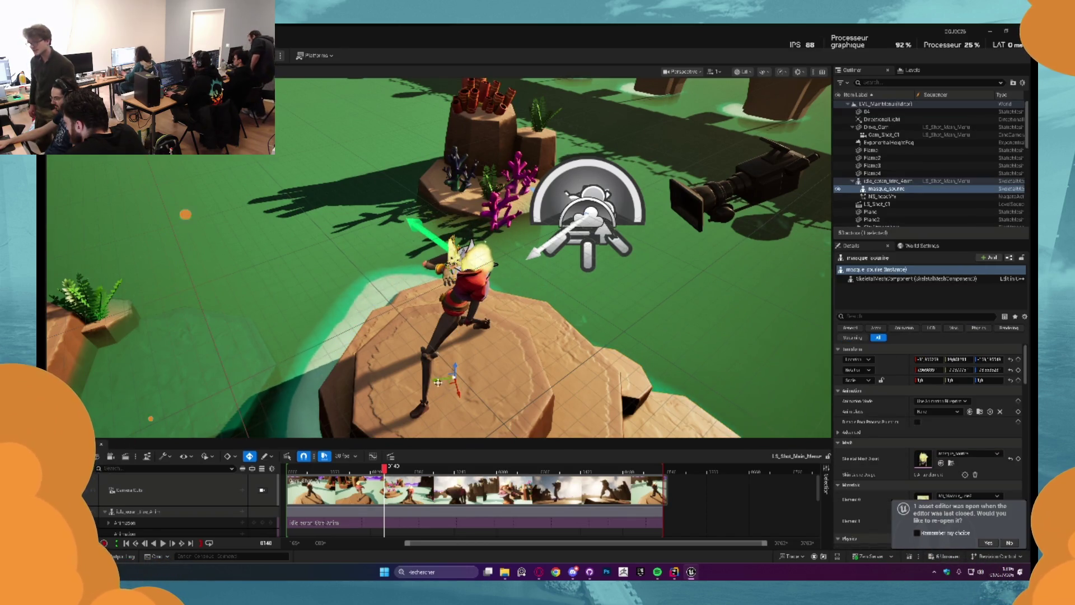
{"action": "mouse_move", "coordinate": [439, 365]}
{"action": "left_mouse_down"}
{"action": "mouse_move", "coordinate": [439, 313]}
{"action": "mouse_move", "coordinate": [488, 276]}
{"action": "mouse_move", "coordinate": [472, 316]}
{"action": "left_mouse_up"}
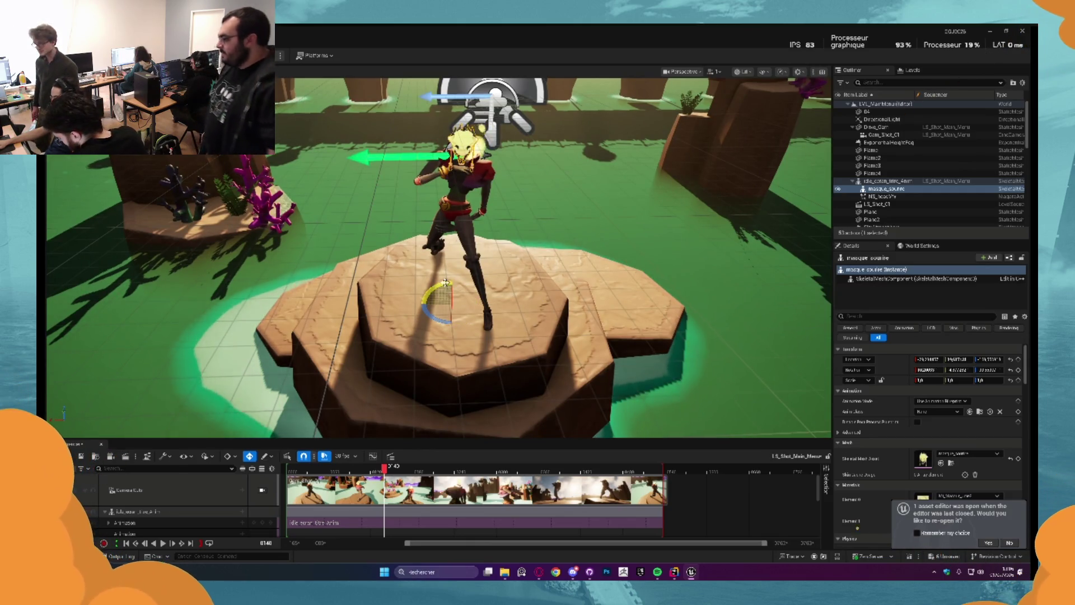
{"action": "mouse_move", "coordinate": [475, 166]}
{"action": "left_mouse_down"}
{"action": "mouse_move", "coordinate": [474, 196]}
{"action": "mouse_move", "coordinate": [510, 182]}
{"action": "mouse_move", "coordinate": [517, 238]}
{"action": "mouse_move", "coordinate": [523, 187]}
{"action": "mouse_move", "coordinate": [522, 206]}
{"action": "left_mouse_up"}
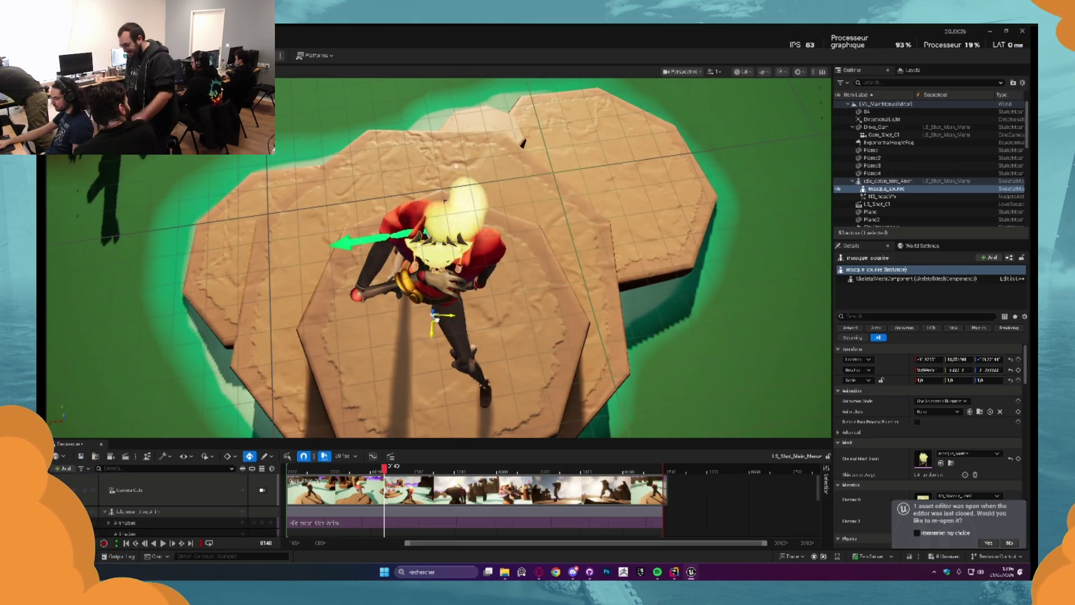
{"action": "left_click_drag", "start_coordinate": [516, 197], "coordinate": [520, 188]}
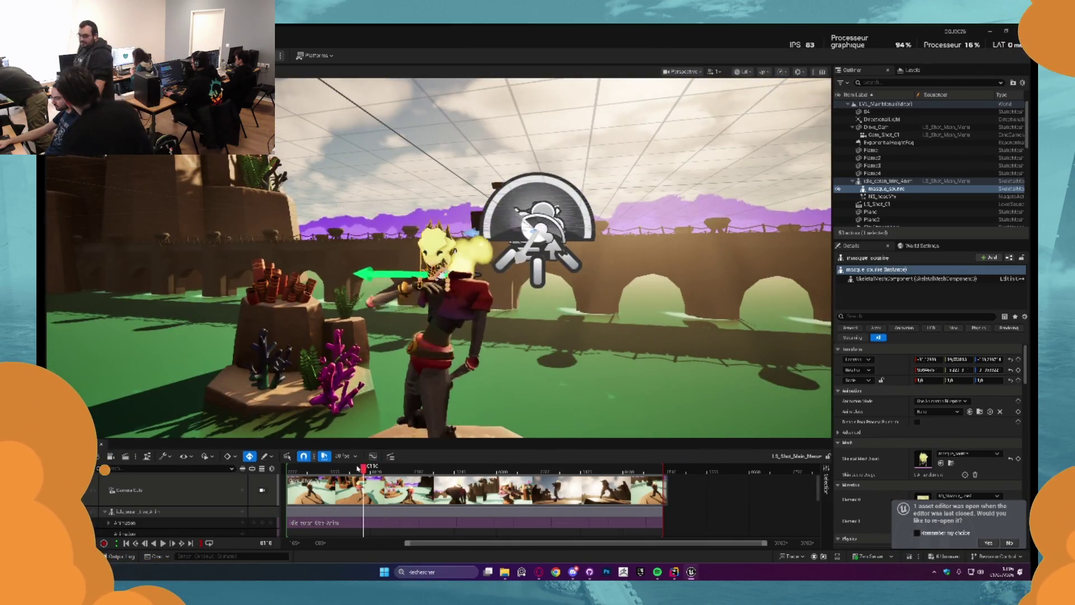
Lock the viewport to the shot camera, play the sequence, and select NS_headVfx
{"action": "left_click_drag", "start_coordinate": [307, 464], "coordinate": [301, 464]}
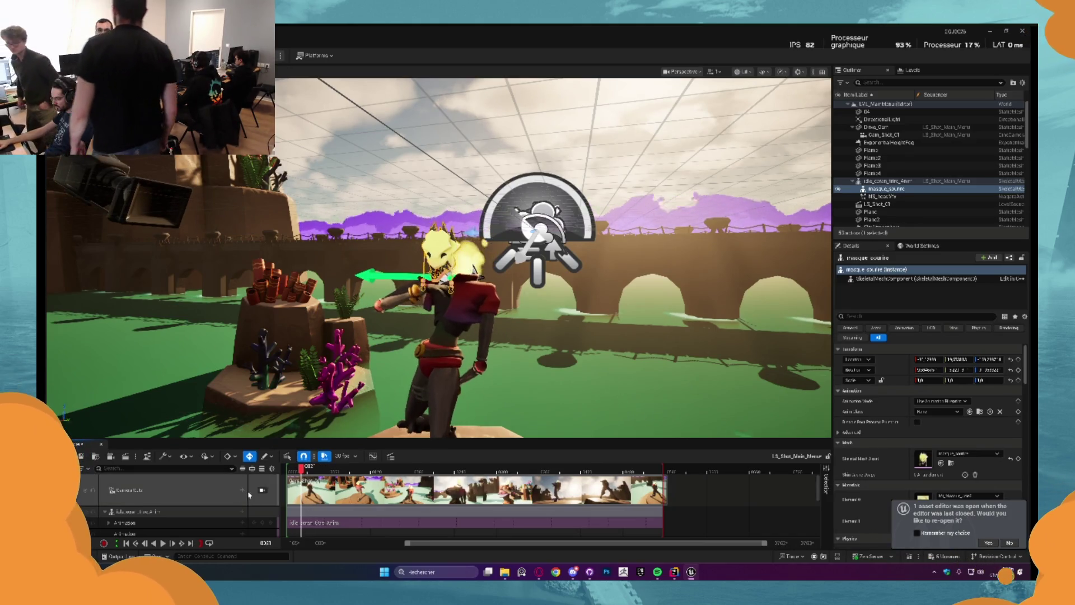
{"action": "left_click", "coordinate": [262, 490]}
{"action": "key", "text": "space"}
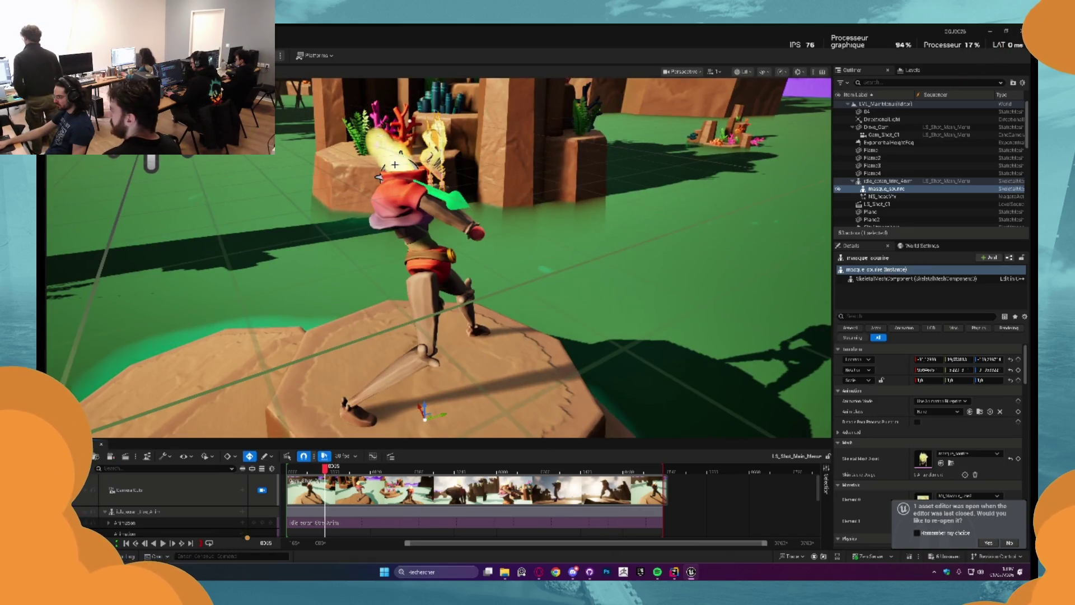
{"action": "left_click", "coordinate": [394, 165]}
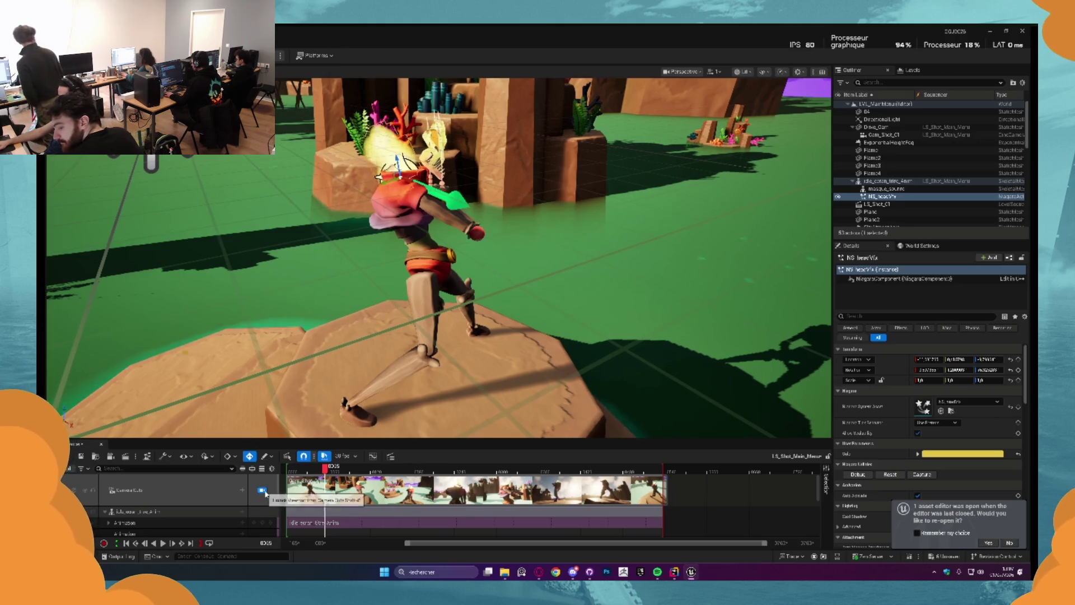
Orbit around the character to inspect the surrounding scenery, corals and bridge
{"action": "left_click", "coordinate": [263, 491]}
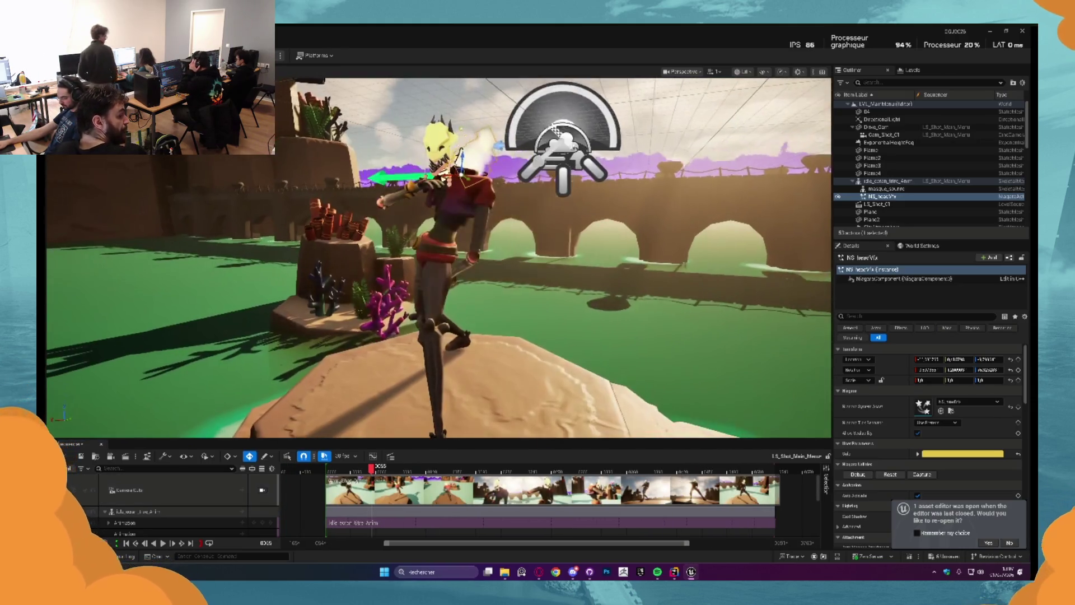
{"action": "mouse_move", "coordinate": [426, 263]}
{"action": "left_mouse_down"}
{"action": "mouse_move", "coordinate": [445, 229]}
{"action": "mouse_move", "coordinate": [459, 234]}
{"action": "left_mouse_up"}
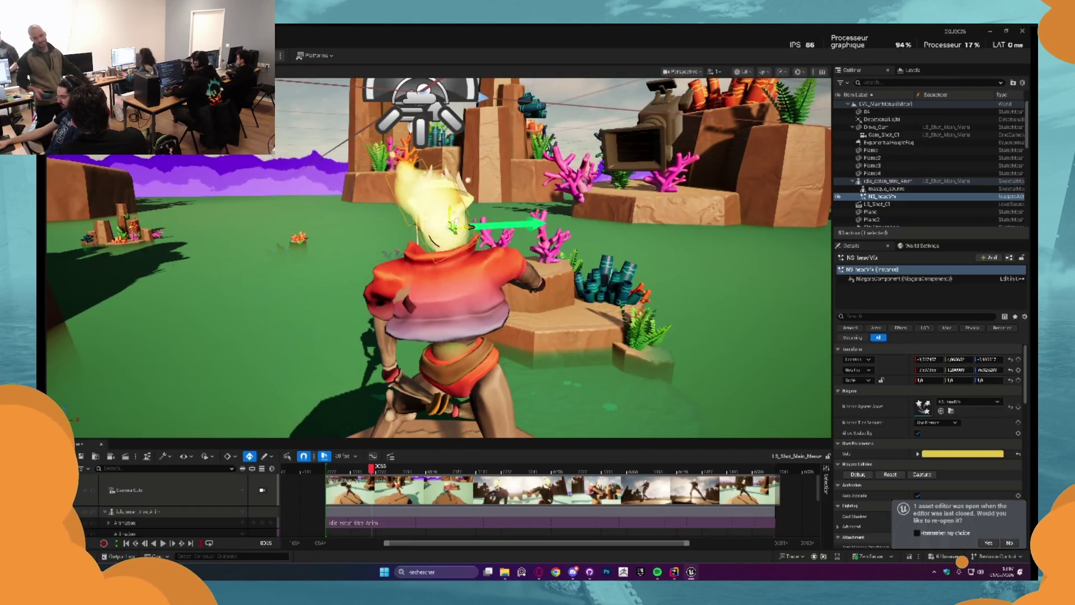
{"action": "left_click_drag", "start_coordinate": [459, 234], "coordinate": [464, 235]}
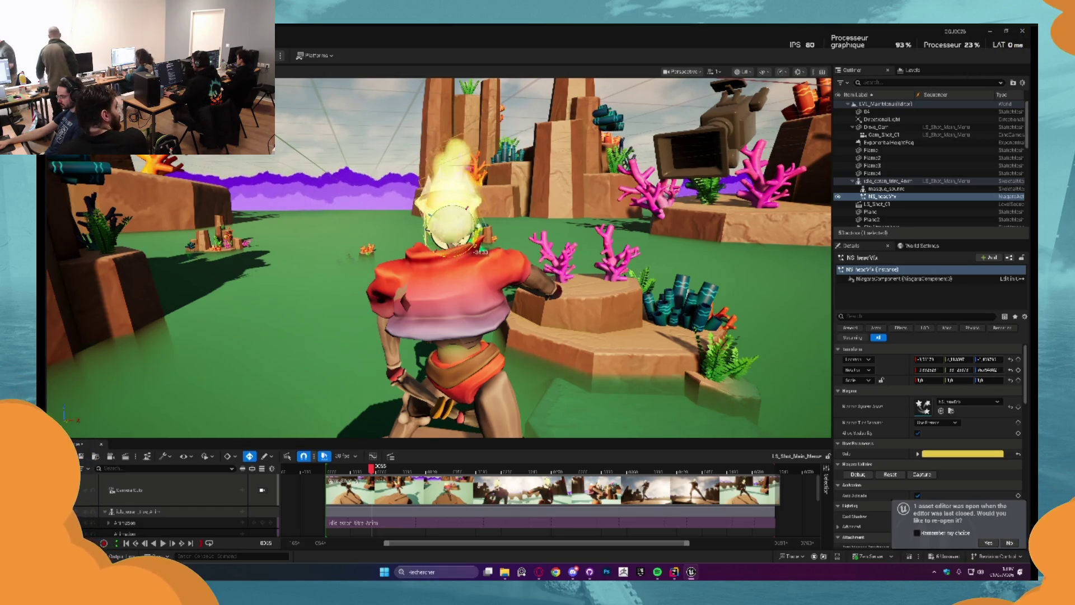
{"action": "left_click_drag", "start_coordinate": [464, 235], "coordinate": [468, 258]}
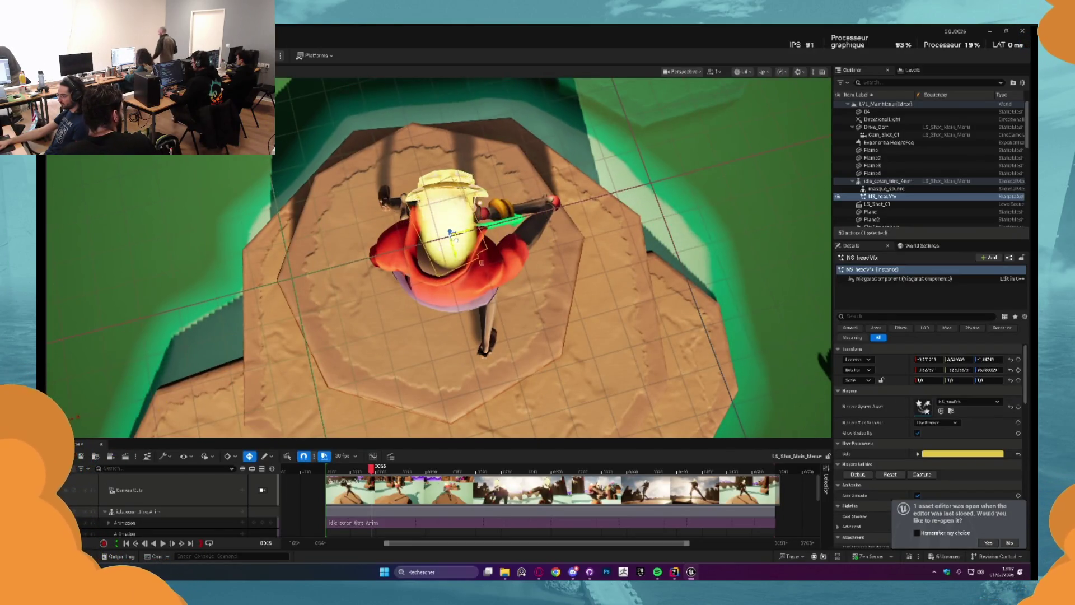
{"action": "left_click_drag", "start_coordinate": [551, 272], "coordinate": [626, 295]}
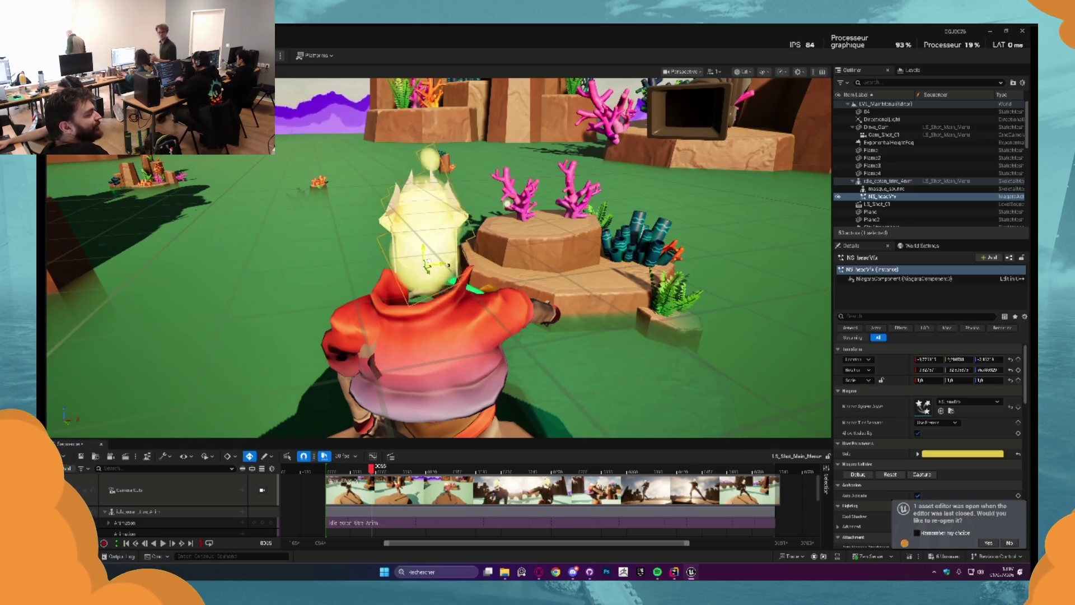
{"action": "mouse_move", "coordinate": [560, 280]}
{"action": "left_mouse_down"}
{"action": "mouse_move", "coordinate": [672, 291]}
{"action": "mouse_move", "coordinate": [560, 246]}
{"action": "mouse_move", "coordinate": [470, 311]}
{"action": "mouse_move", "coordinate": [476, 202]}
{"action": "mouse_move", "coordinate": [442, 224]}
{"action": "mouse_move", "coordinate": [252, 498]}
{"action": "left_mouse_up"}
Preview the shot through its camera, then close Sequencer and open the Content Drawer
{"action": "left_click", "coordinate": [262, 490]}
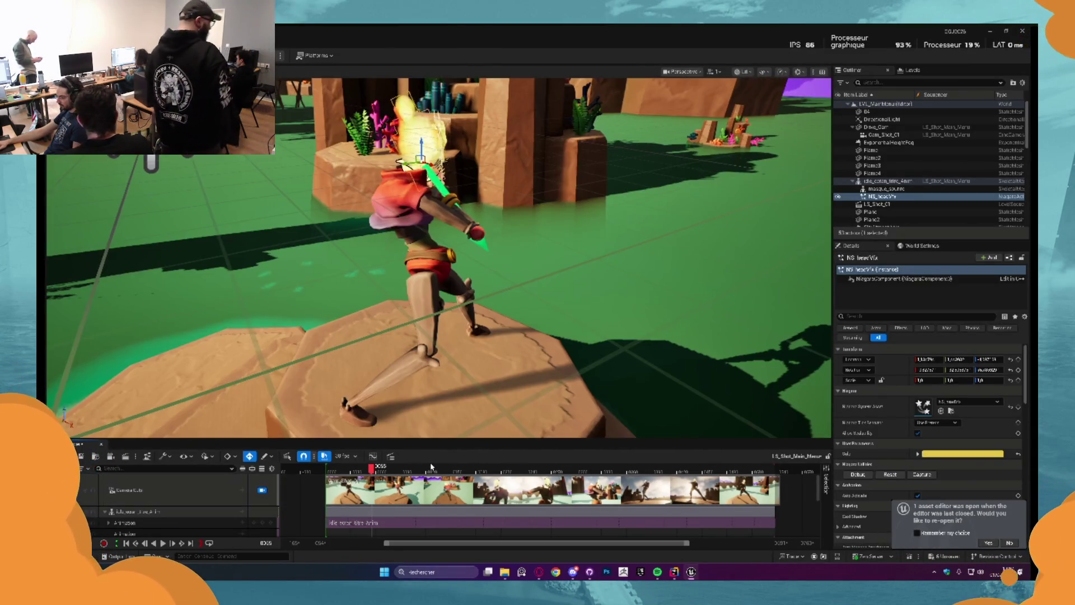
{"action": "key", "text": "space"}
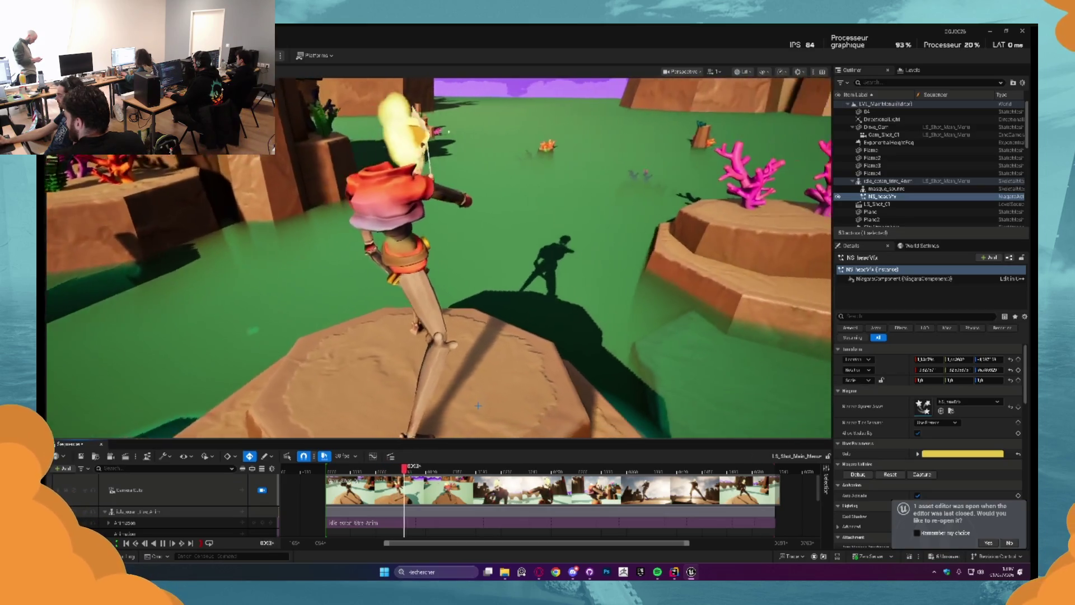
{"action": "key", "text": "space"}
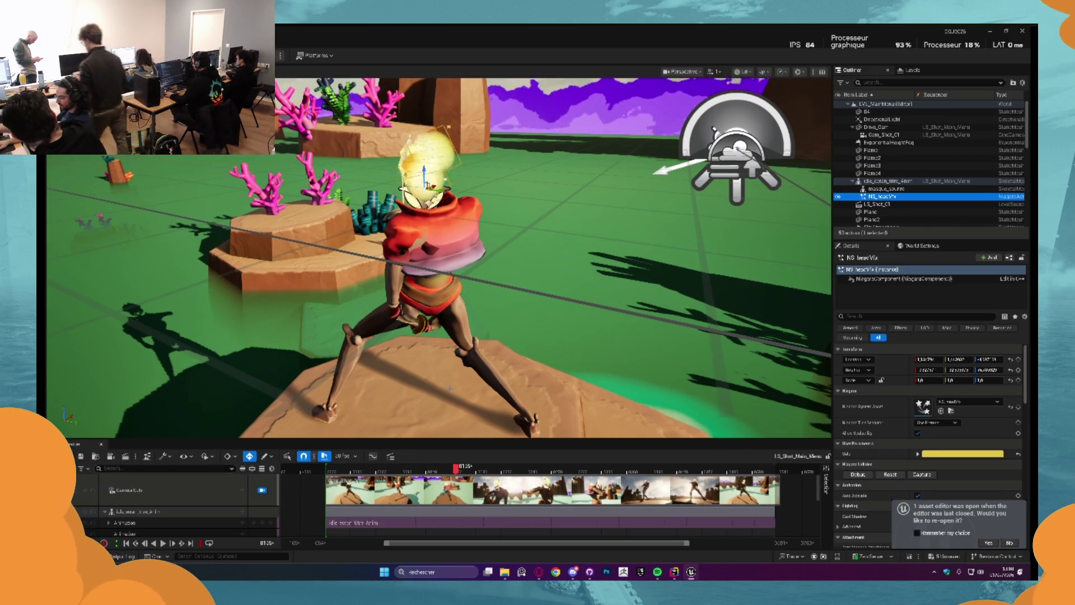
{"action": "key", "text": "Escape"}
{"action": "left_click", "coordinate": [660, 270]}
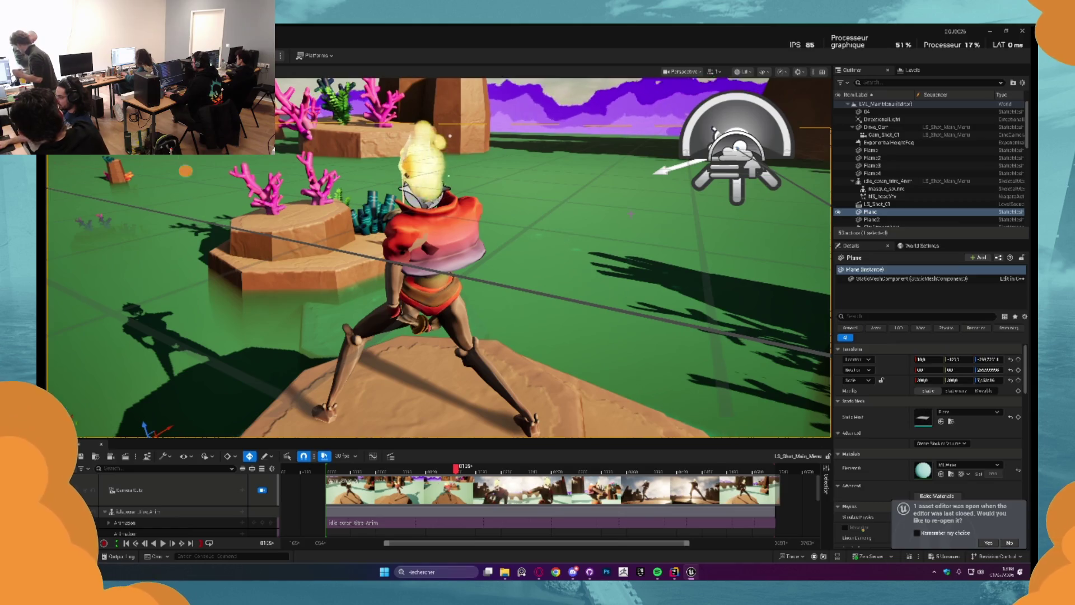
{"action": "key", "text": "Escape"}
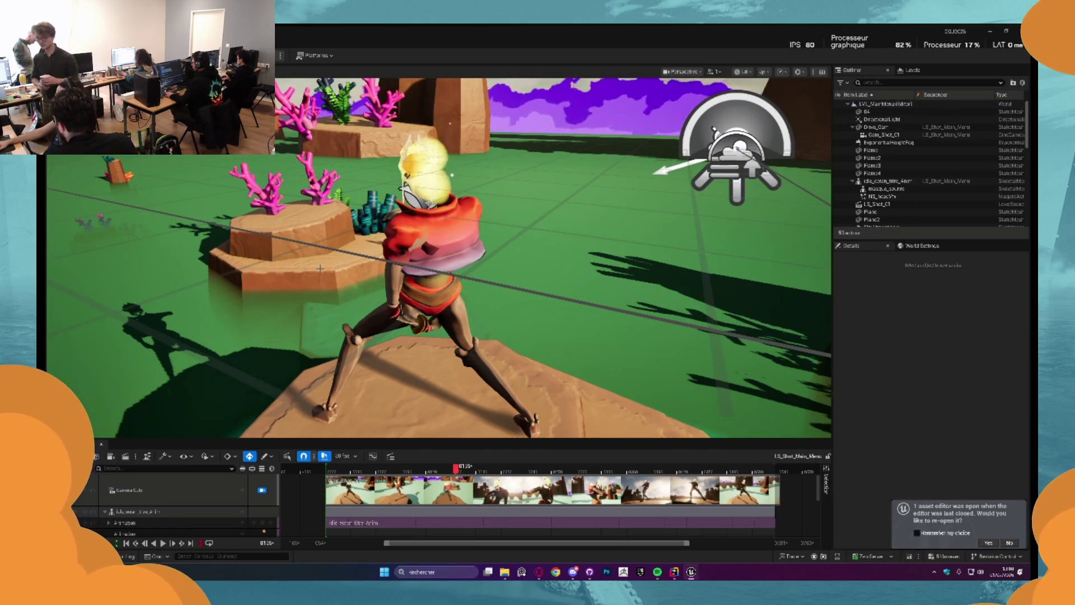
{"action": "left_click", "coordinate": [101, 443]}
{"action": "left_click", "coordinate": [78, 456]}
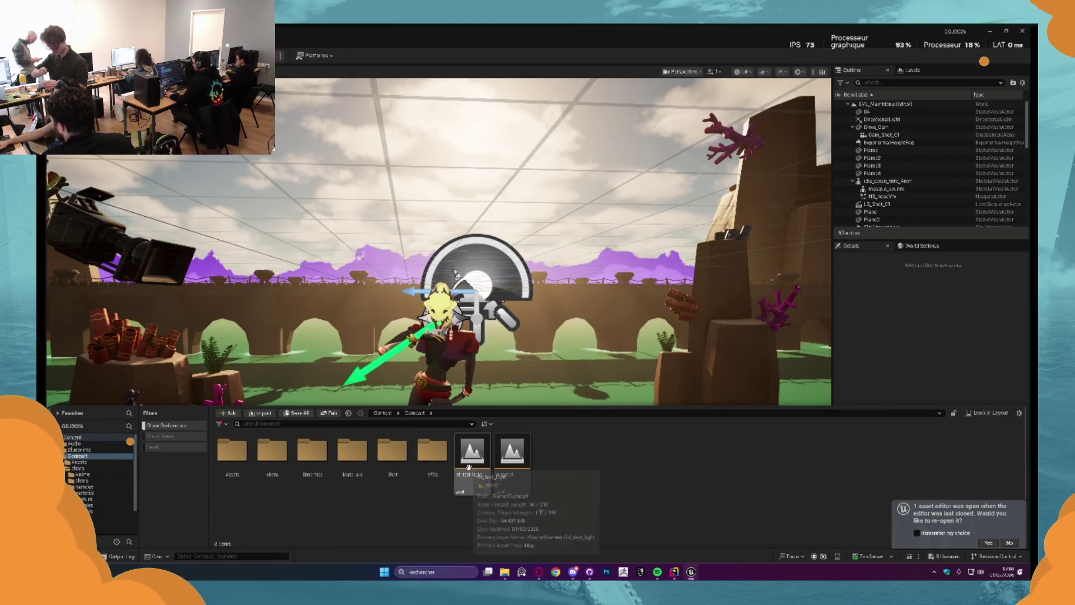
Save the current level, open the sl test light level, and select CYK_Post
{"action": "double_click", "coordinate": [473, 475]}
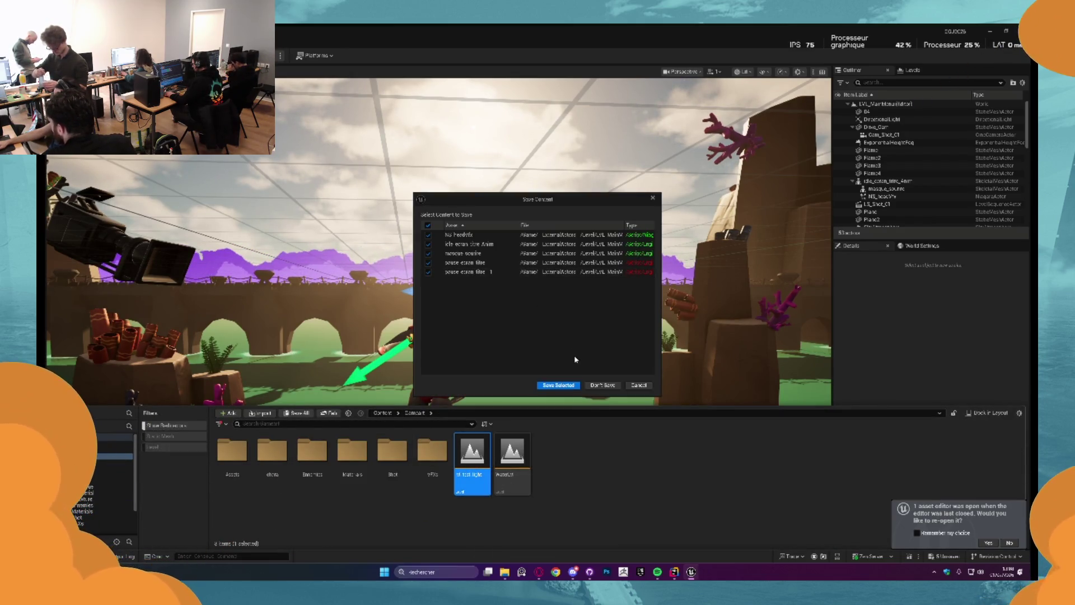
{"action": "left_click", "coordinate": [569, 385]}
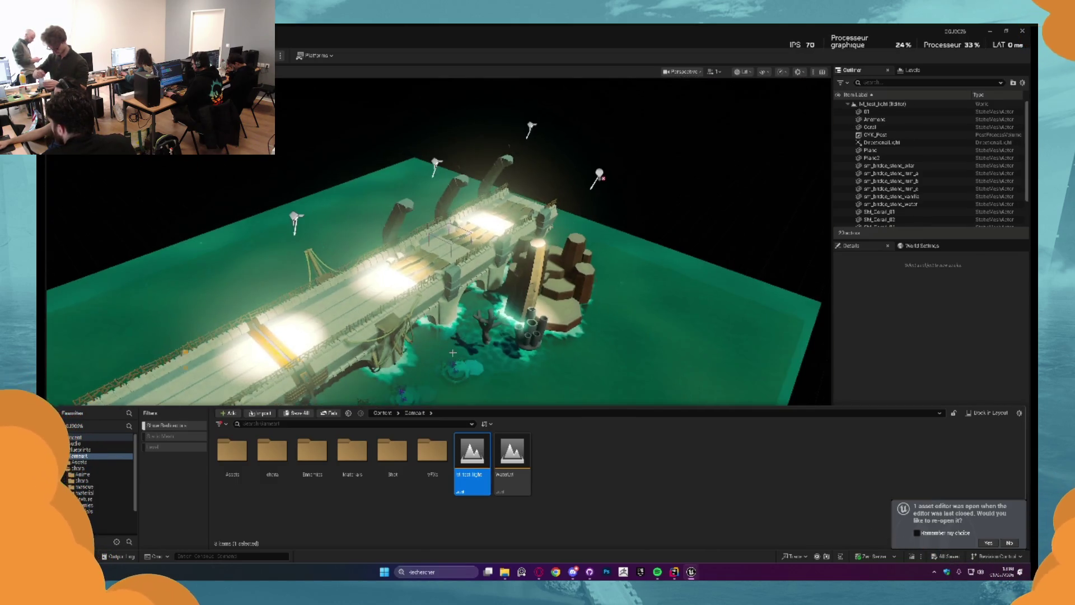
{"action": "scroll", "coordinate": [437, 241], "scroll_direction": "up", "scroll_amount": 5}
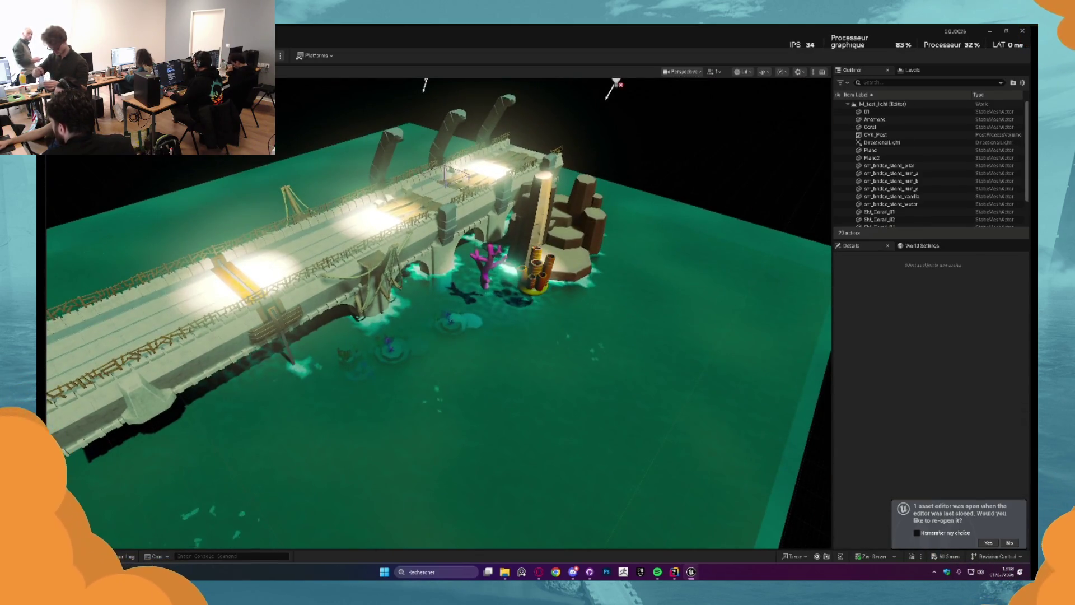
{"action": "left_click", "coordinate": [449, 188]}
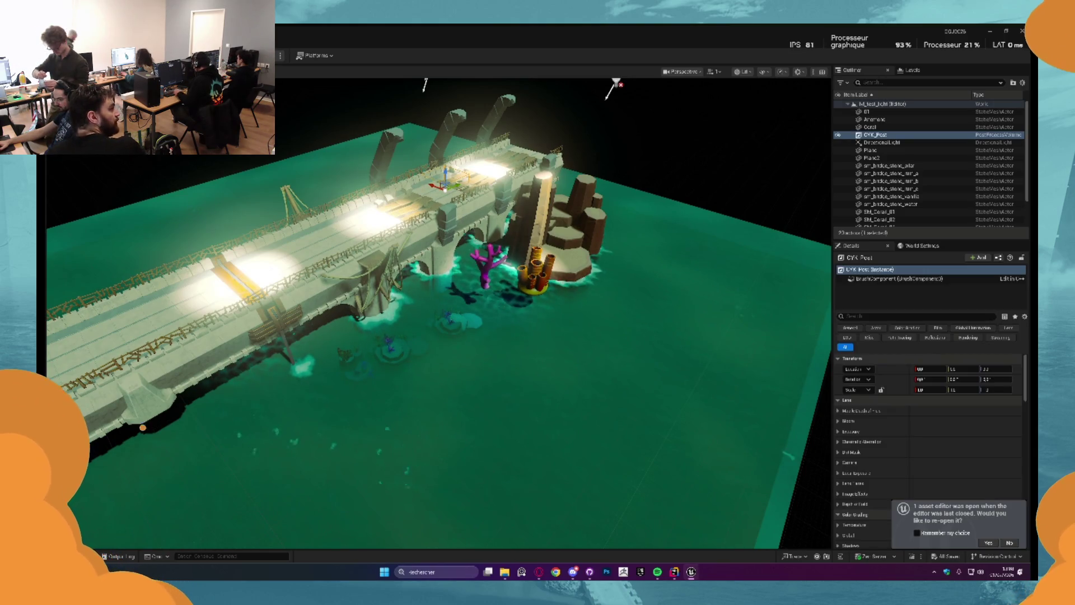
Open LVL_MainMenu from the Content > Level folder
{"action": "key", "text": "ctrl+space"}
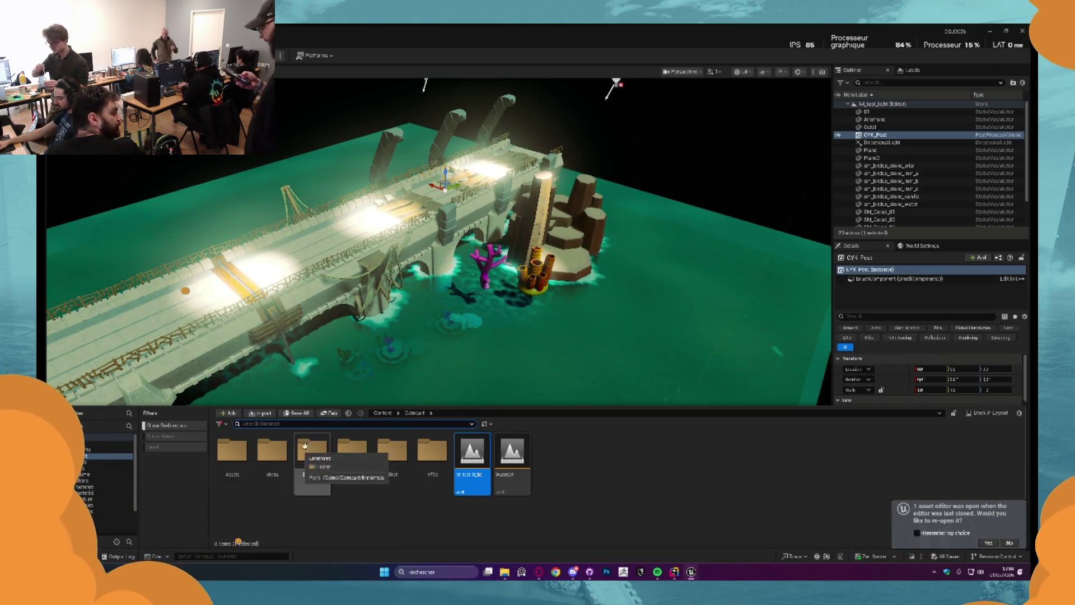
{"action": "key", "text": "alt+Left"}
{"action": "left_click", "coordinate": [347, 466]}
{"action": "double_click", "coordinate": [347, 466]}
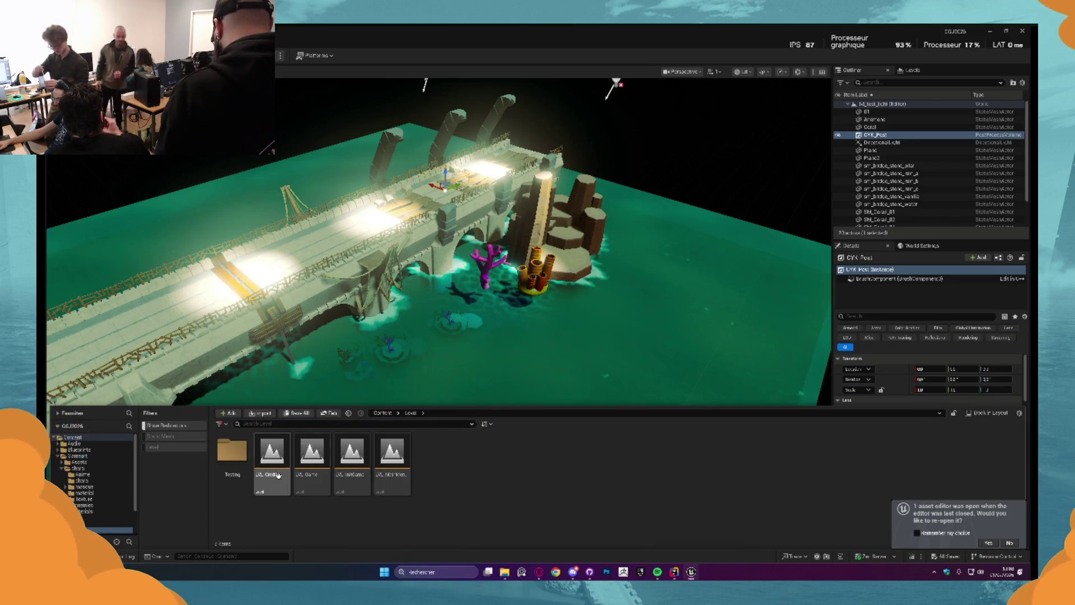
{"action": "left_click", "coordinate": [391, 456]}
{"action": "double_click", "coordinate": [391, 456]}
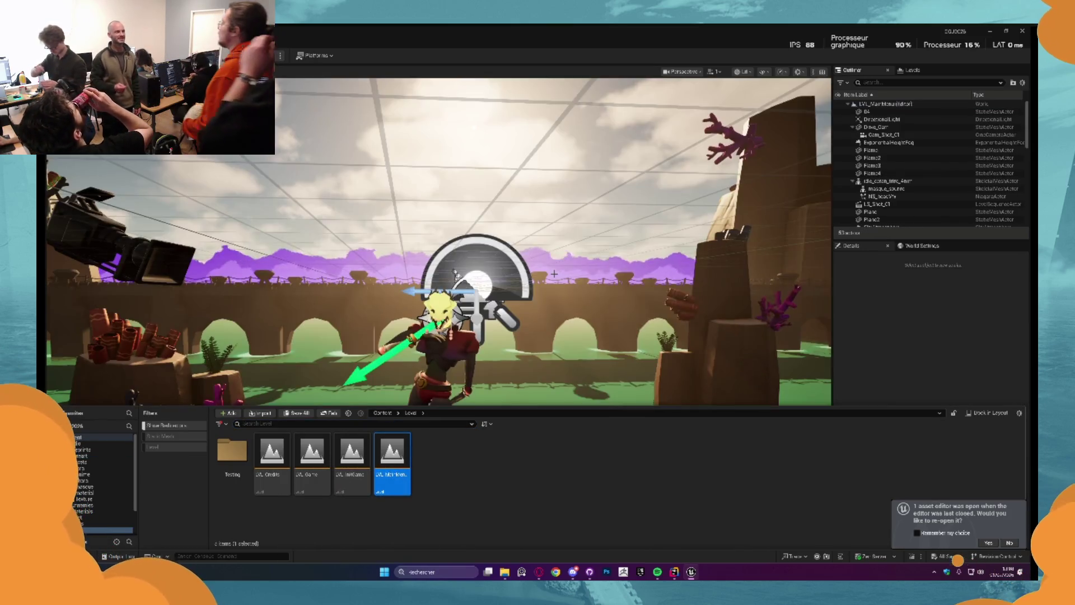
Place CYK_Post into LVL_MainMenu, then open Gamecam > Shot > LS_Shot_Main_Menu and play it
{"action": "left_click", "coordinate": [502, 353]}
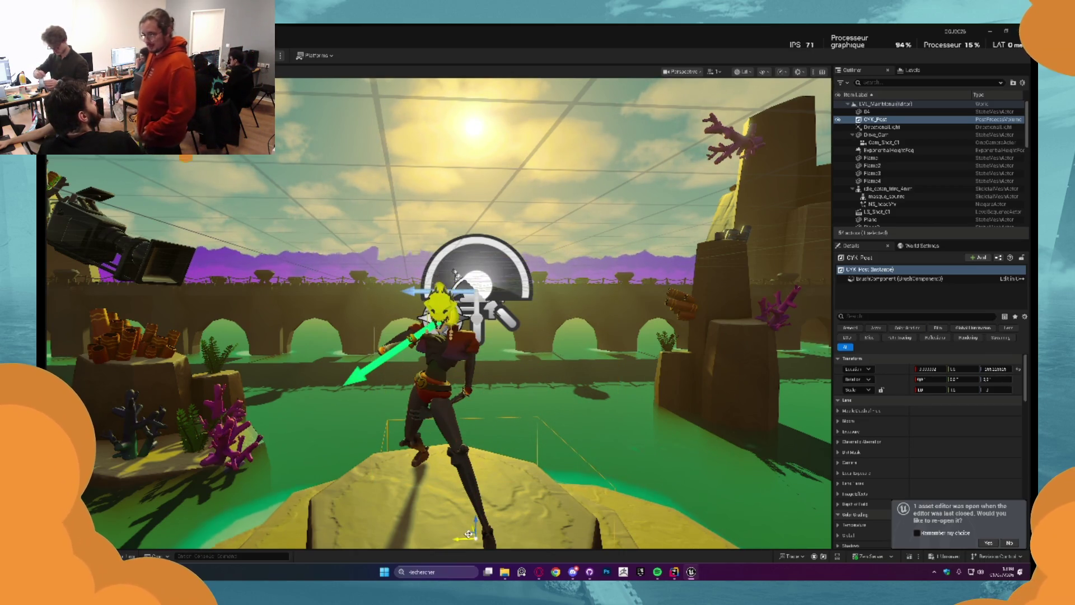
{"action": "left_click_drag", "start_coordinate": [448, 451], "coordinate": [442, 442]}
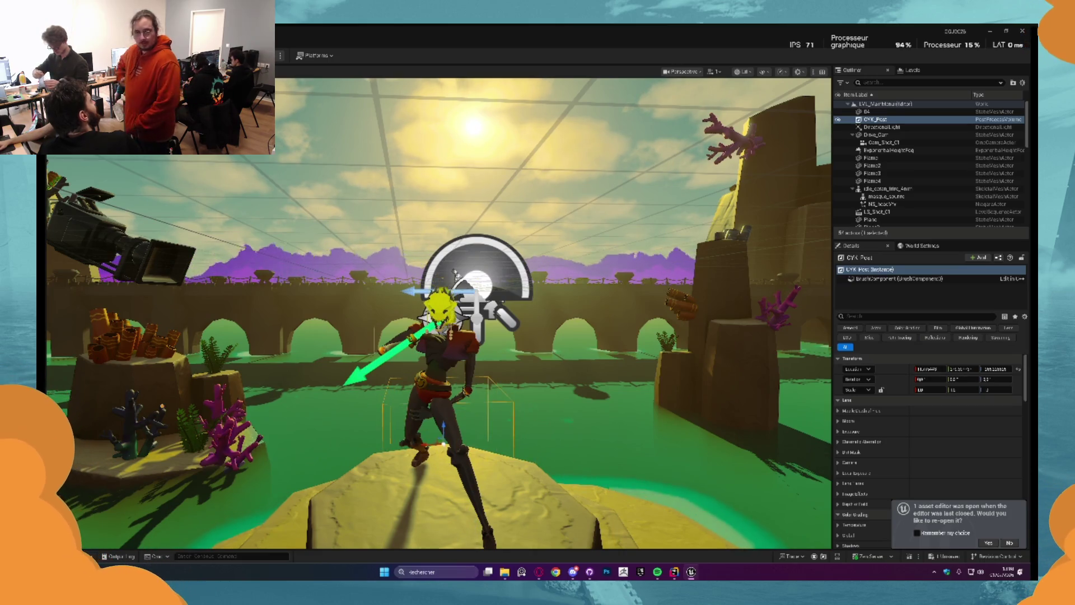
{"action": "key", "text": "ctrl+space"}
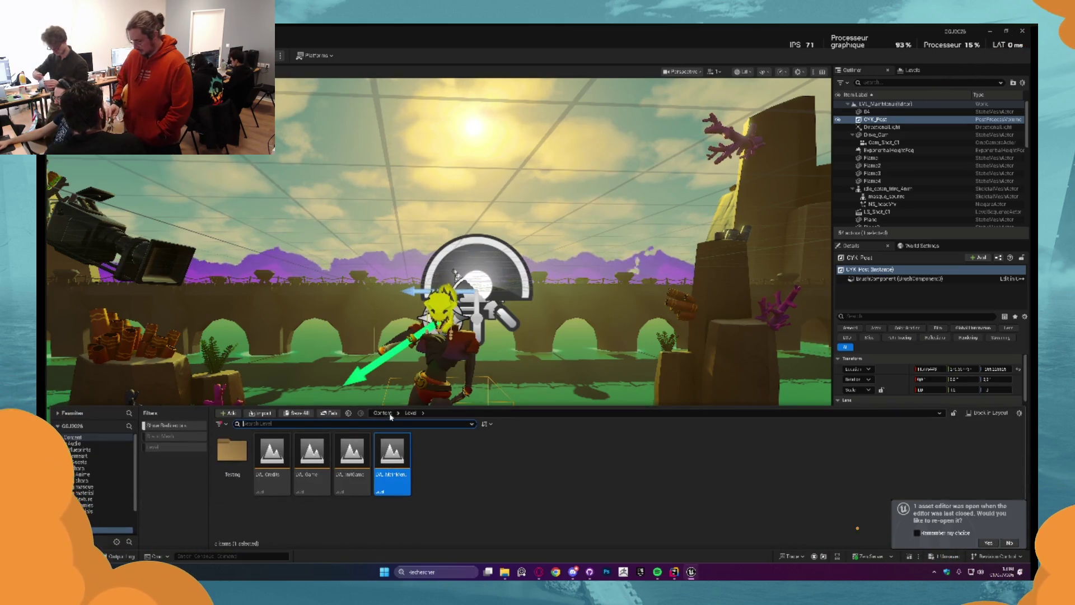
{"action": "left_click", "coordinate": [383, 413]}
{"action": "double_click", "coordinate": [313, 468]}
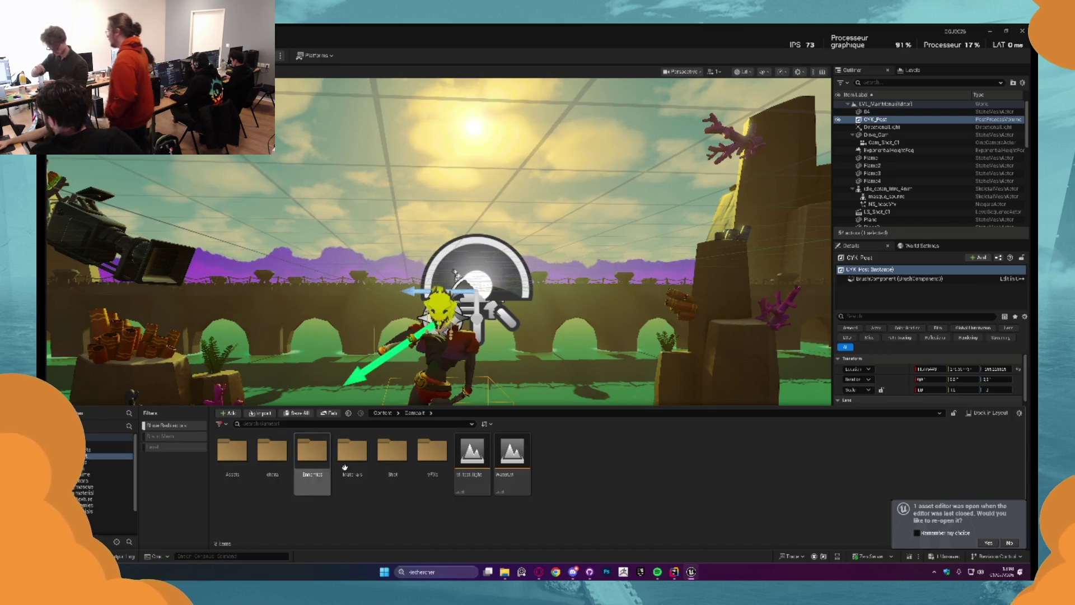
{"action": "double_click", "coordinate": [401, 468]}
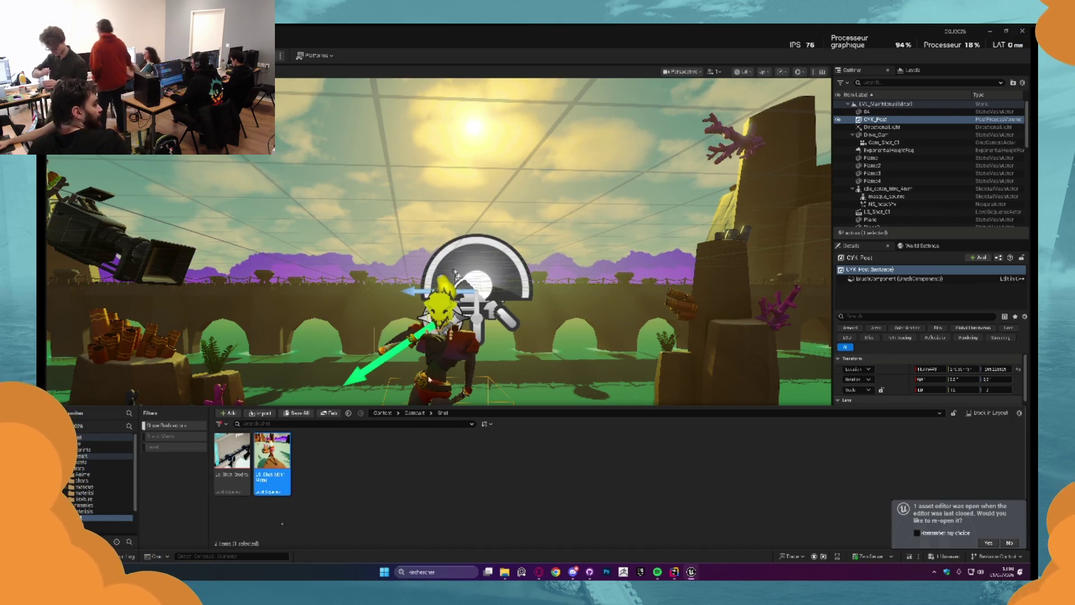
{"action": "double_click", "coordinate": [272, 464]}
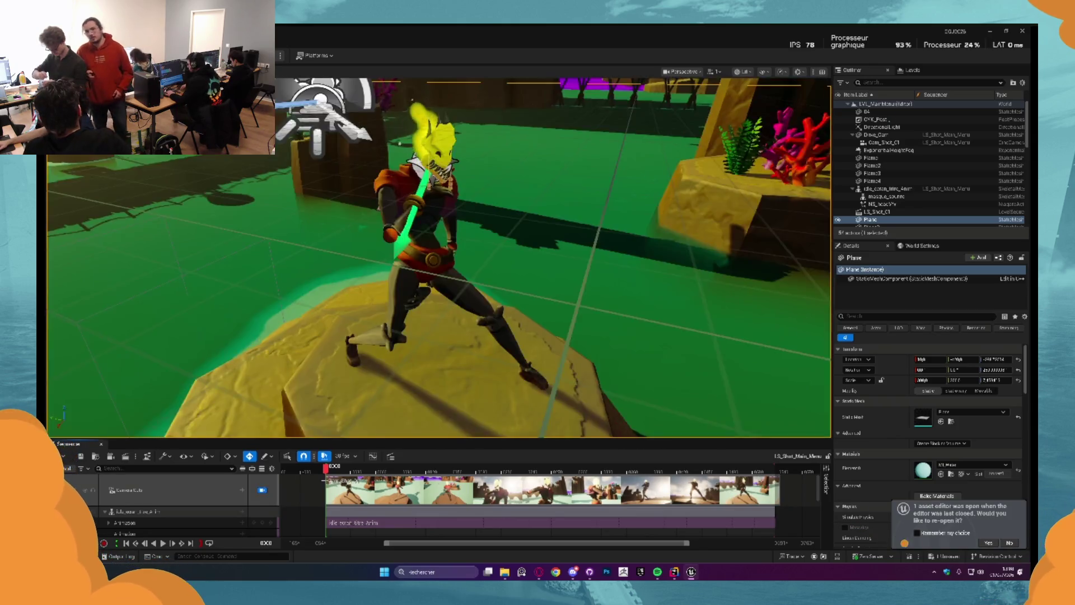
{"action": "key", "text": "space"}
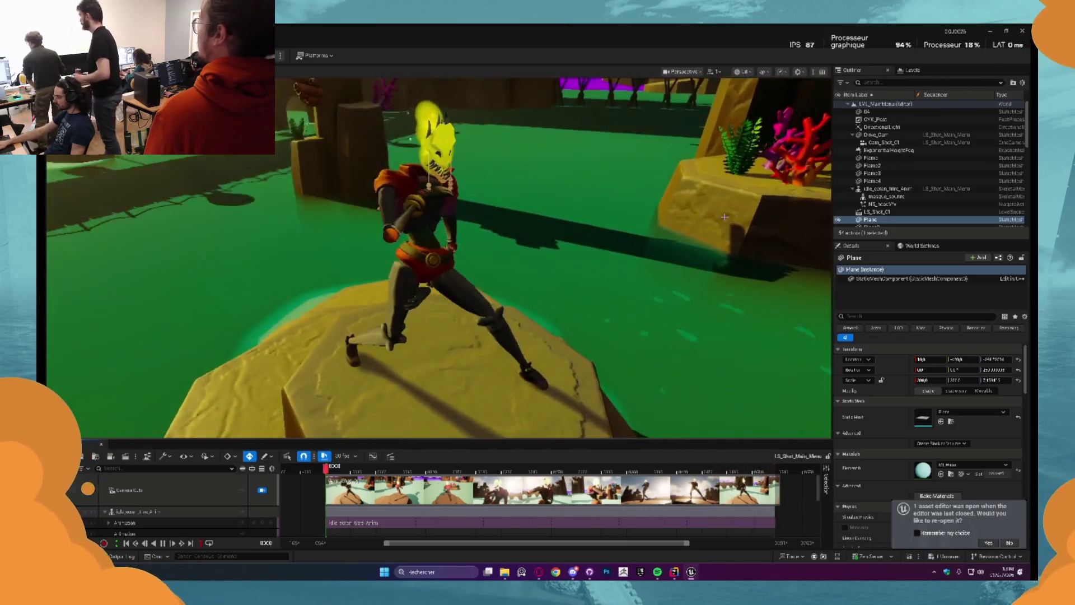
Select CYK_Post and edit its colour temperature value in Details
{"action": "left_click", "coordinate": [875, 119]}
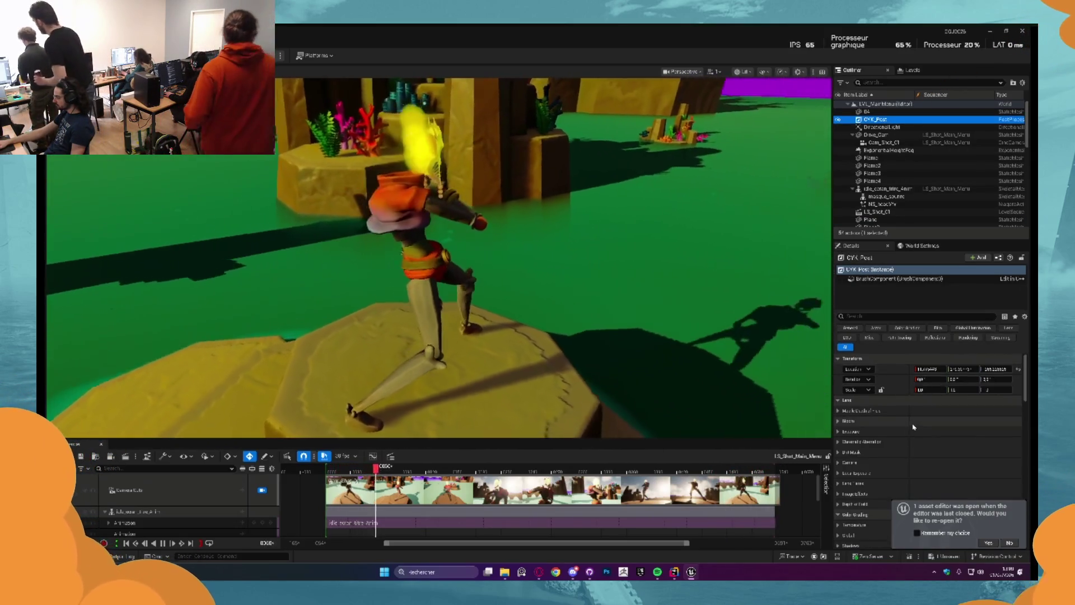
{"action": "scroll", "coordinate": [907, 428], "scroll_direction": "down", "scroll_amount": 5}
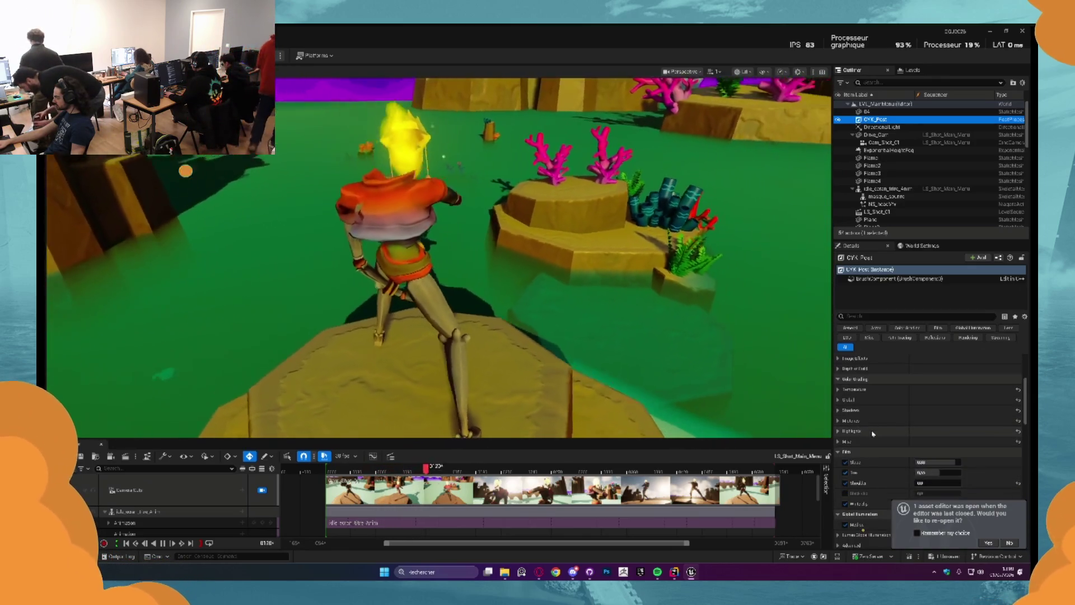
{"action": "left_click", "coordinate": [842, 403]}
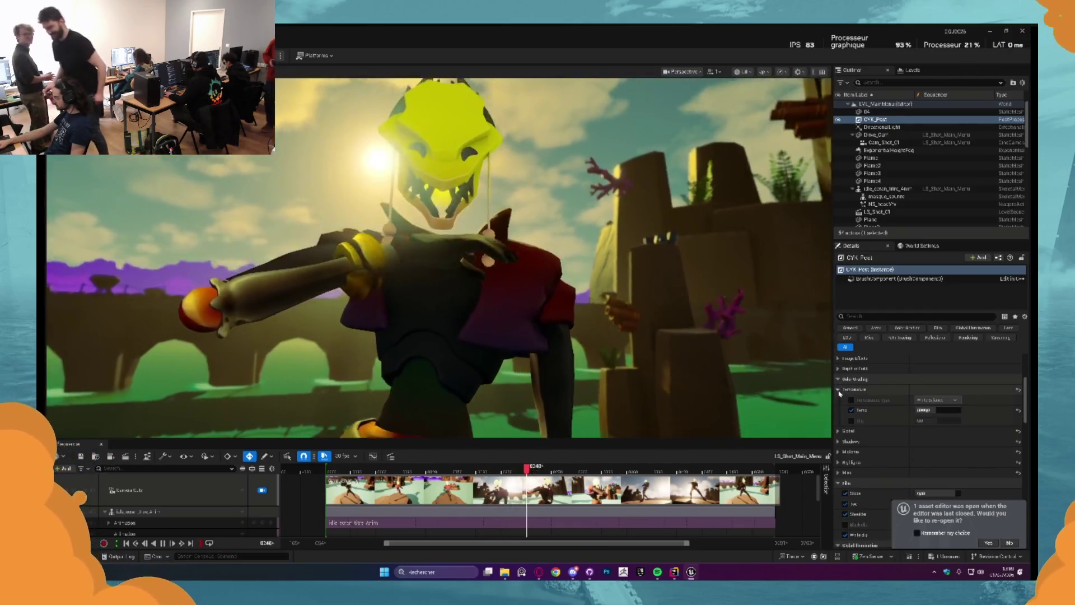
{"action": "left_click", "coordinate": [937, 411]}
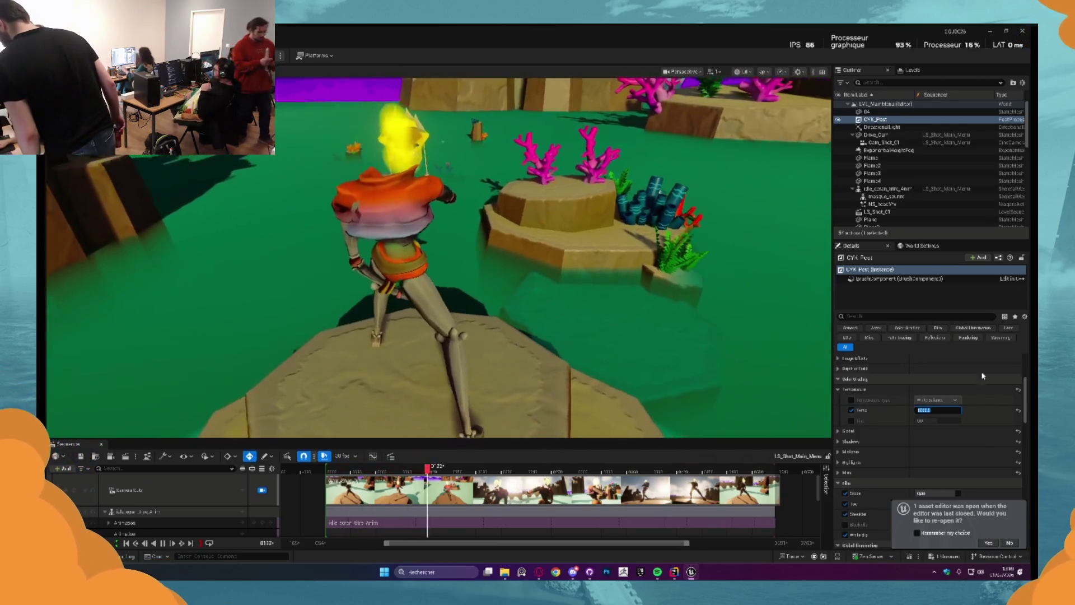
{"action": "scroll", "coordinate": [968, 429], "scroll_direction": "down", "scroll_amount": 5}
{"action": "scroll", "coordinate": [907, 403], "scroll_direction": "up", "scroll_amount": 3}
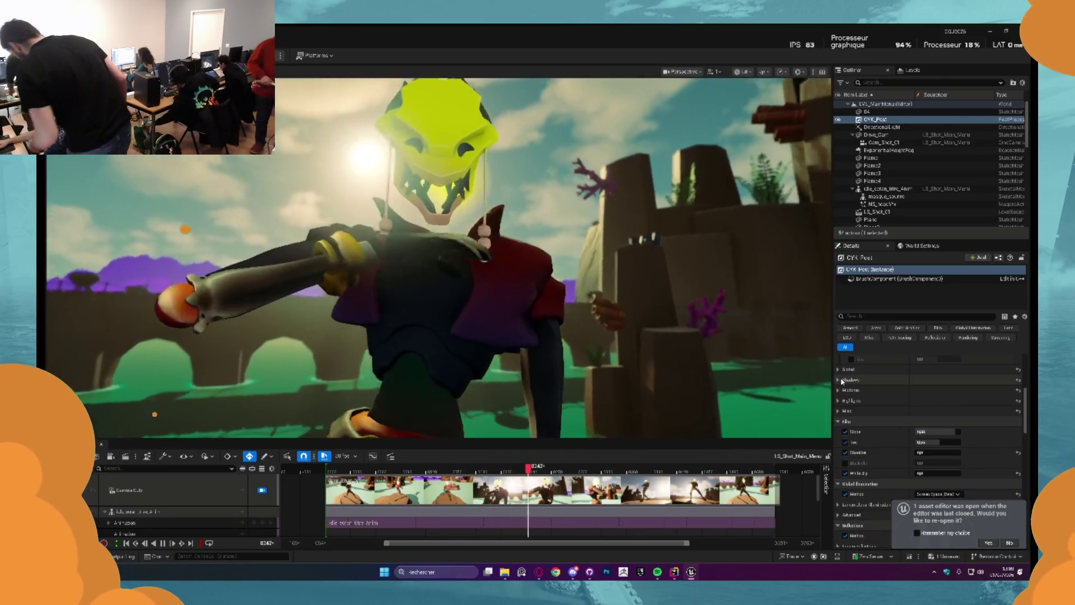
{"action": "scroll", "coordinate": [884, 426], "scroll_direction": "up", "scroll_amount": 3}
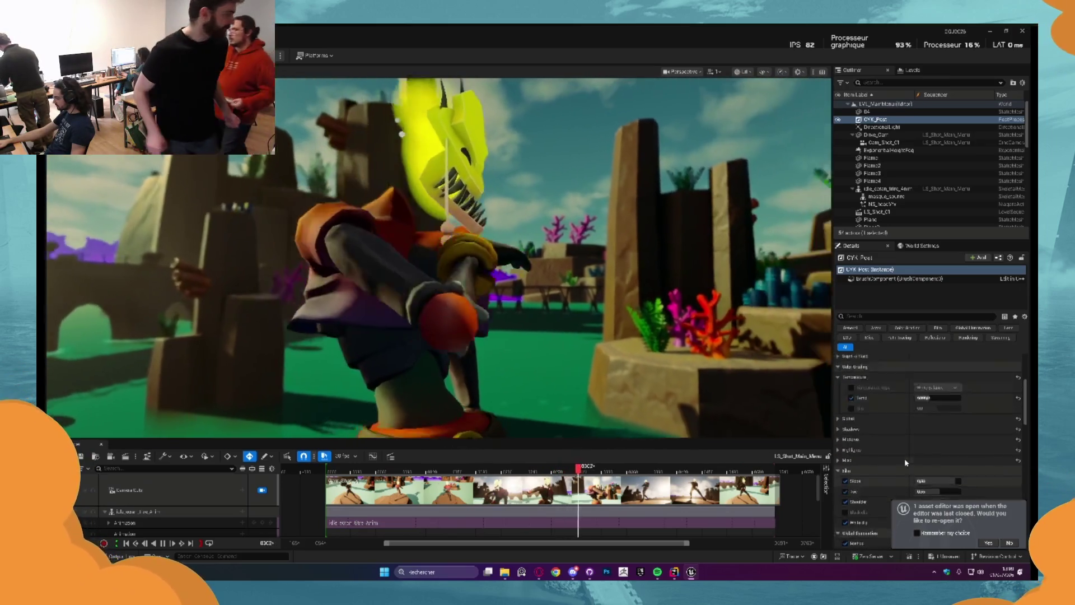
{"action": "scroll", "coordinate": [905, 462], "scroll_direction": "up", "scroll_amount": 5}
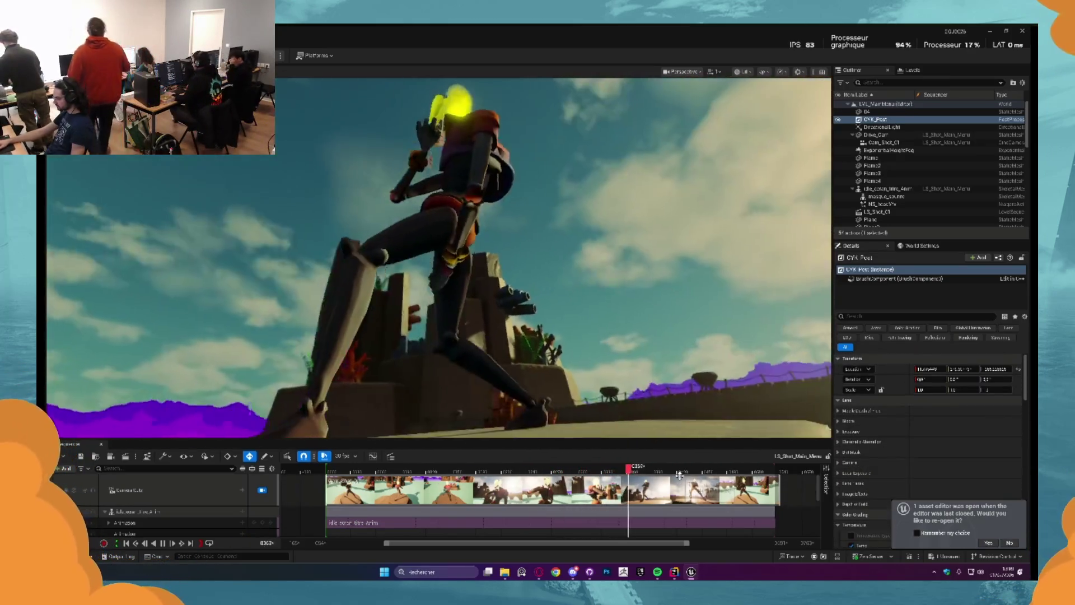
Stop playback at frame 0421, scrub back to about 0168, and search Details for 'vi'
{"action": "left_click", "coordinate": [679, 475]}
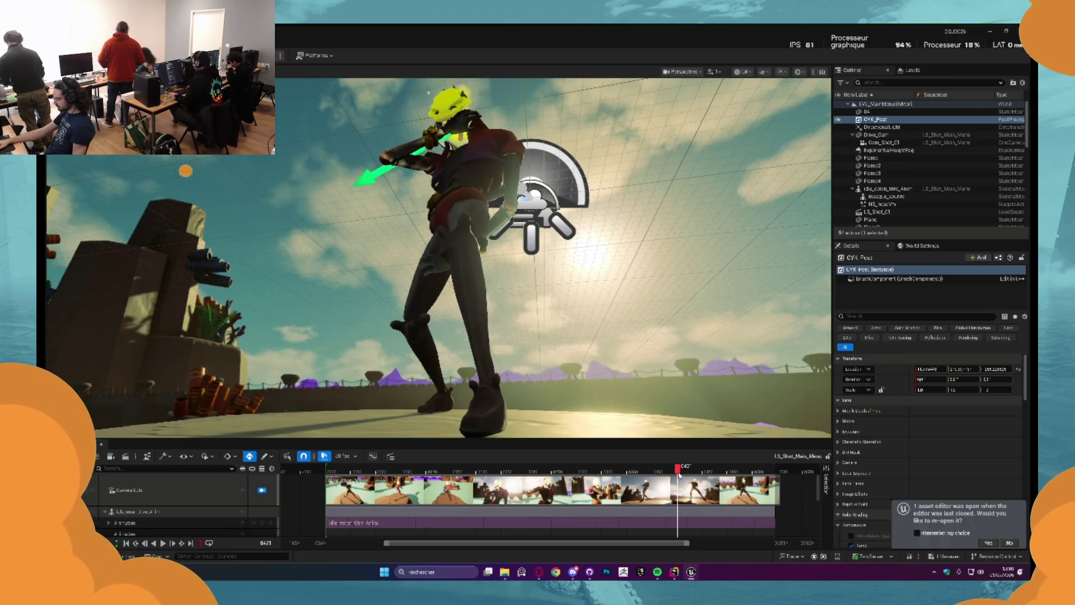
{"action": "mouse_move", "coordinate": [679, 474]}
{"action": "left_mouse_down"}
{"action": "mouse_move", "coordinate": [466, 477]}
{"action": "mouse_move", "coordinate": [490, 477]}
{"action": "left_mouse_up"}
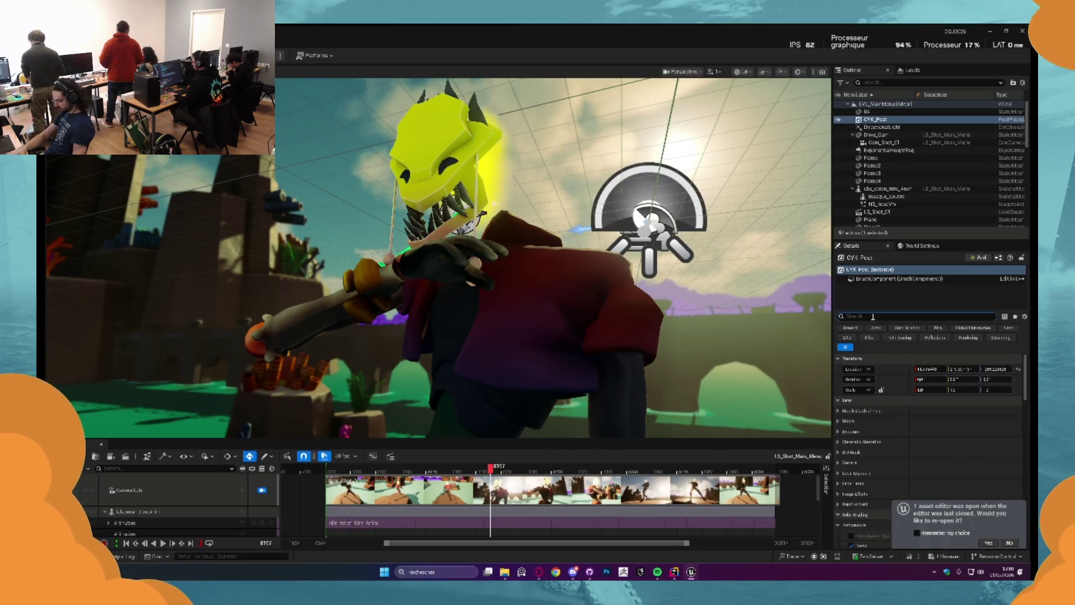
{"action": "type", "text": "v"}
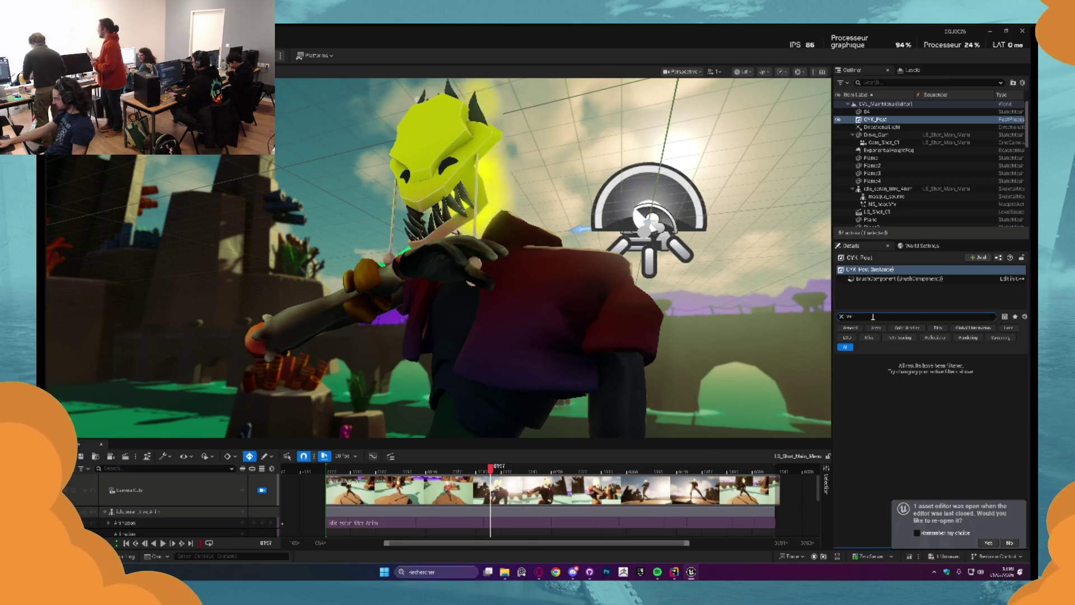
{"action": "type", "text": "i"}
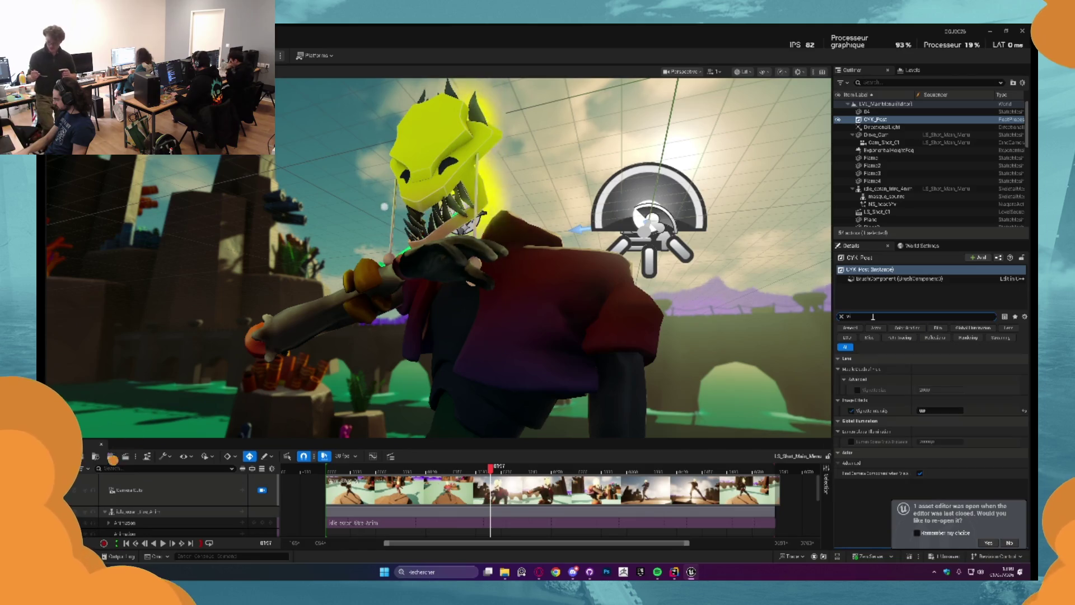
Set Vignette Intensity to 0.2, then 1, and play the cinematic
{"action": "left_click", "coordinate": [928, 413]}
{"action": "type", "text": "0.2"}
{"action": "key", "text": "Return"}
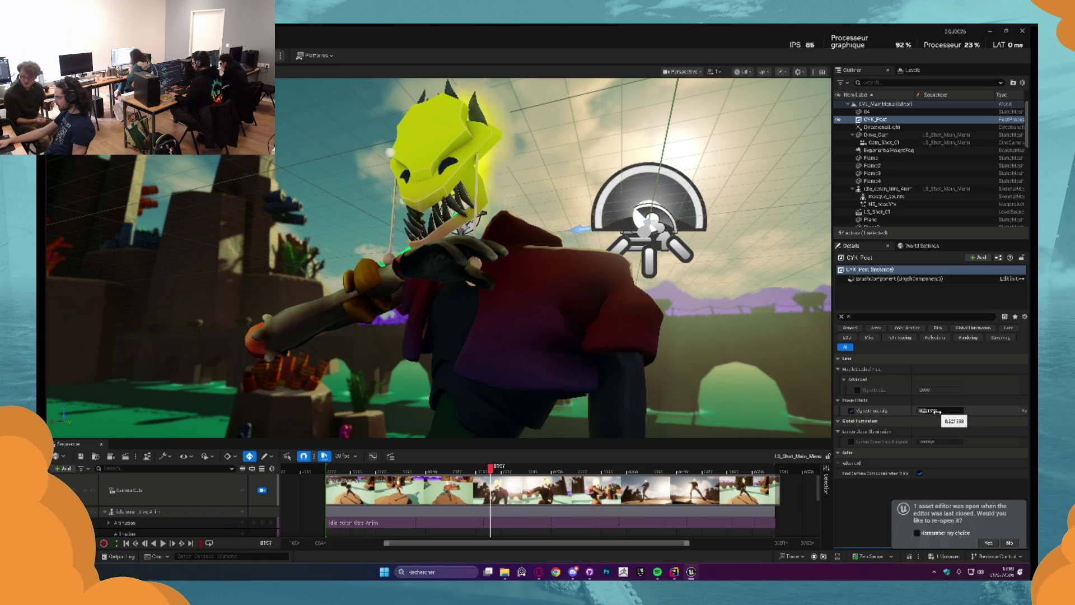
{"action": "type", "text": "1"}
{"action": "key", "text": "Return"}
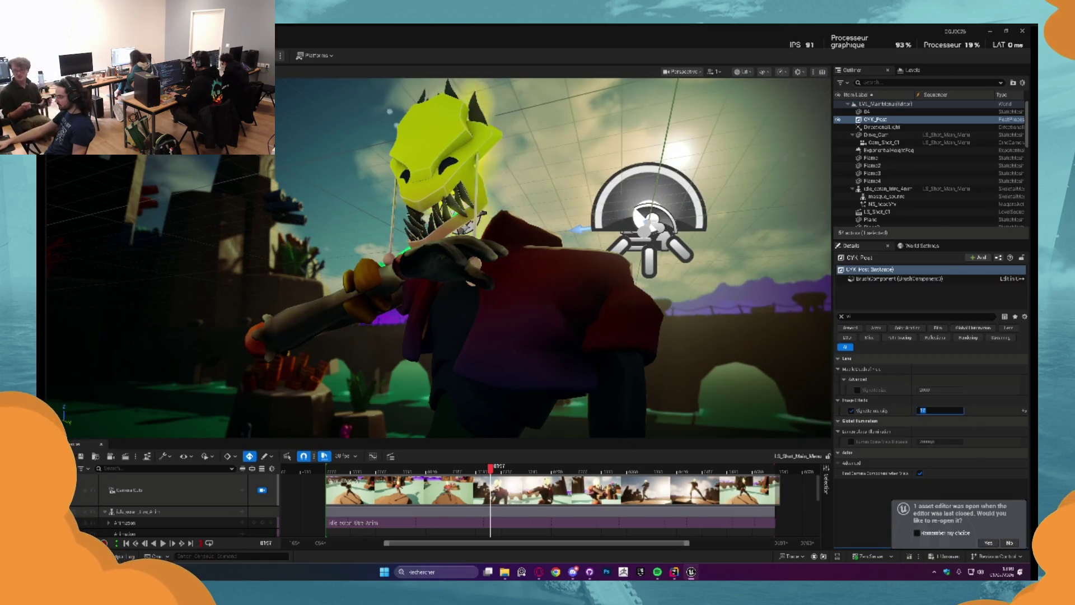
{"action": "left_click", "coordinate": [306, 470]}
{"action": "key", "text": "space"}
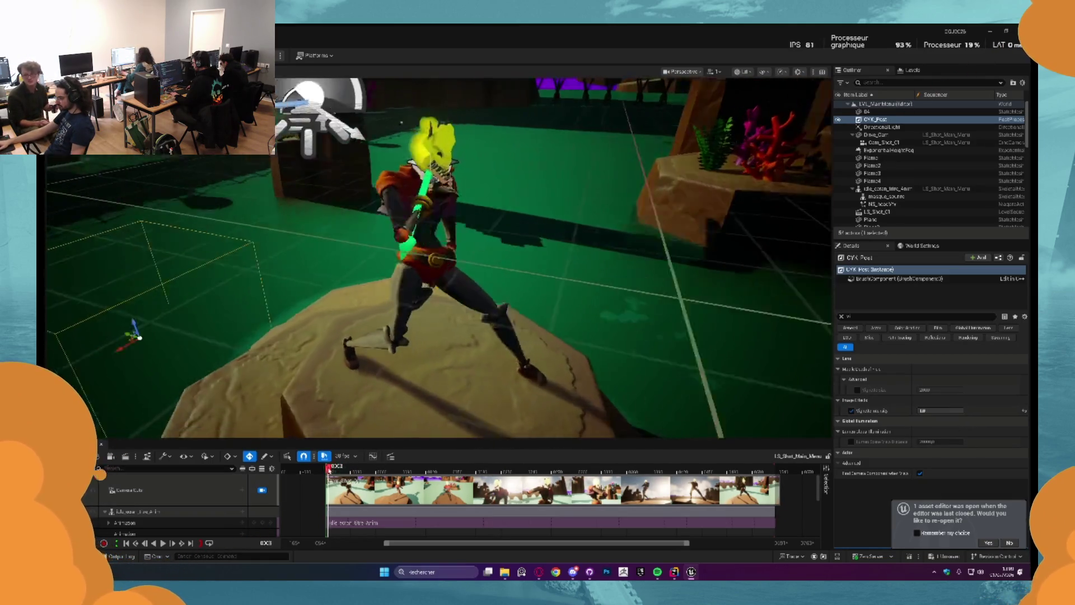
Select the vignette intensity value again, then select the idle_ecran_titre_Anim character
{"action": "left_click", "coordinate": [940, 411]}
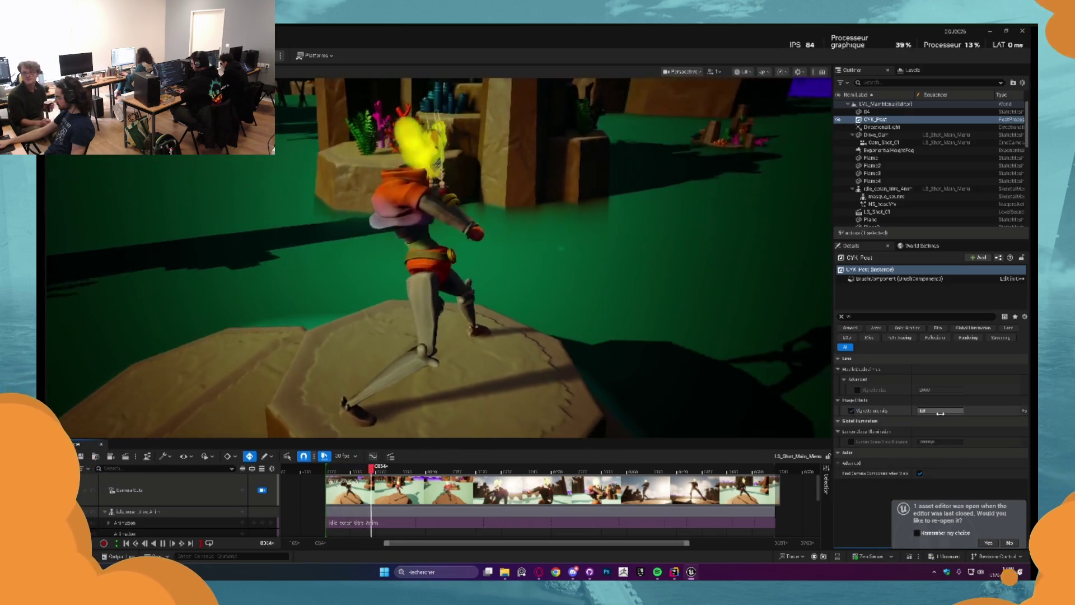
{"action": "double_click", "coordinate": [941, 411]}
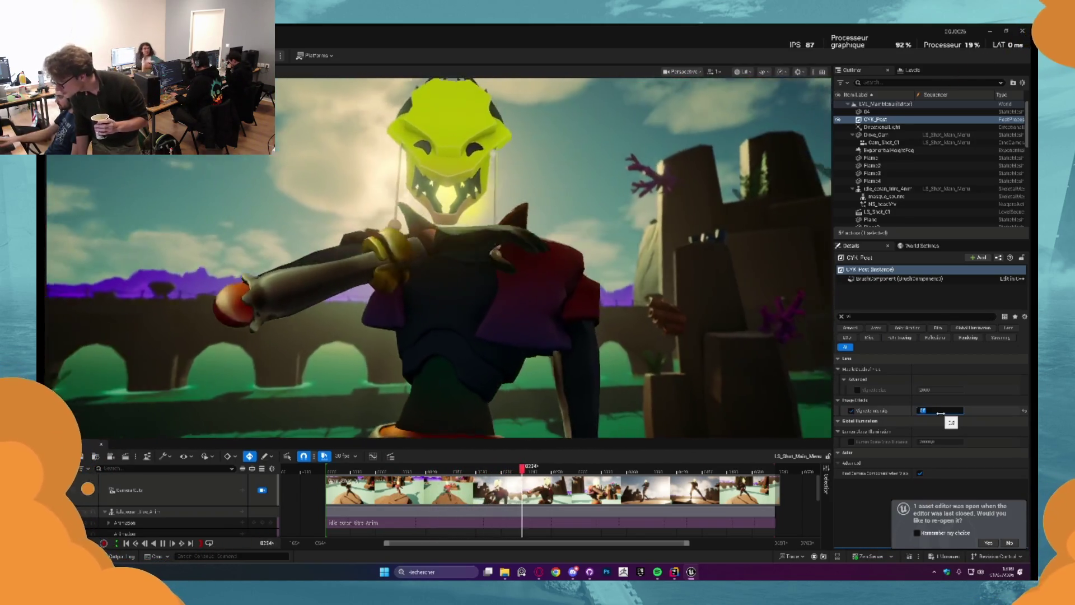
{"action": "left_click", "coordinate": [374, 225]}
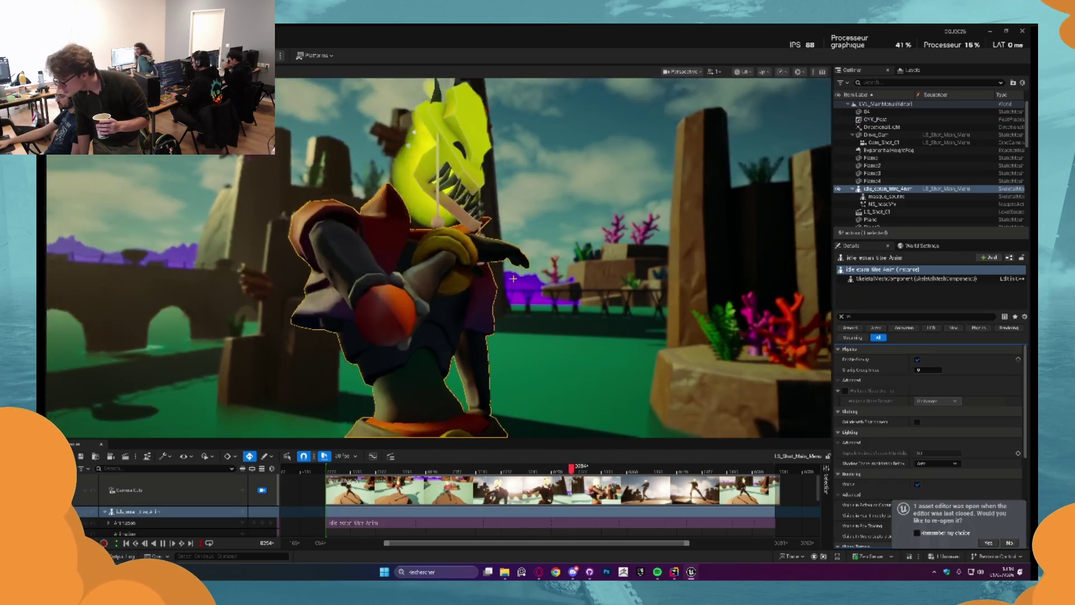
Deselect the character, stop playback at frame 0, close Sequencer and open the Content Drawer
{"action": "left_click", "coordinate": [591, 369]}
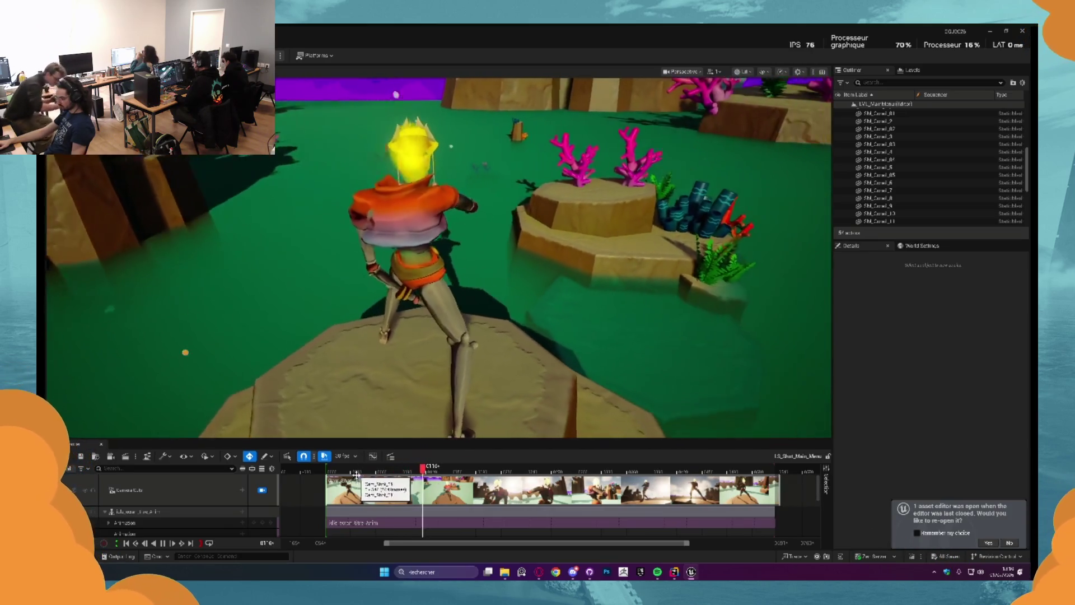
{"action": "left_click", "coordinate": [332, 470]}
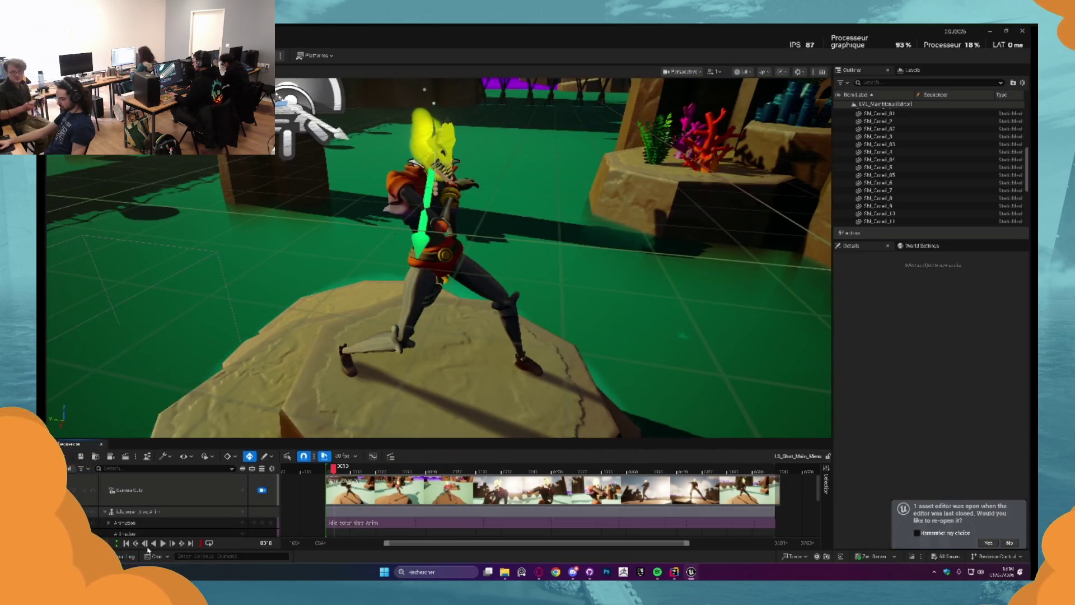
{"action": "left_click", "coordinate": [126, 544]}
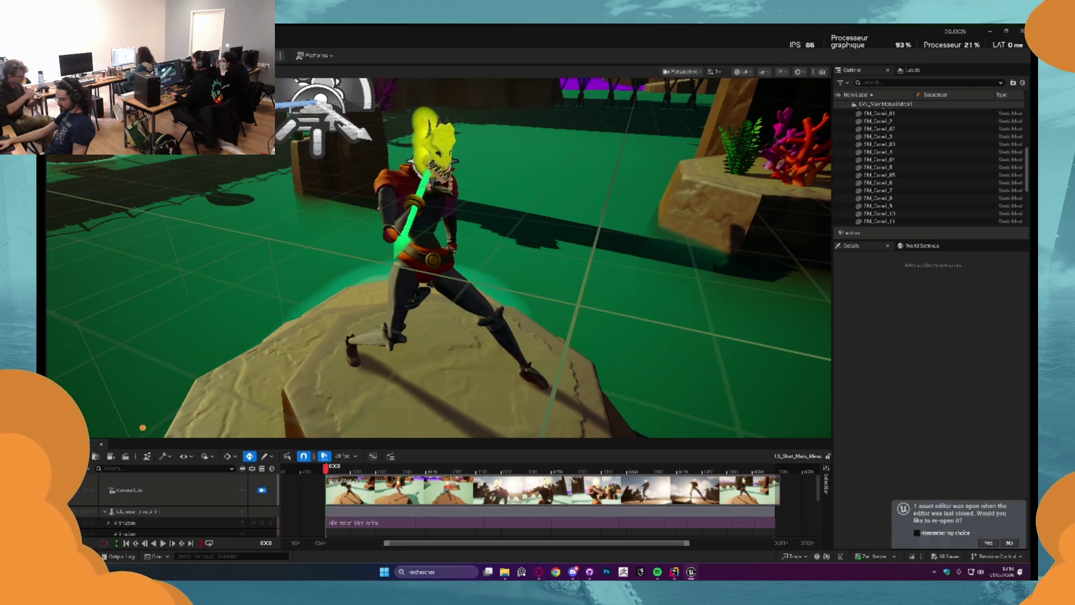
{"action": "left_click", "coordinate": [102, 444]}
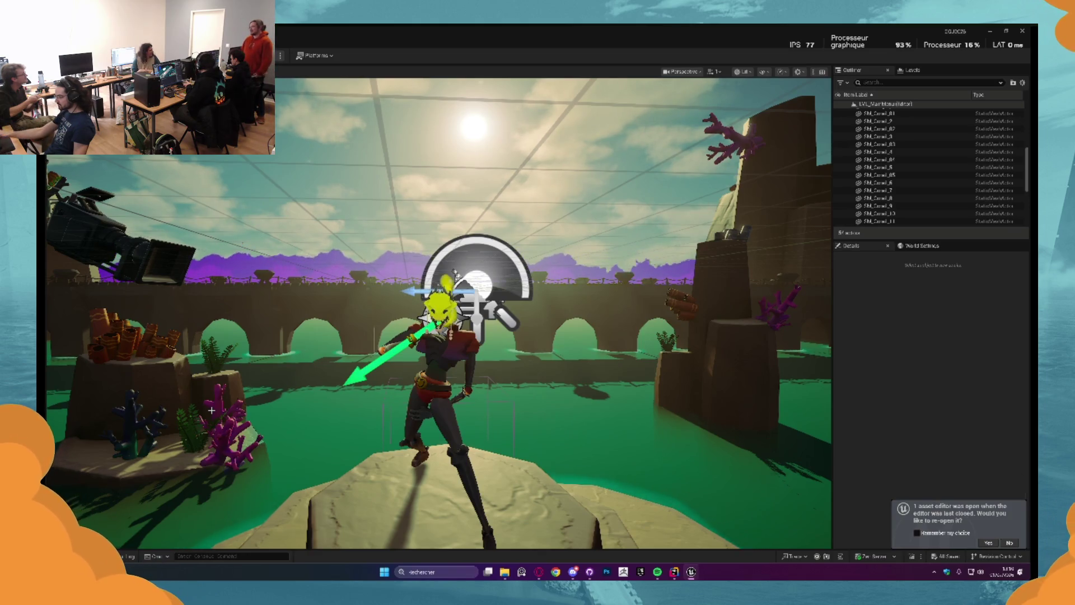
{"action": "key", "text": "ctrl+space"}
{"action": "key", "text": "ctrl+space"}
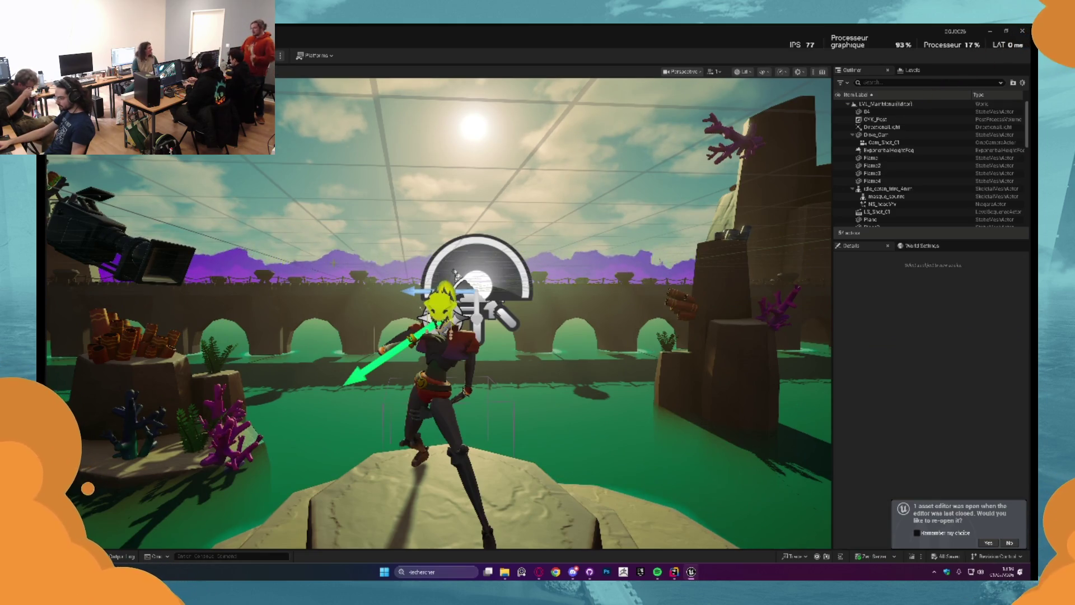
Nudge the Flame actor and undo it, then open the LVL_Game level
{"action": "left_click", "coordinate": [253, 285]}
{"action": "mouse_move", "coordinate": [412, 244]}
{"action": "left_mouse_down"}
{"action": "mouse_move", "coordinate": [412, 273]}
{"action": "mouse_move", "coordinate": [416, 243]}
{"action": "left_mouse_up"}
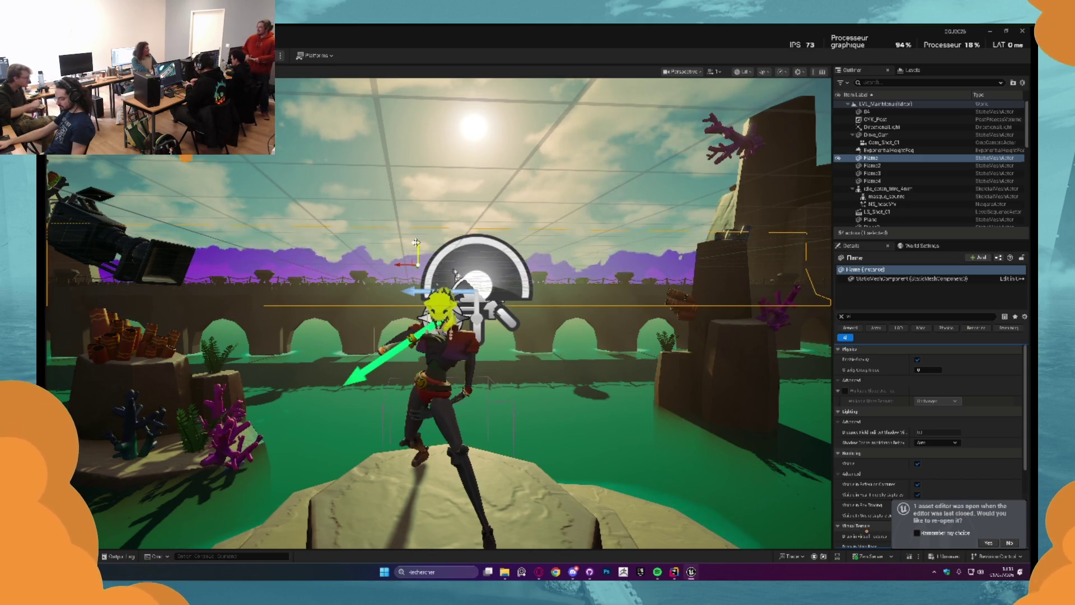
{"action": "key", "text": "ctrl+z"}
{"action": "key", "text": "ctrl+z"}
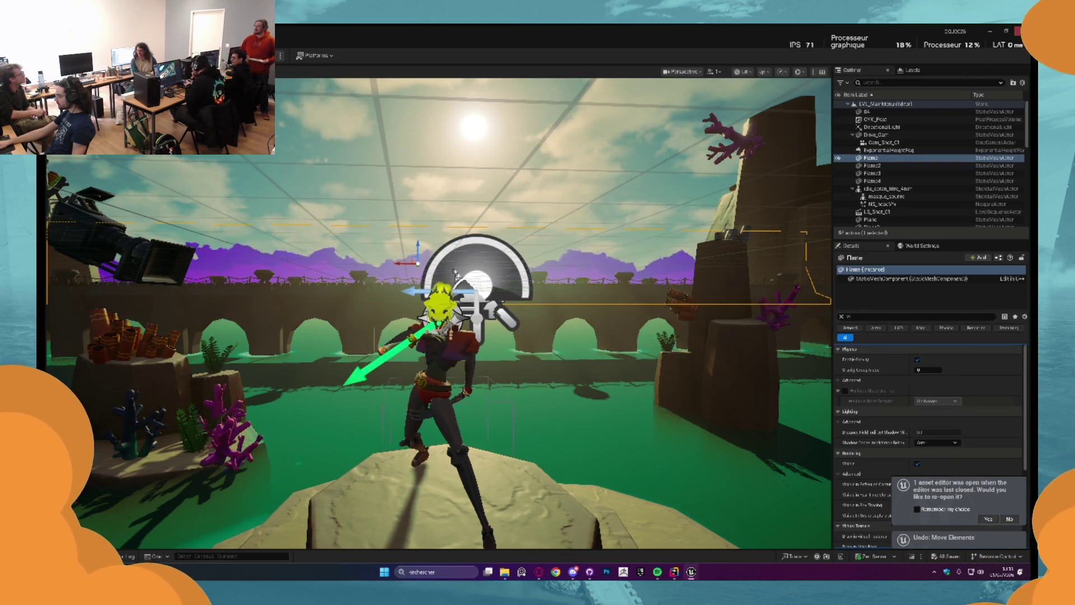
{"action": "key", "text": "ctrl+space"}
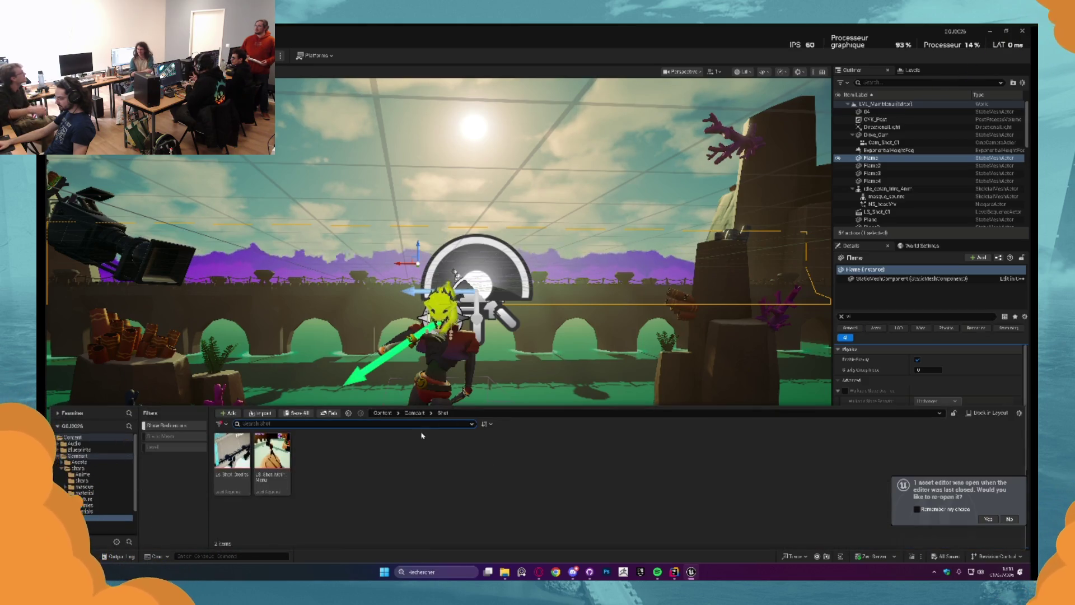
{"action": "left_click", "coordinate": [414, 413]}
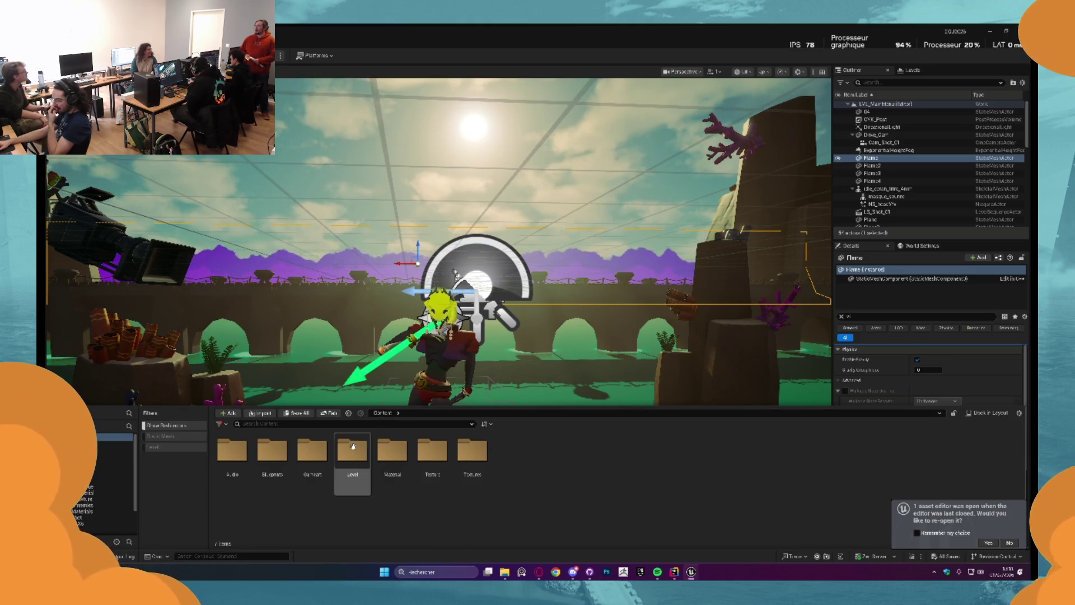
{"action": "key", "text": "alt+Left"}
{"action": "double_click", "coordinate": [314, 455]}
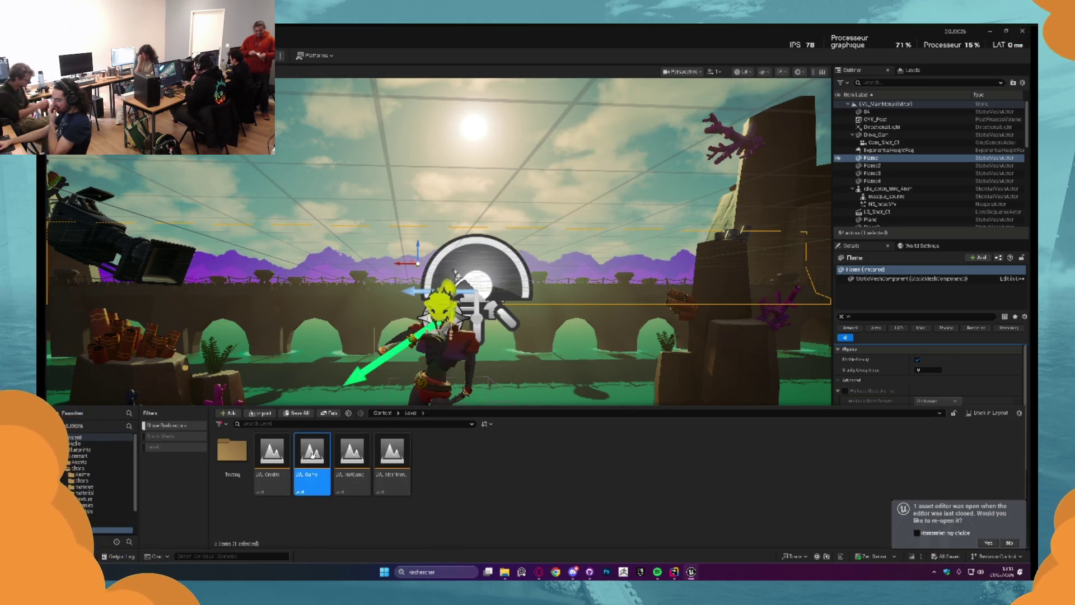
Open NS_Hit from Gameart > VFXs, then switch to the Opera GX browser
{"action": "left_click", "coordinate": [633, 264]}
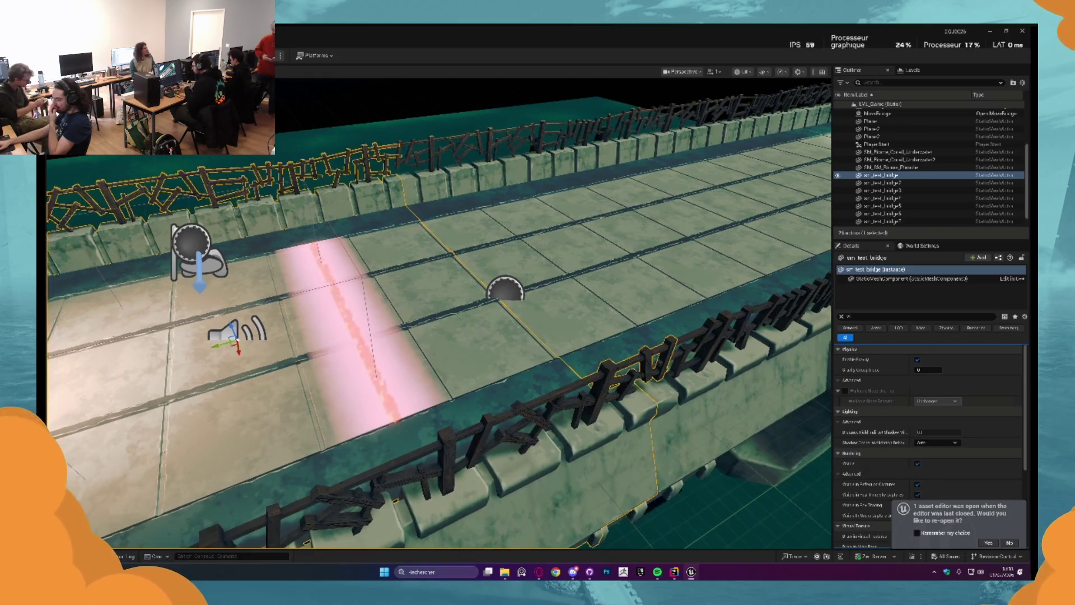
{"action": "key", "text": "ctrl+space"}
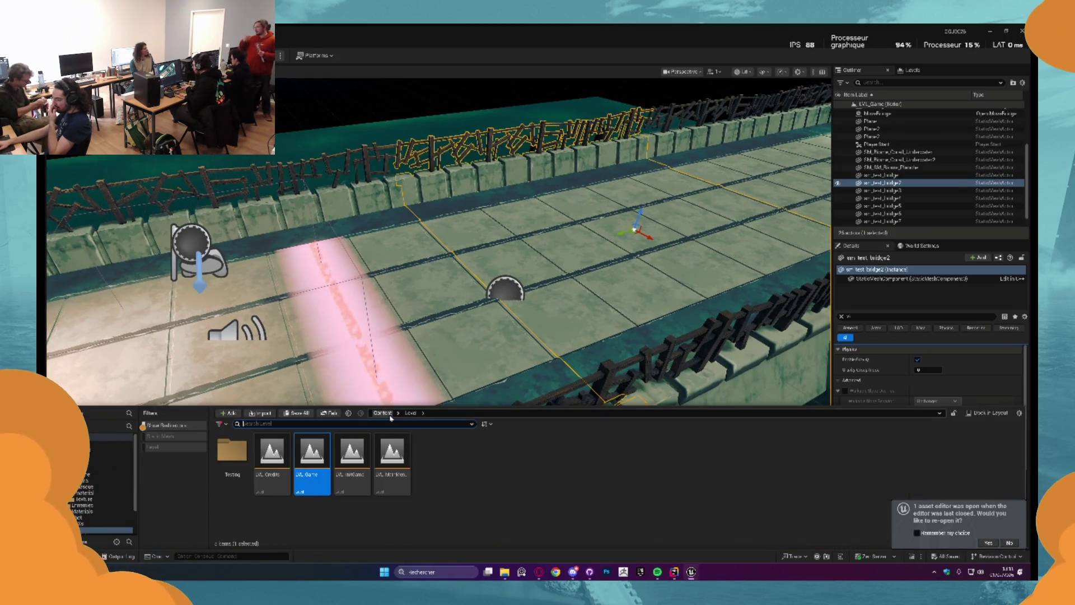
{"action": "left_click", "coordinate": [383, 413]}
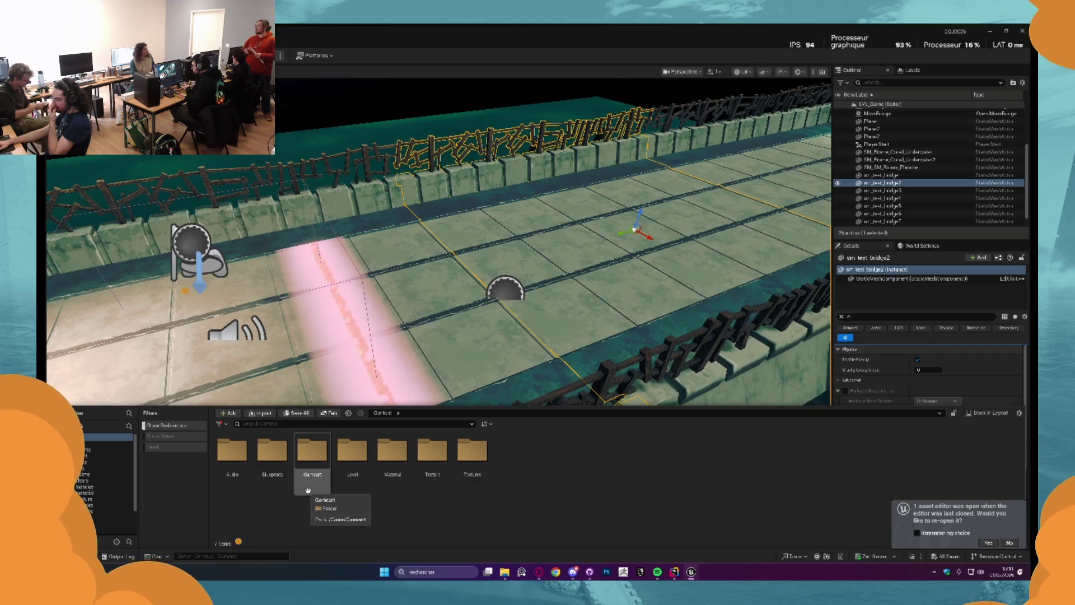
{"action": "double_click", "coordinate": [318, 472]}
{"action": "double_click", "coordinate": [352, 453]}
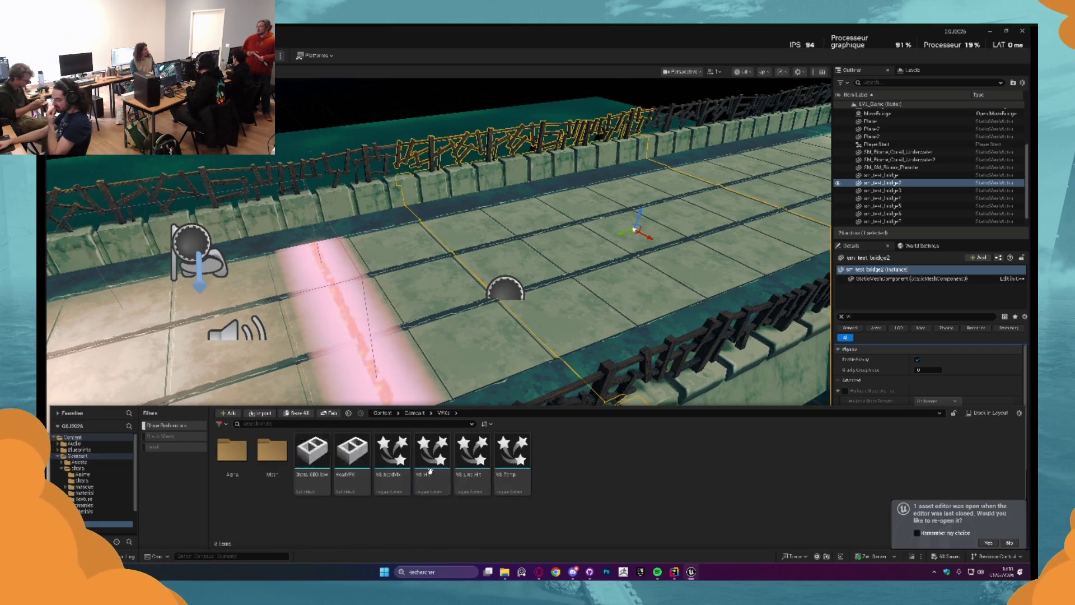
{"action": "double_click", "coordinate": [431, 454]}
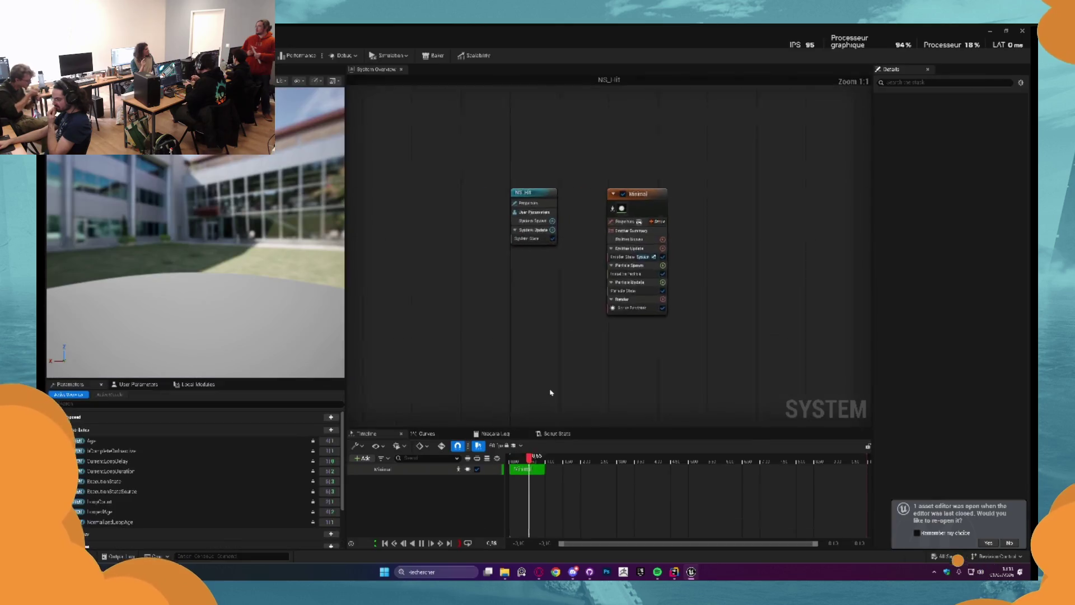
{"action": "left_click", "coordinate": [540, 571]}
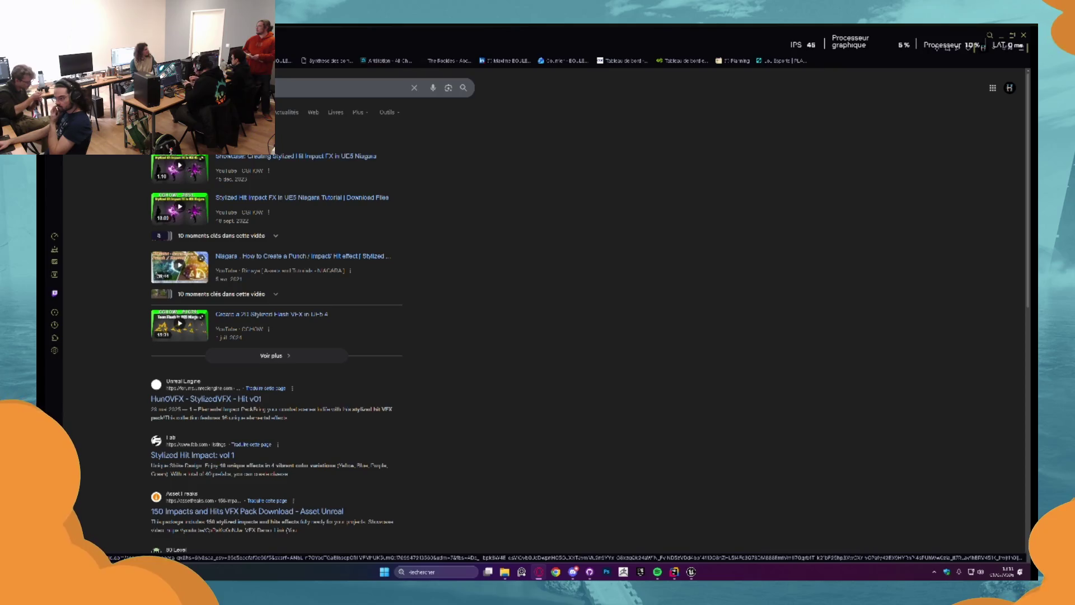
{"action": "scroll", "coordinate": [325, 208], "scroll_direction": "down", "scroll_amount": 2}
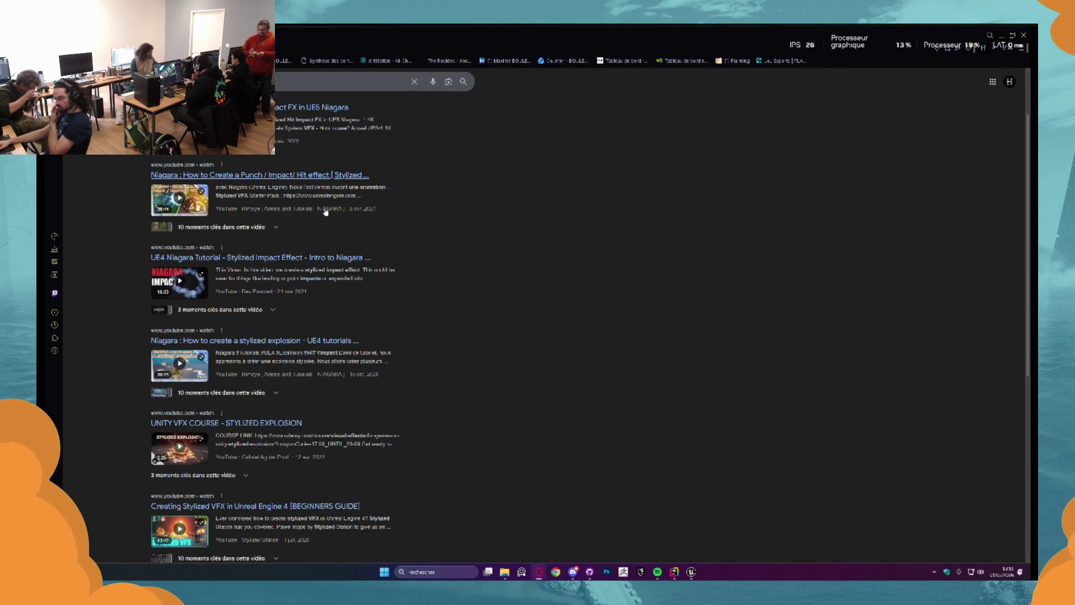
{"action": "scroll", "coordinate": [326, 209], "scroll_direction": "down", "scroll_amount": 3}
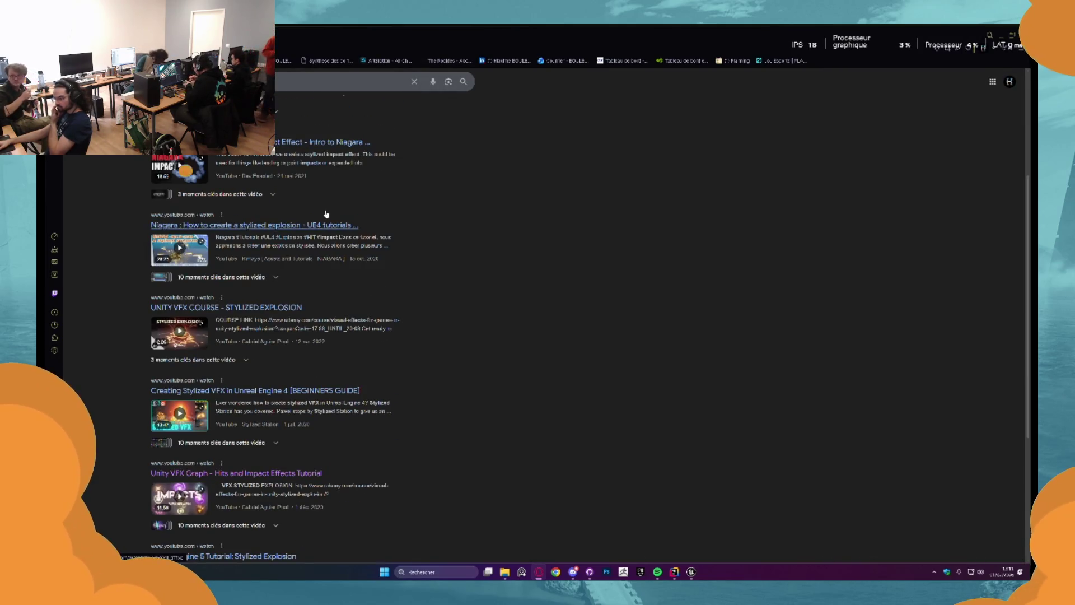
{"action": "scroll", "coordinate": [327, 214], "scroll_direction": "down", "scroll_amount": 4}
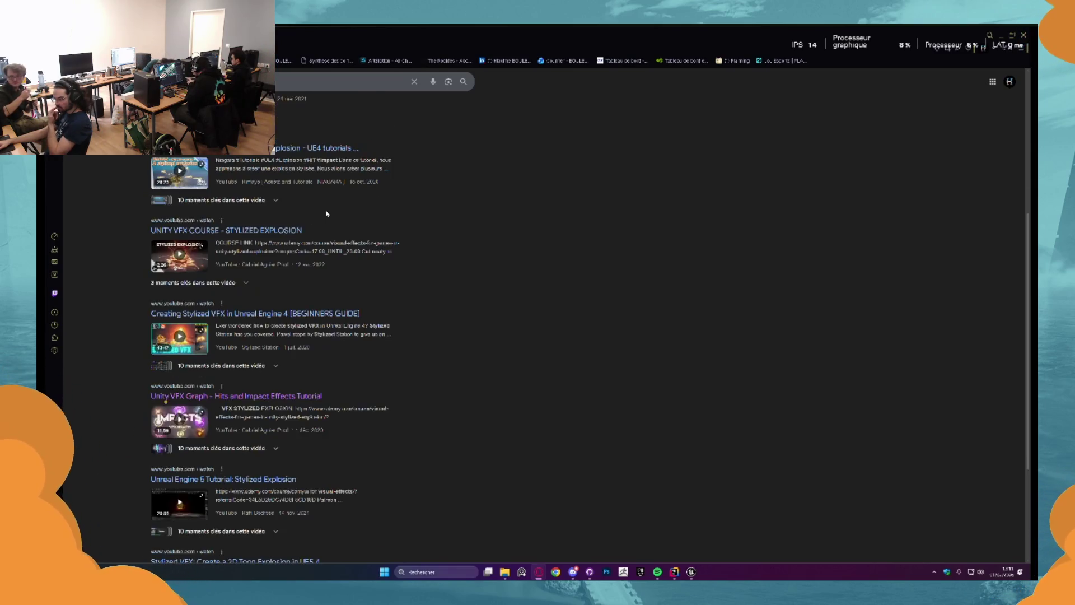
{"action": "scroll", "coordinate": [327, 213], "scroll_direction": "down", "scroll_amount": 2}
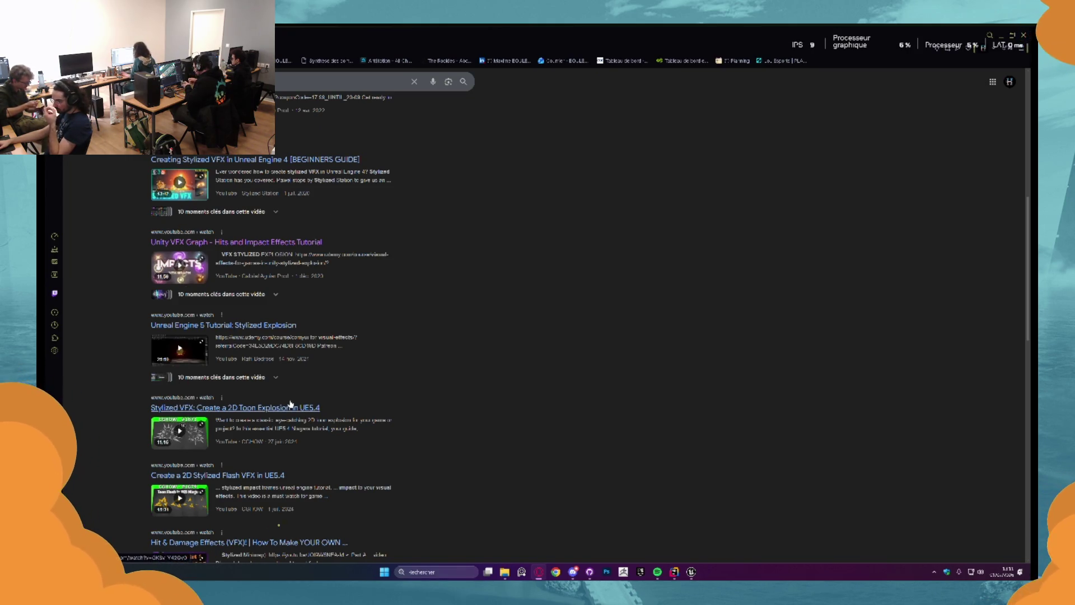
{"action": "scroll", "coordinate": [292, 393], "scroll_direction": "down", "scroll_amount": 4}
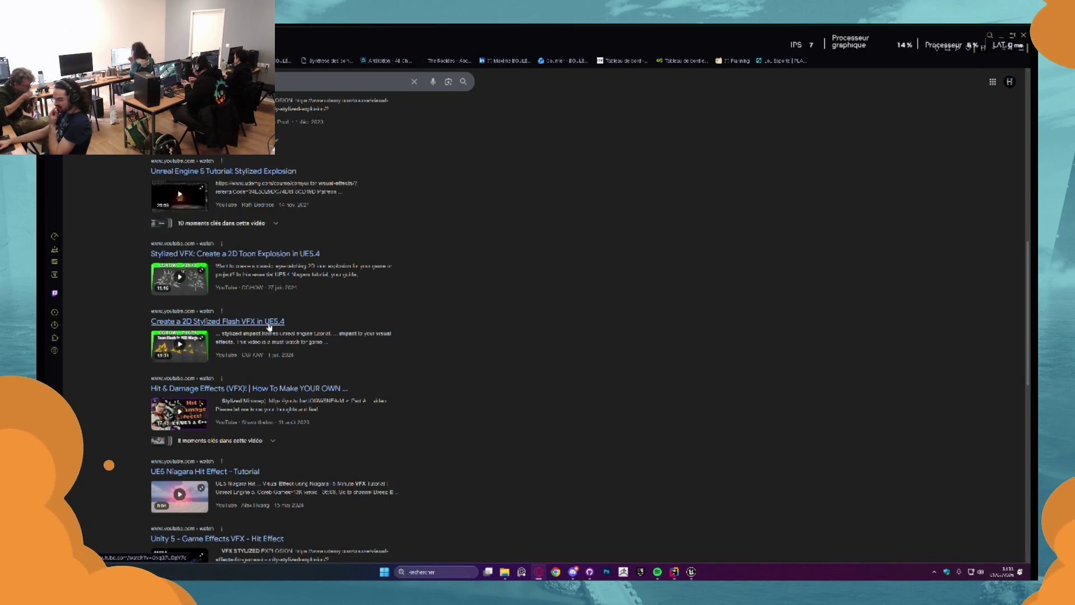
{"action": "scroll", "coordinate": [270, 328], "scroll_direction": "down", "scroll_amount": 2}
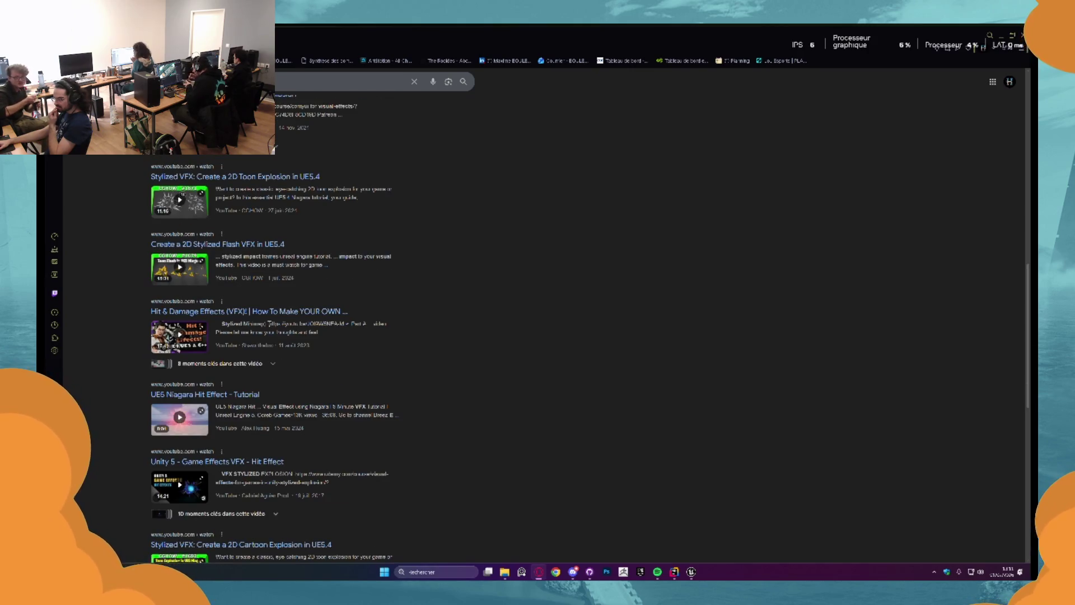
Watch part of the 'Create a 2D Stylized Flash VFX in UE5.4' tutorial, then go back to the search results
{"action": "left_click", "coordinate": [235, 246]}
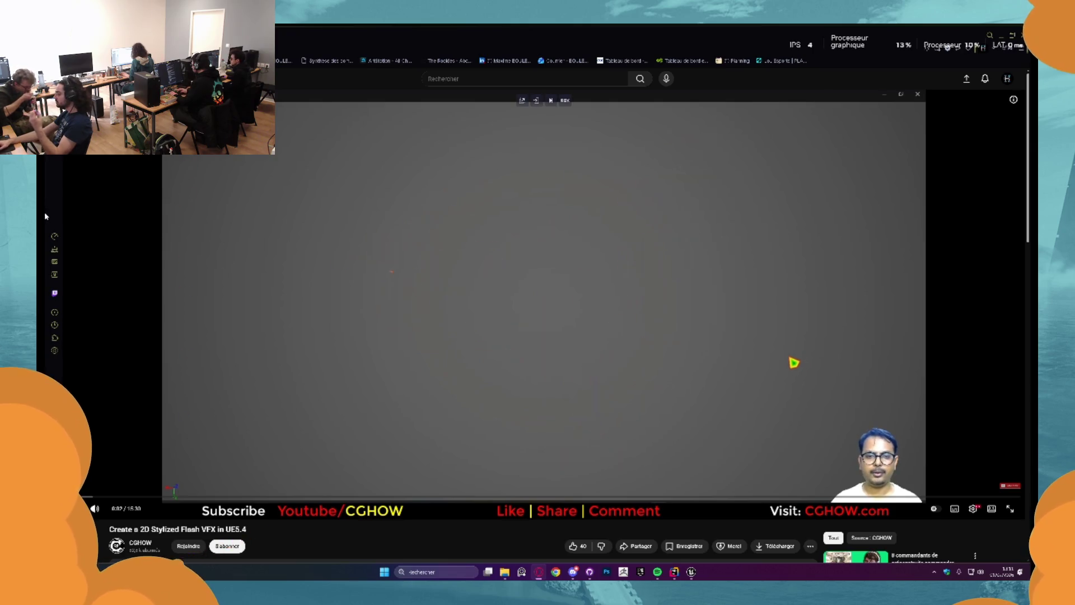
{"action": "left_click", "coordinate": [594, 309]}
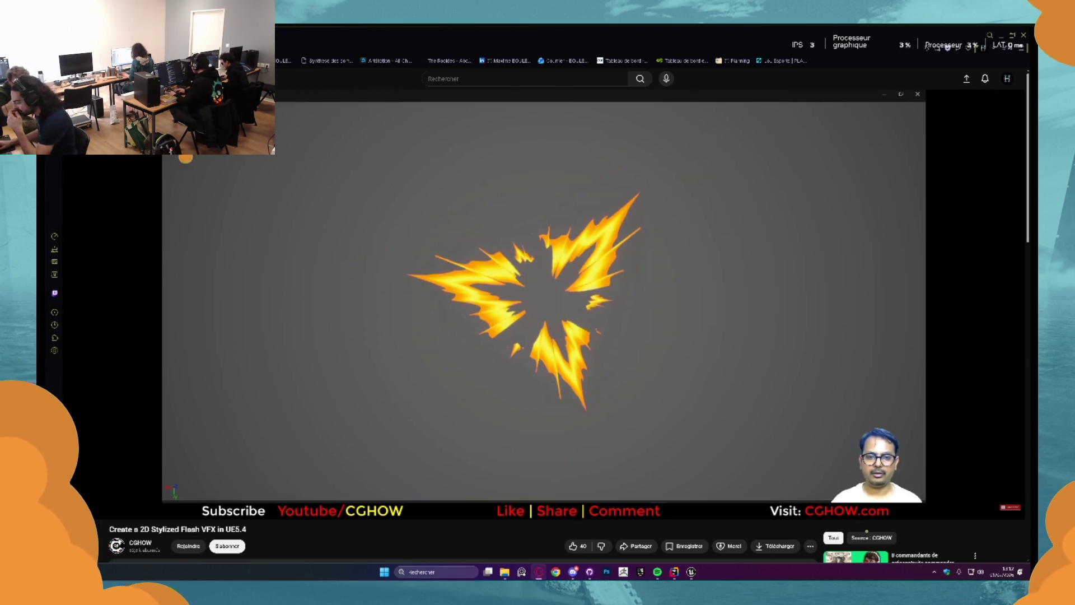
{"action": "left_click", "coordinate": [487, 257]}
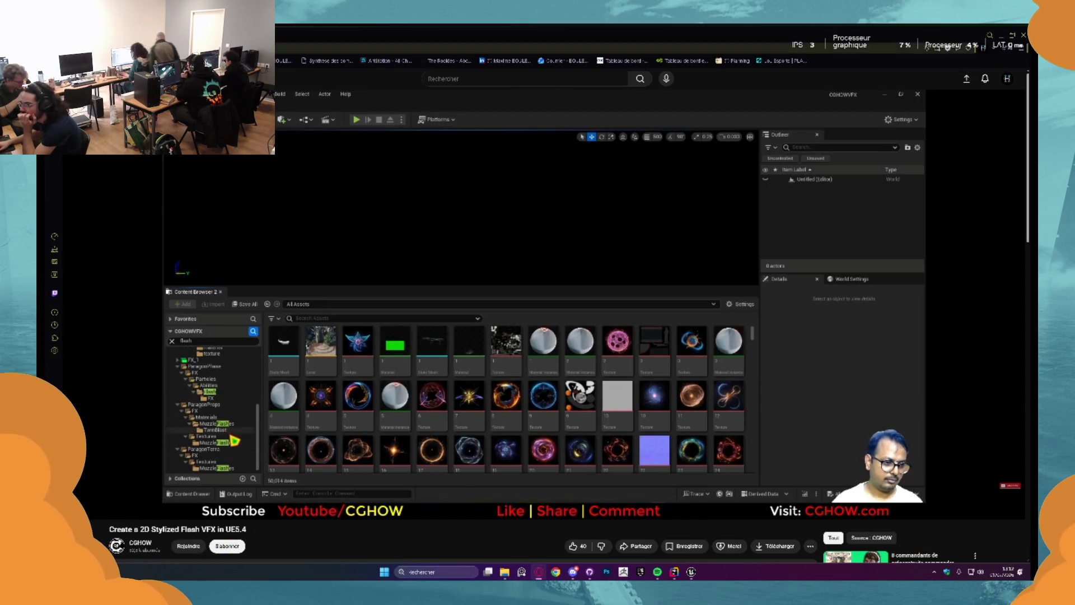
{"action": "key", "text": "alt+Left"}
Browse down the VFX results and open 'Unity VFX Graph - Hits and Impact Effects Tutorial'
{"action": "scroll", "coordinate": [161, 187], "scroll_direction": "down", "scroll_amount": 10}
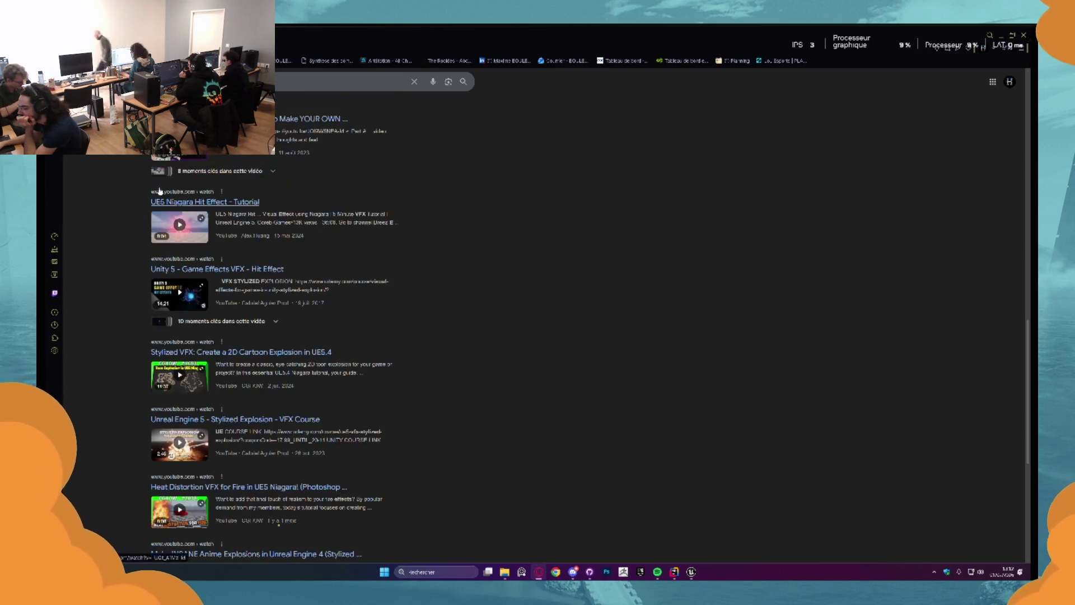
{"action": "scroll", "coordinate": [159, 197], "scroll_direction": "down", "scroll_amount": 2}
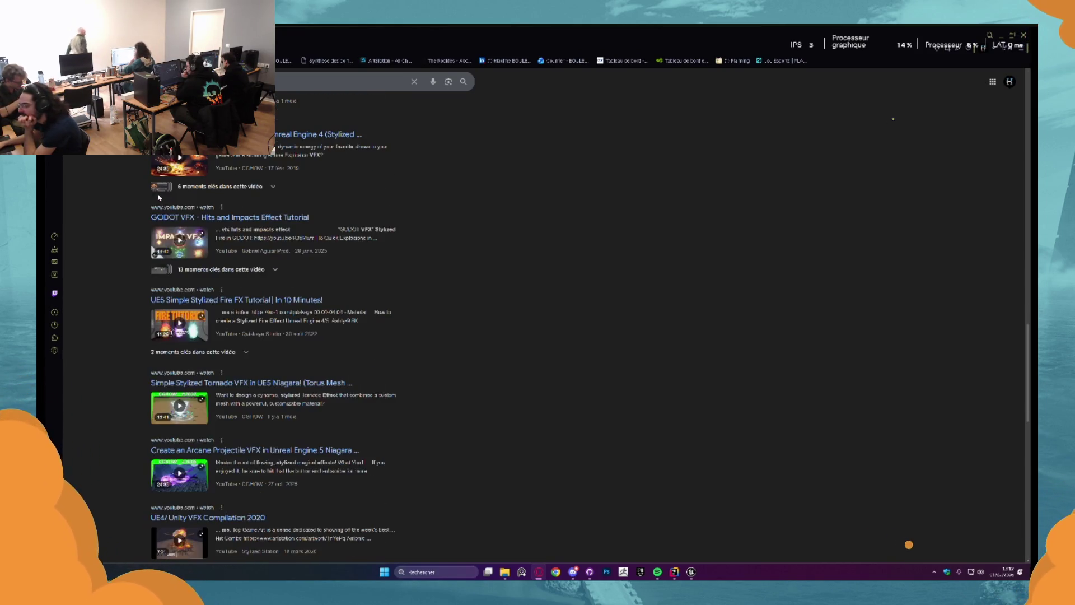
{"action": "scroll", "coordinate": [160, 198], "scroll_direction": "down", "scroll_amount": 6}
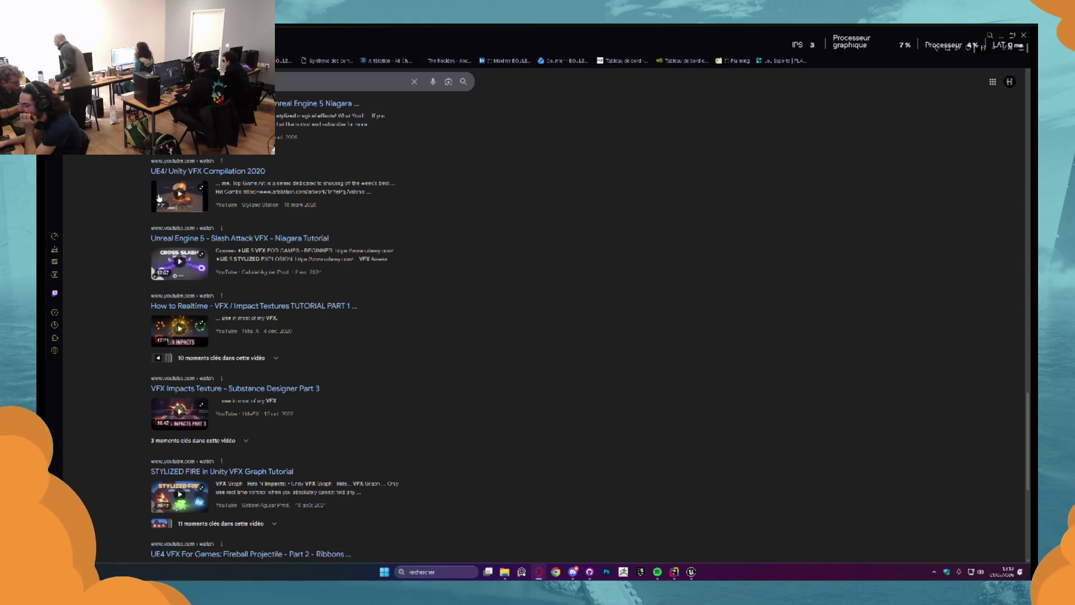
{"action": "scroll", "coordinate": [273, 331], "scroll_direction": "down", "scroll_amount": 2}
{"action": "scroll", "coordinate": [273, 331], "scroll_direction": "down", "scroll_amount": 2}
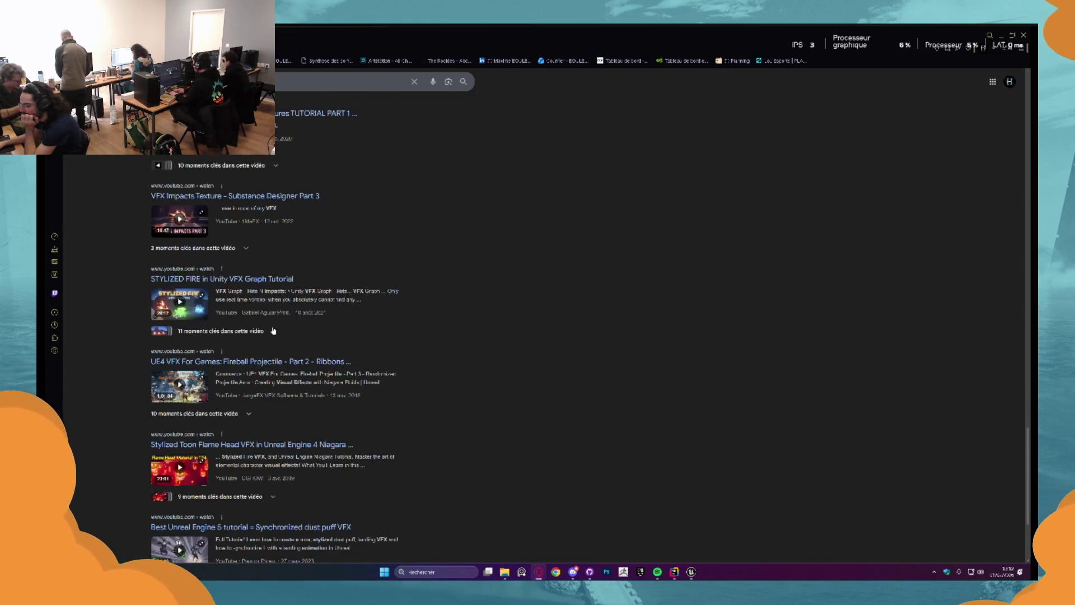
{"action": "scroll", "coordinate": [274, 330], "scroll_direction": "down", "scroll_amount": 4}
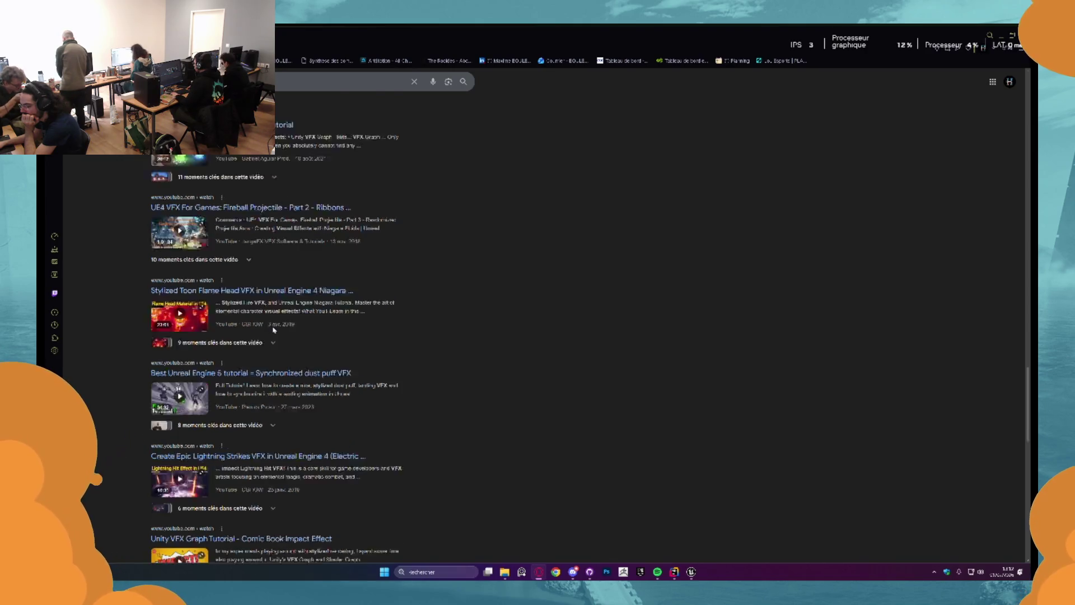
{"action": "scroll", "coordinate": [285, 333], "scroll_direction": "down", "scroll_amount": 3}
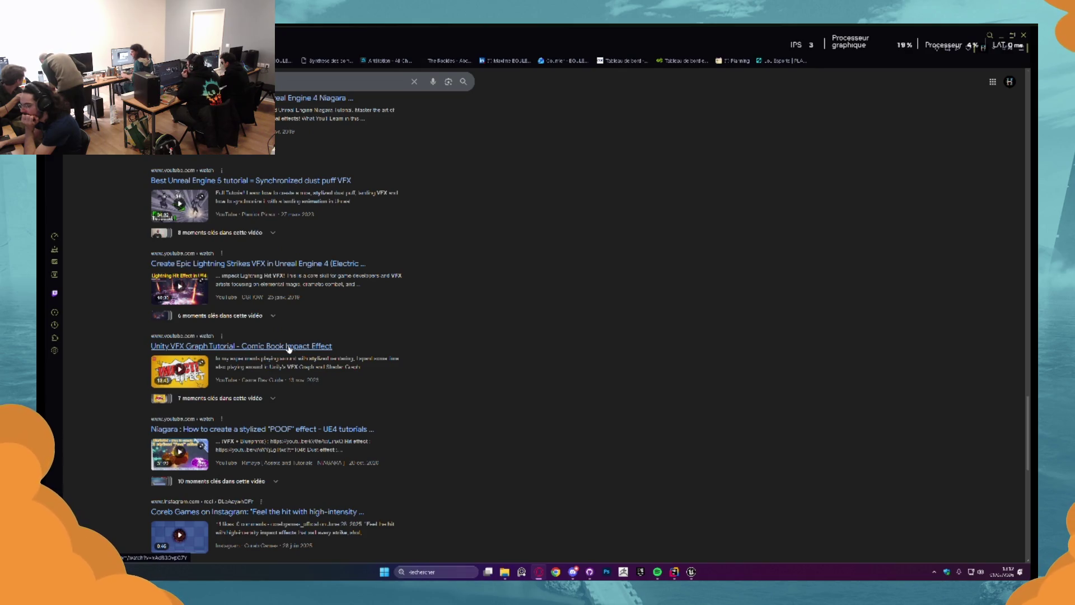
{"action": "scroll", "coordinate": [288, 348], "scroll_direction": "down", "scroll_amount": 6}
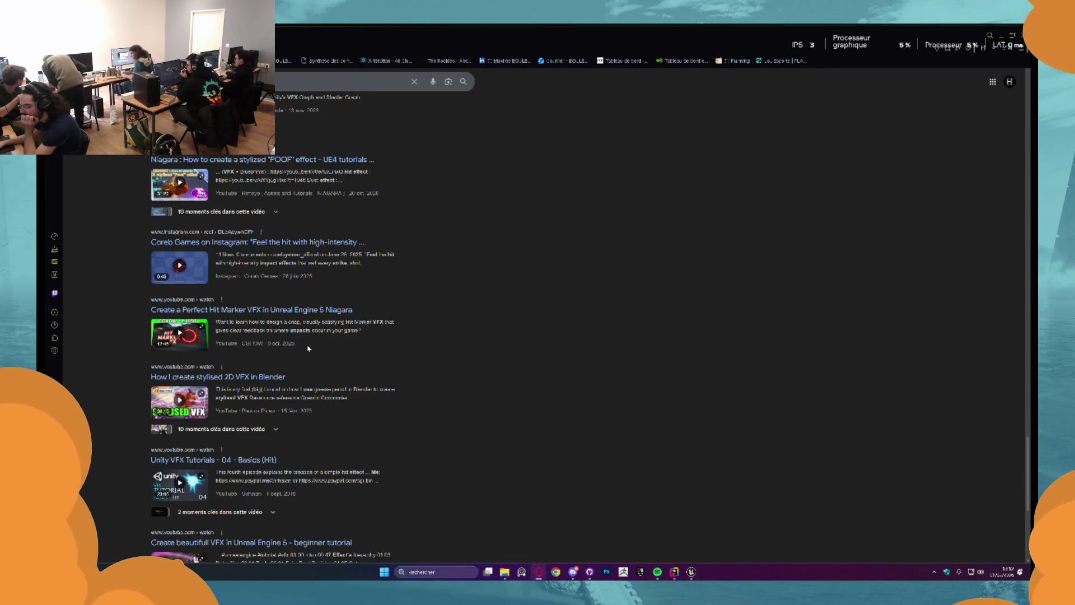
{"action": "scroll", "coordinate": [308, 348], "scroll_direction": "up", "scroll_amount": 15}
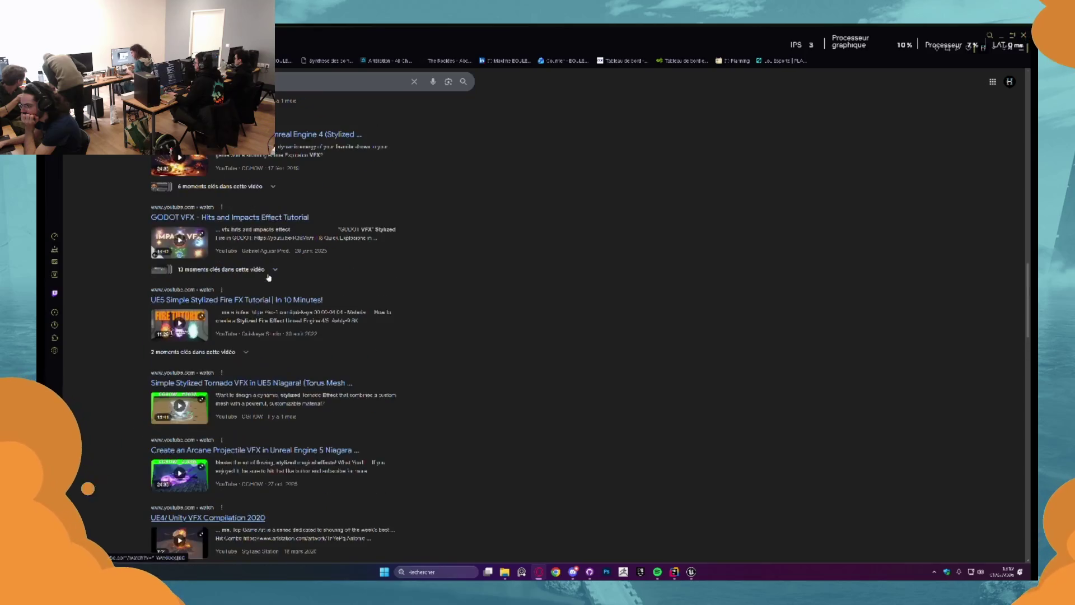
{"action": "scroll", "coordinate": [271, 276], "scroll_direction": "up", "scroll_amount": 10}
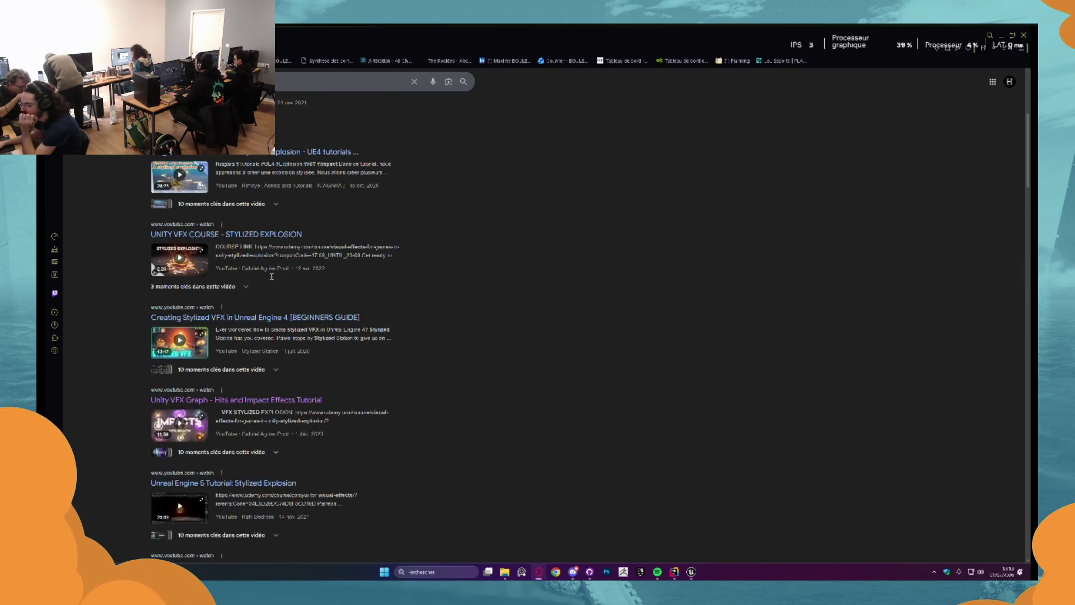
{"action": "left_click", "coordinate": [268, 398]}
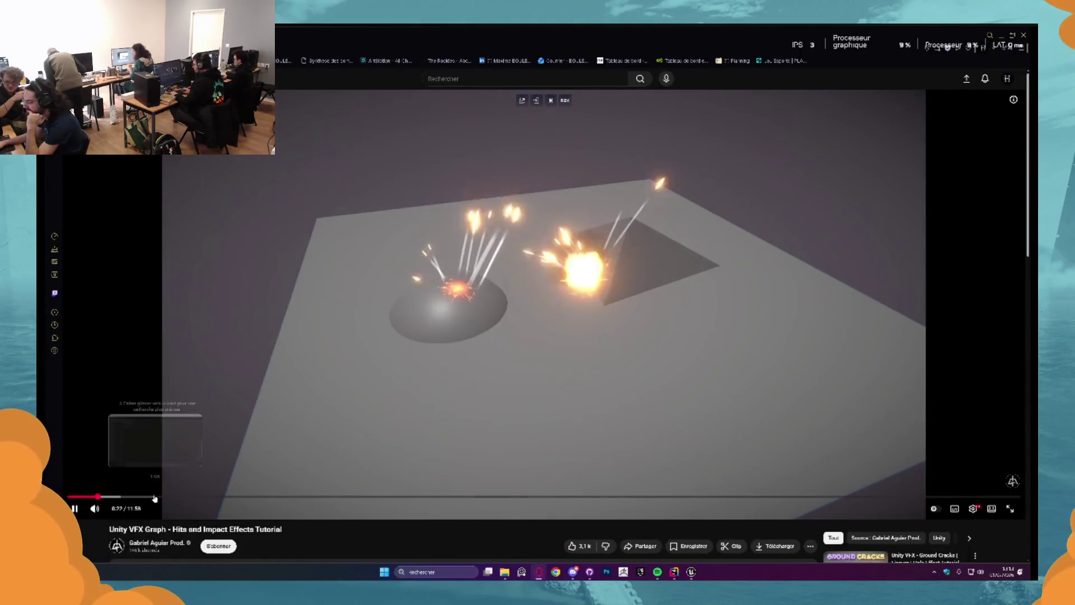
Skip the Unity tutorial ahead to about 4:39, where Set Angle XYZ is 45
{"action": "left_click", "coordinate": [168, 497]}
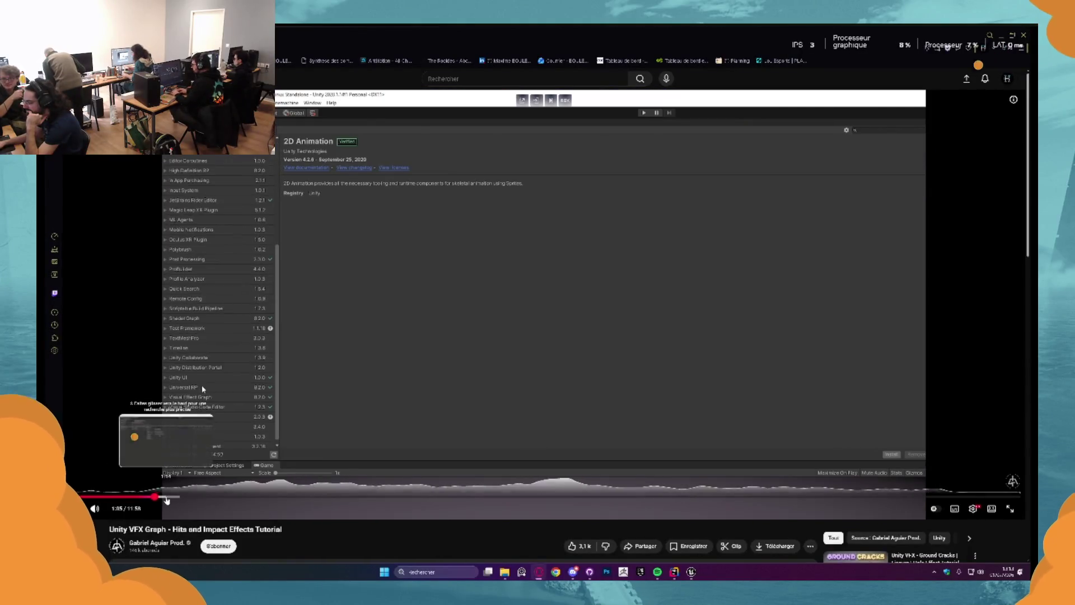
{"action": "left_click_drag", "start_coordinate": [168, 497], "coordinate": [200, 497]}
{"action": "left_click", "coordinate": [236, 496]}
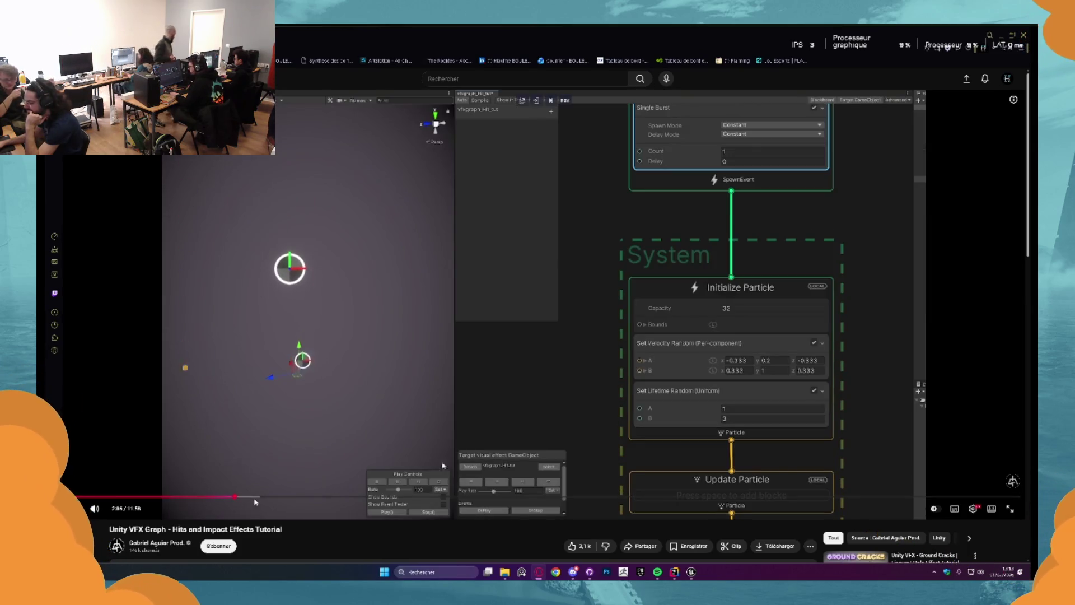
{"action": "left_click", "coordinate": [293, 497]}
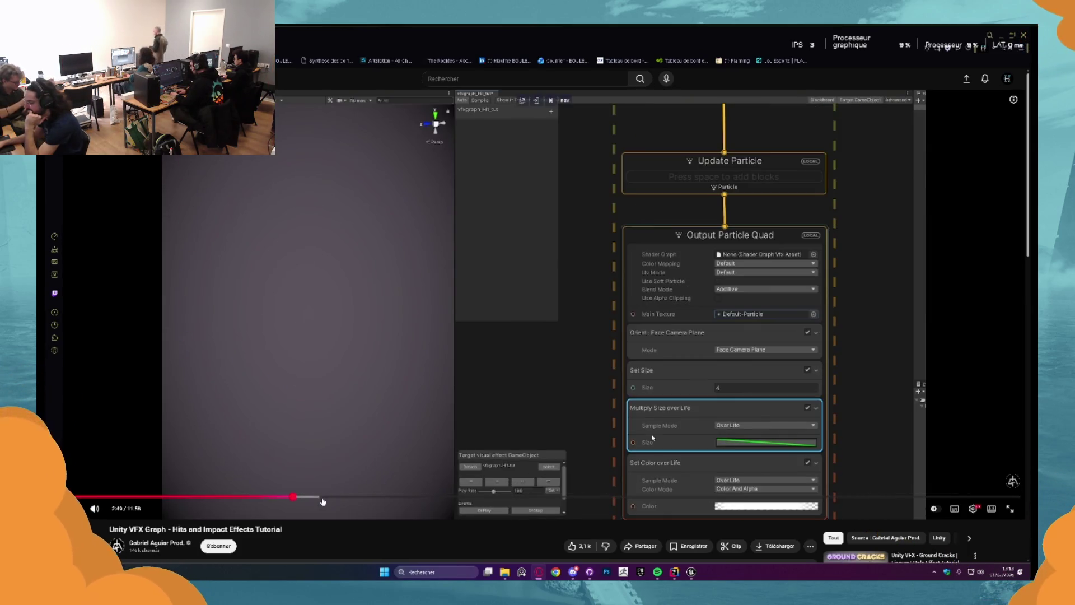
{"action": "left_click_drag", "start_coordinate": [318, 499], "coordinate": [429, 498]}
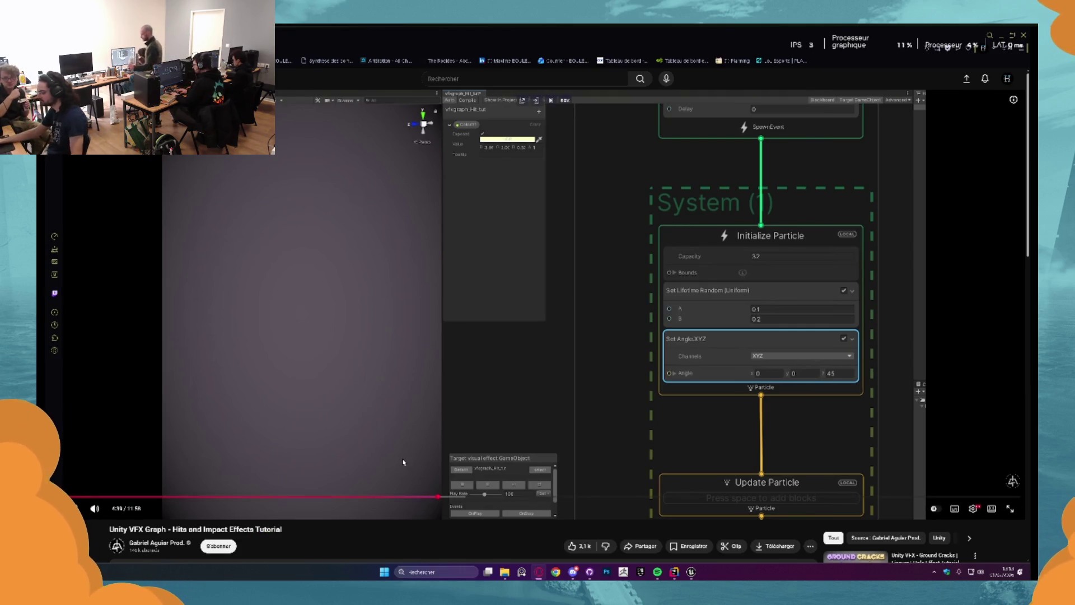
Pause the tutorial at 4:40, return to Unreal, and select the Minimal emitter's Sprite Renderer
{"action": "left_click", "coordinate": [403, 462]}
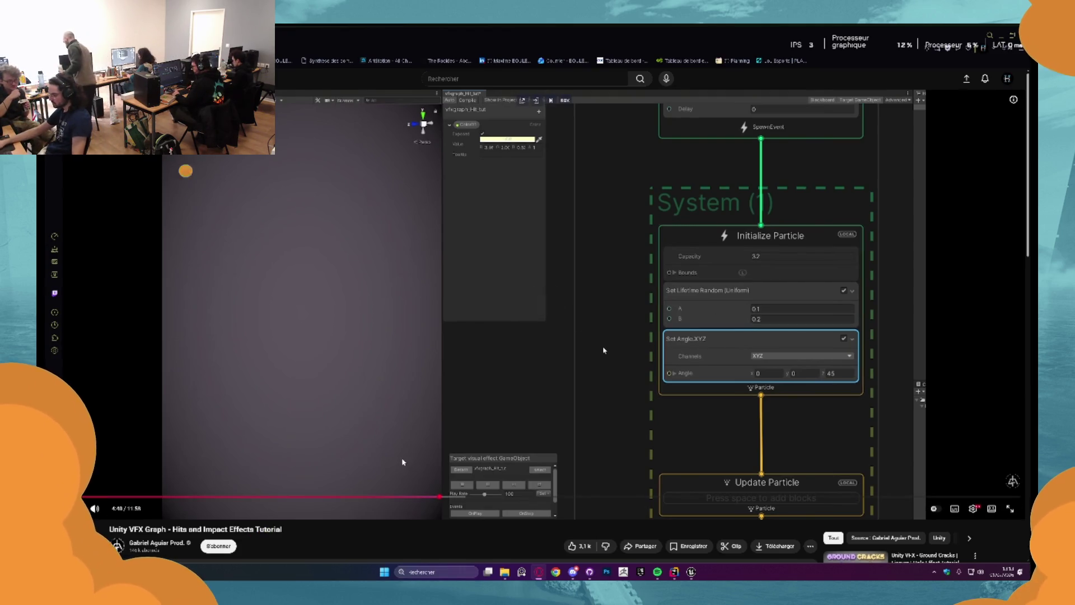
{"action": "key", "text": "alt+Tab"}
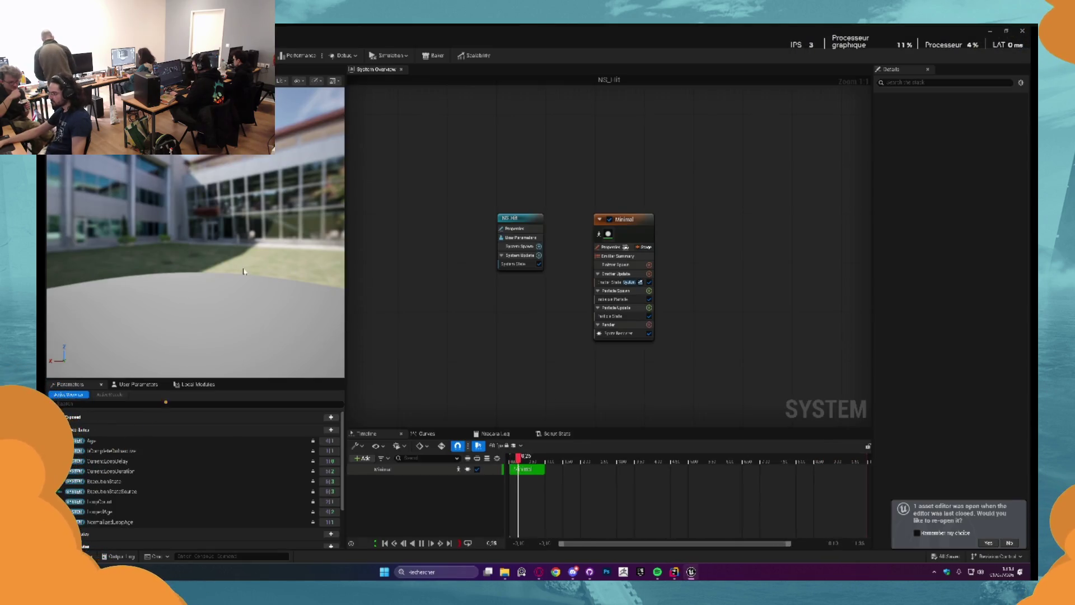
{"action": "left_click", "coordinate": [611, 334]}
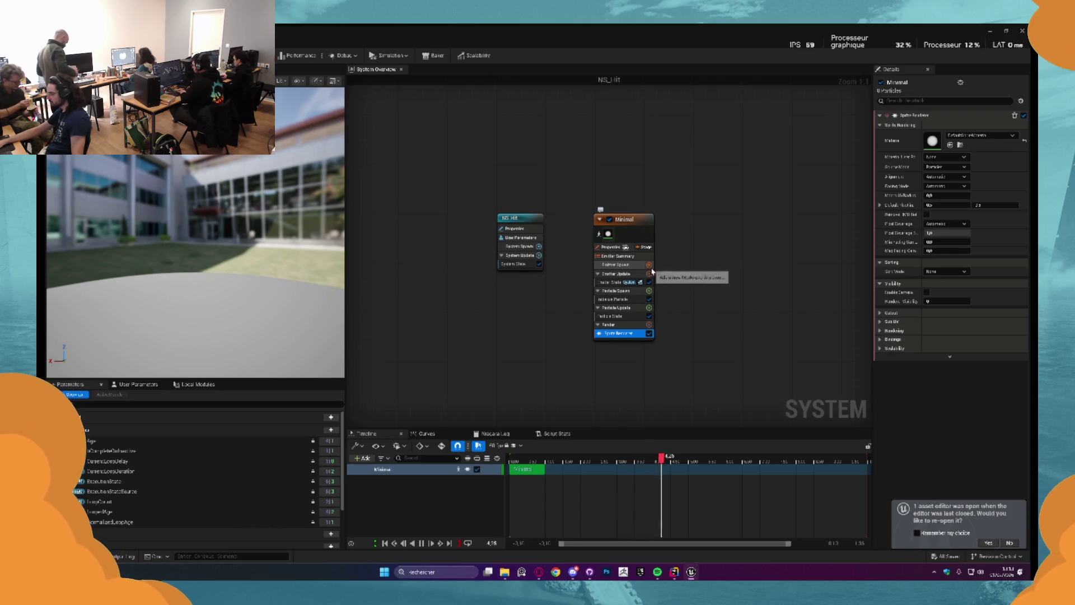
Add a Spawn Burst Instantaneous module to Emitter Update
{"action": "left_click", "coordinate": [651, 266]}
{"action": "left_click", "coordinate": [651, 274]}
{"action": "left_click", "coordinate": [650, 275]}
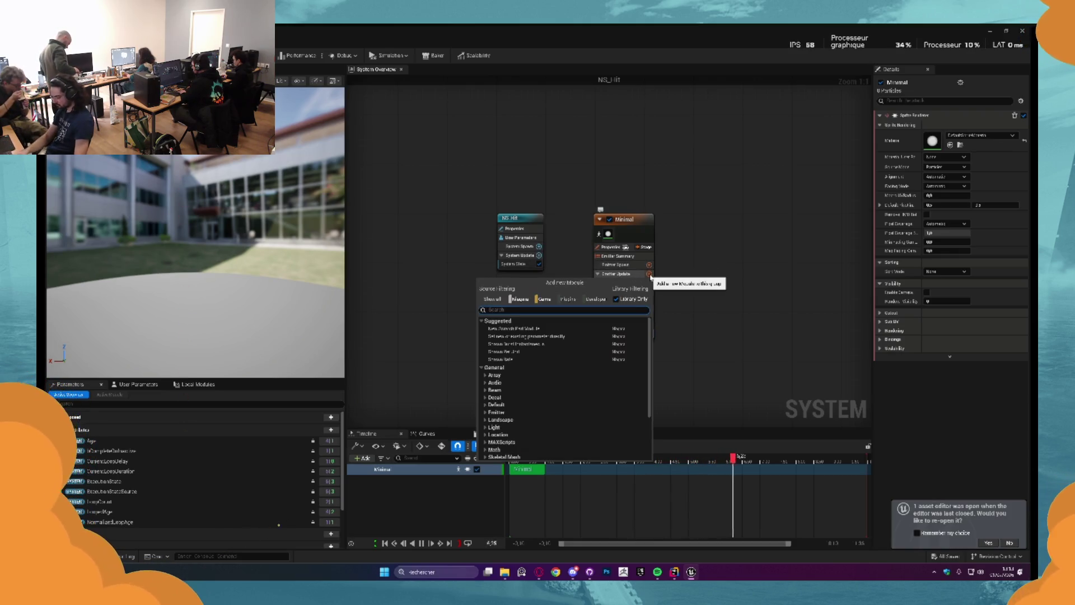
{"action": "type", "text": "spawn"}
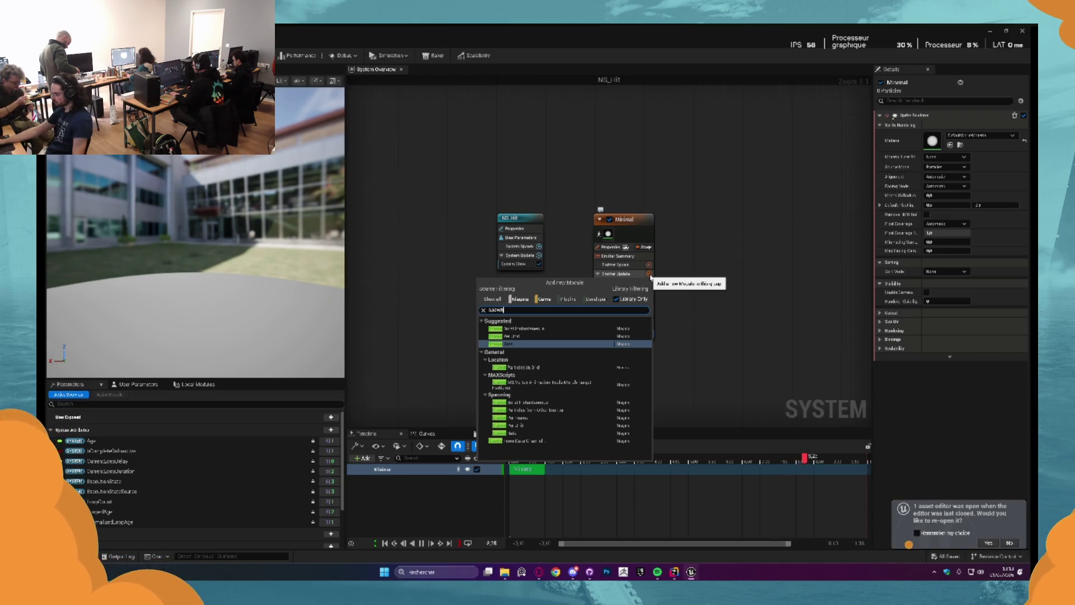
{"action": "left_click", "coordinate": [569, 332]}
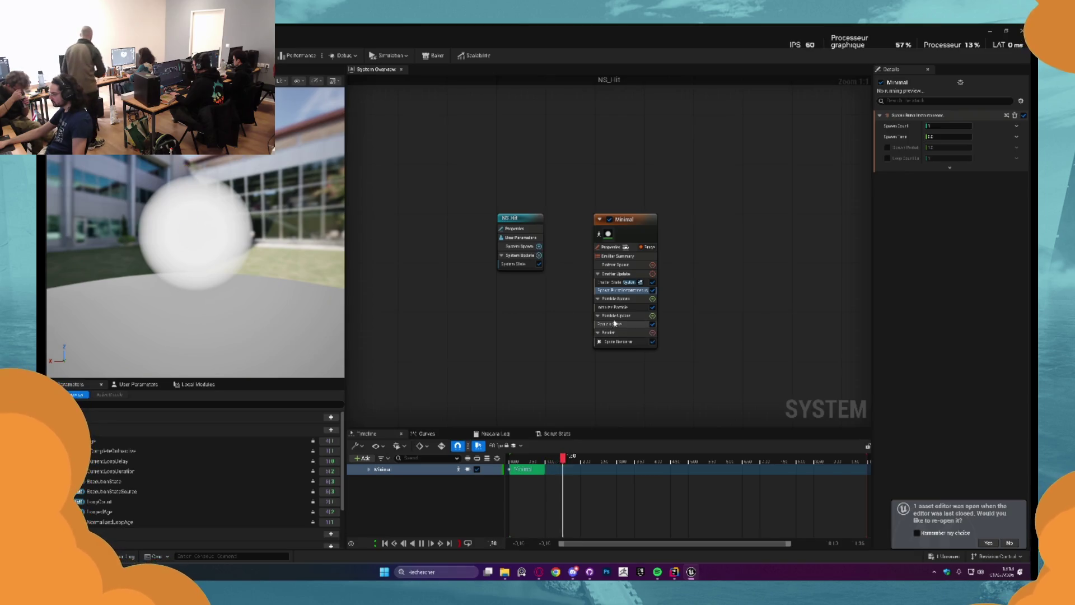
In Initialize Particle, set Sprite Size Mode to Non-Uniform and shrink Sprite Size X to a small value
{"action": "left_click", "coordinate": [616, 307]}
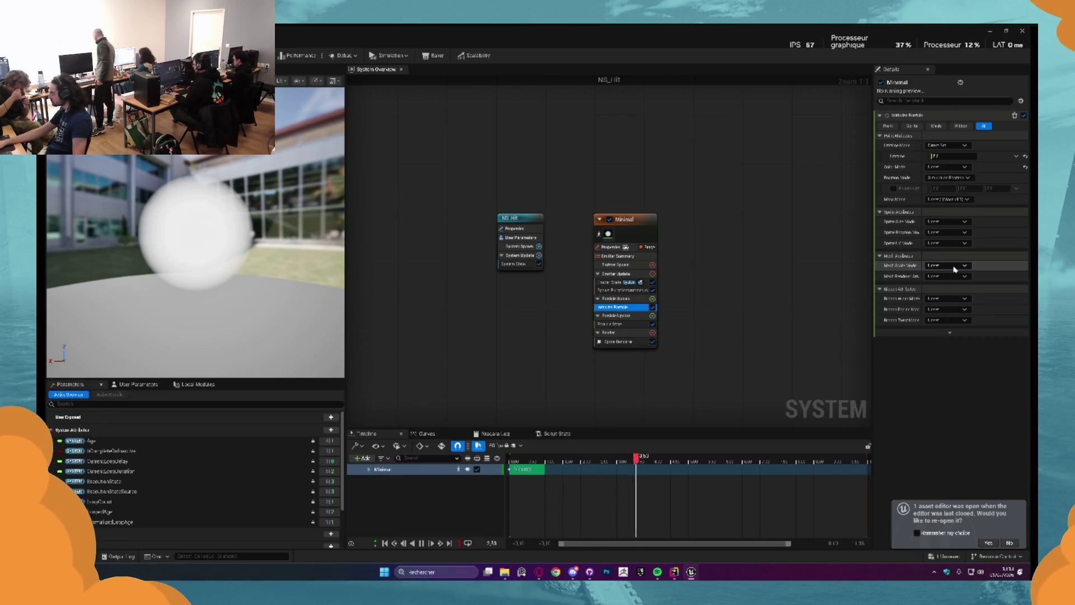
{"action": "left_click", "coordinate": [956, 222]}
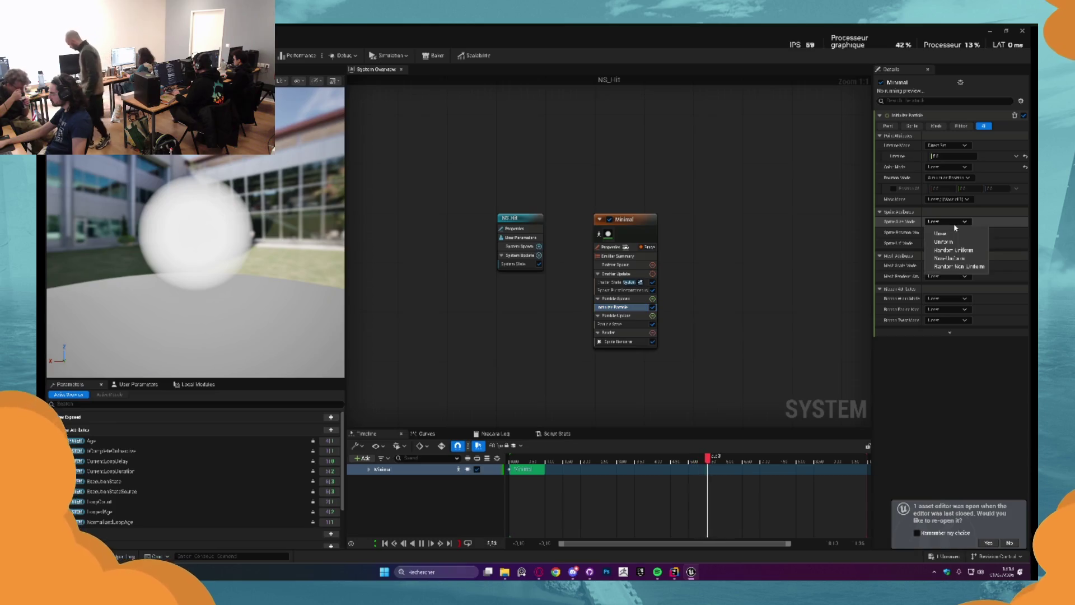
{"action": "left_click", "coordinate": [953, 249]}
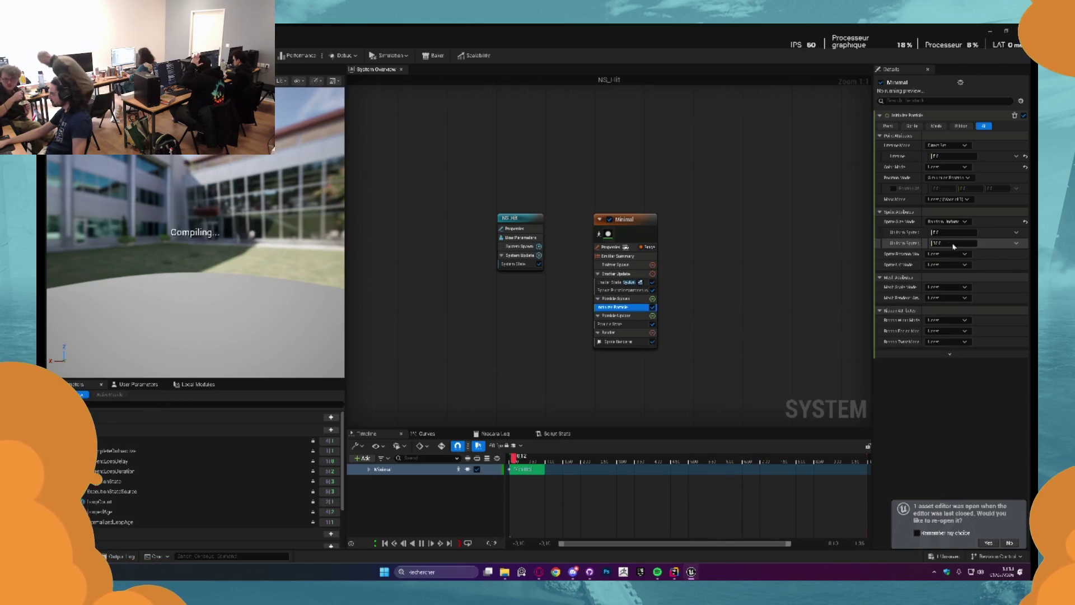
{"action": "left_click", "coordinate": [947, 222]}
{"action": "left_click", "coordinate": [955, 259]}
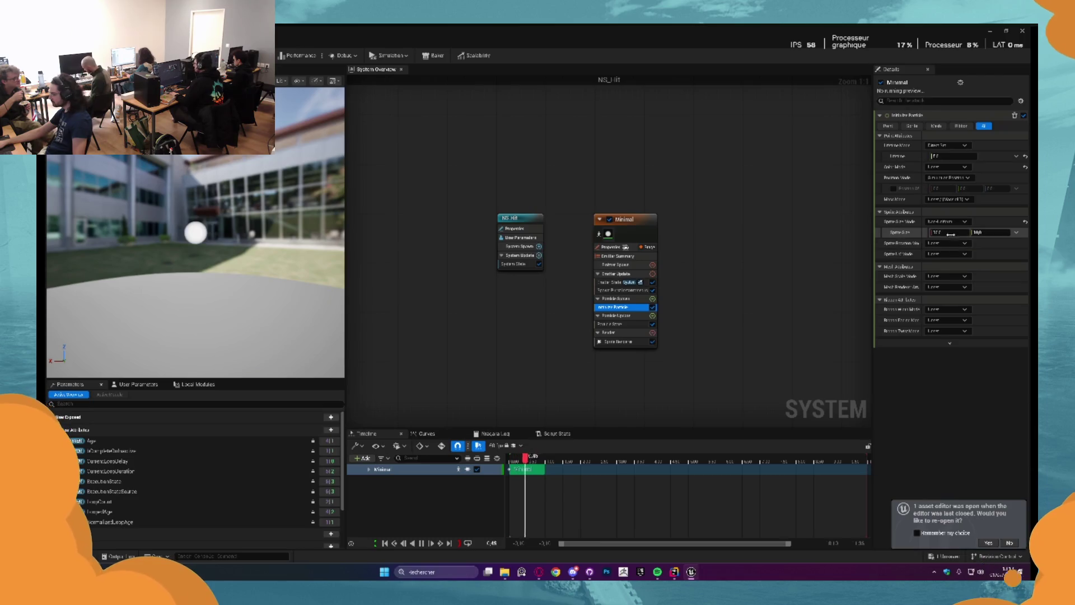
{"action": "mouse_move", "coordinate": [949, 232]}
{"action": "left_mouse_down"}
{"action": "mouse_move", "coordinate": [929, 232]}
{"action": "mouse_move", "coordinate": [952, 232]}
{"action": "left_mouse_up"}
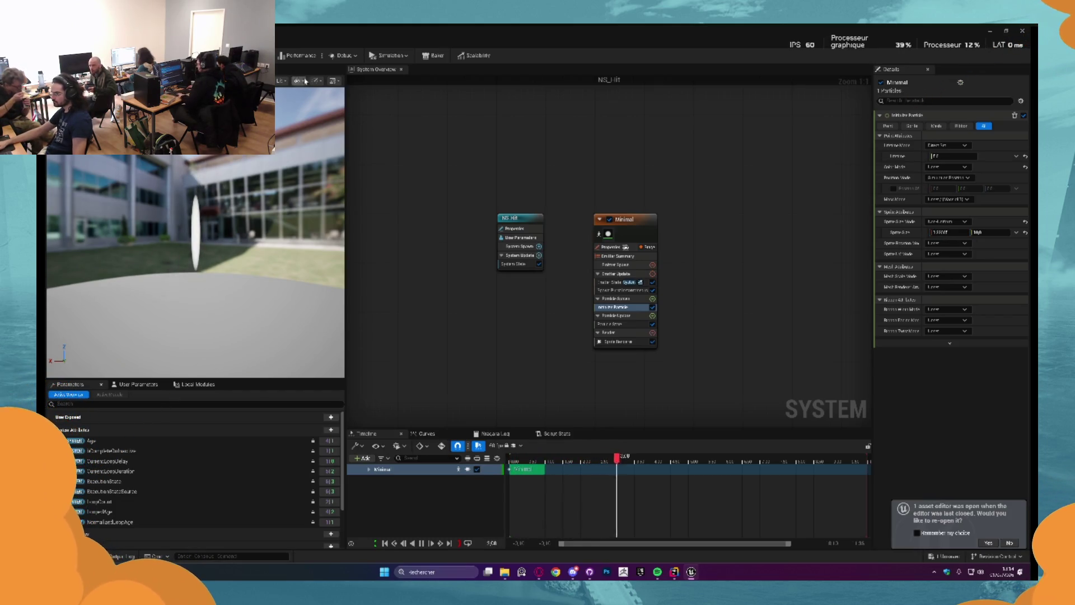
Turn off the Background and Grid in the preview viewport's Show menu
{"action": "left_click", "coordinate": [334, 80]}
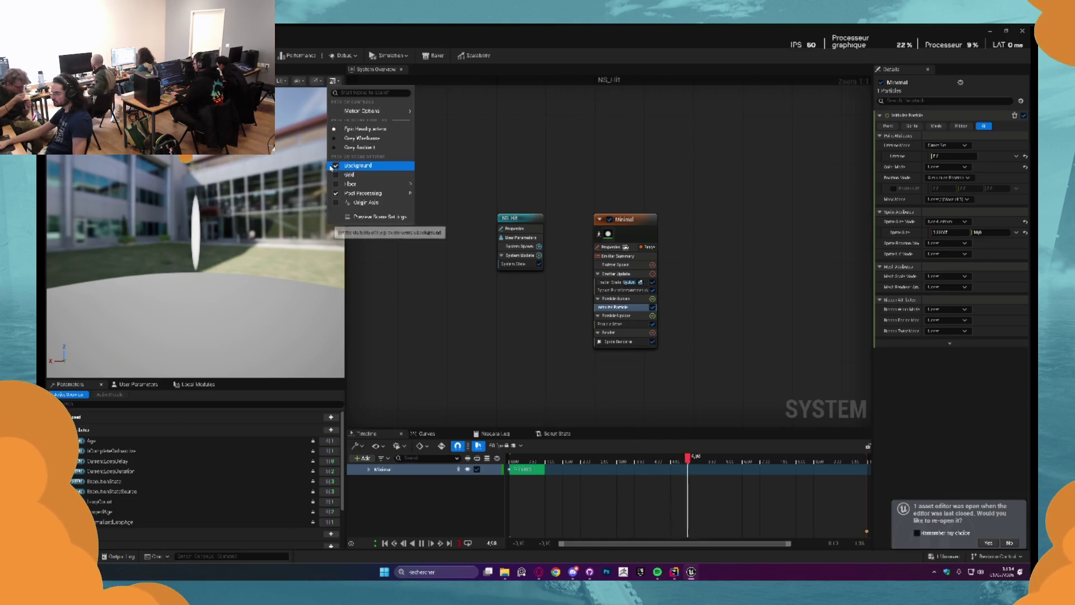
{"action": "left_click", "coordinate": [333, 165]}
{"action": "left_click", "coordinate": [287, 133]}
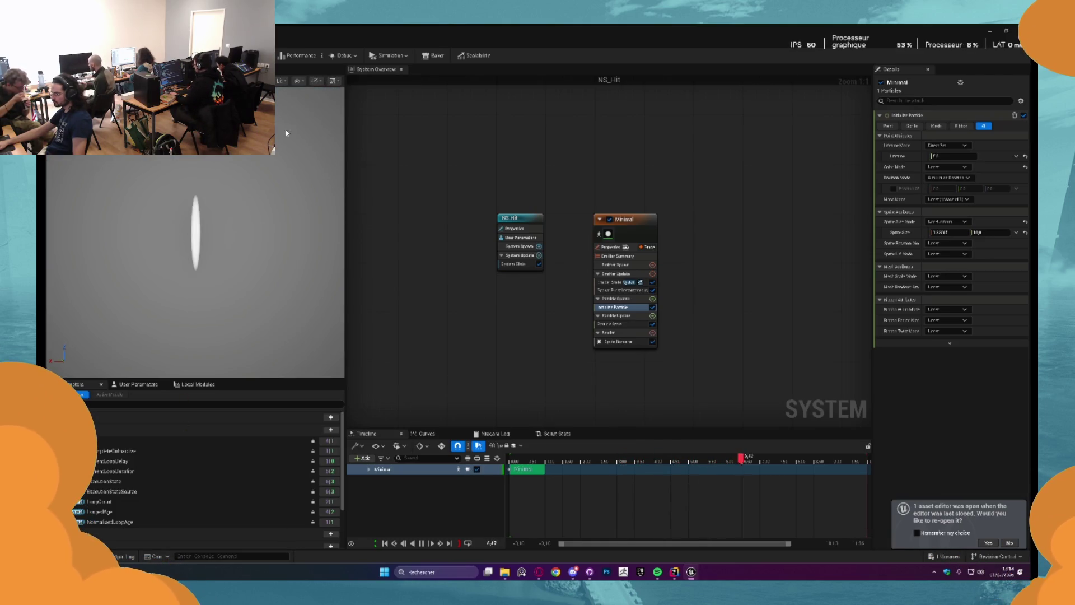
{"action": "left_click", "coordinate": [332, 81]}
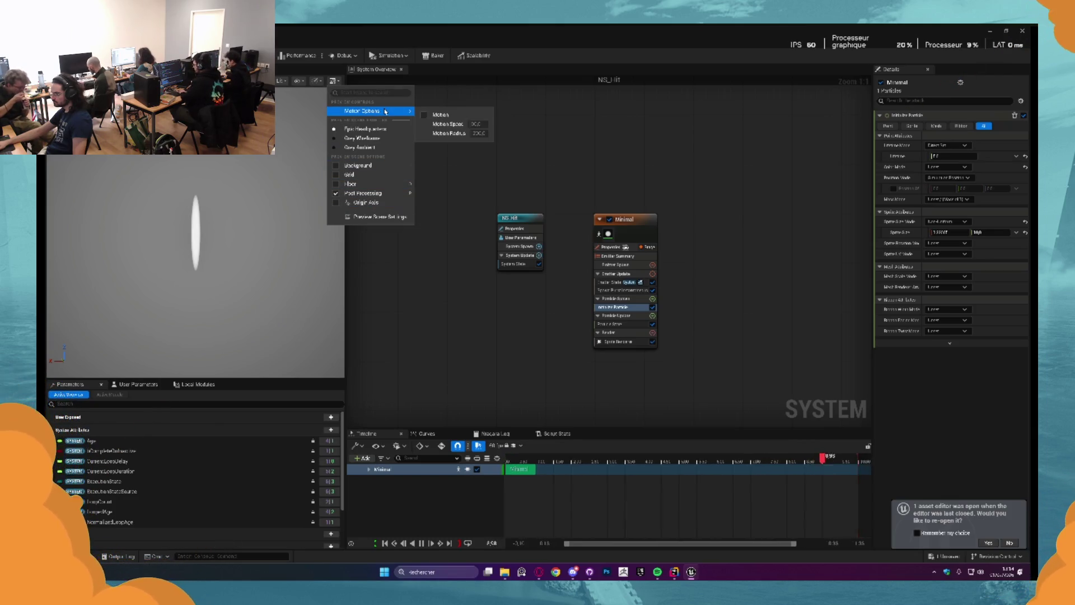
{"action": "left_click", "coordinate": [336, 183]}
{"action": "left_click", "coordinate": [336, 184]}
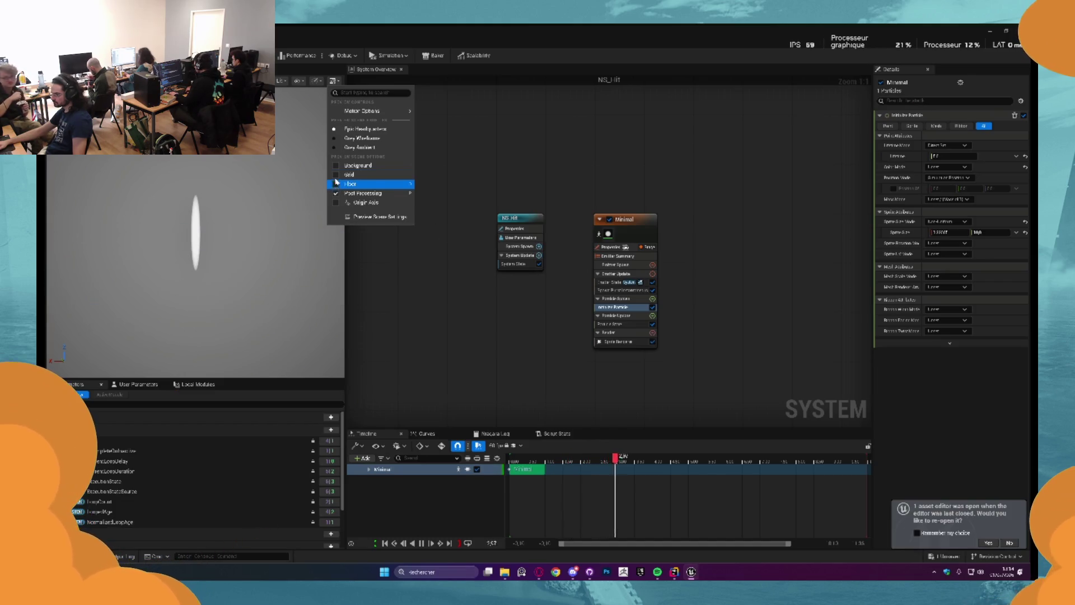
{"action": "left_click", "coordinate": [337, 175]}
{"action": "left_click", "coordinate": [335, 175]}
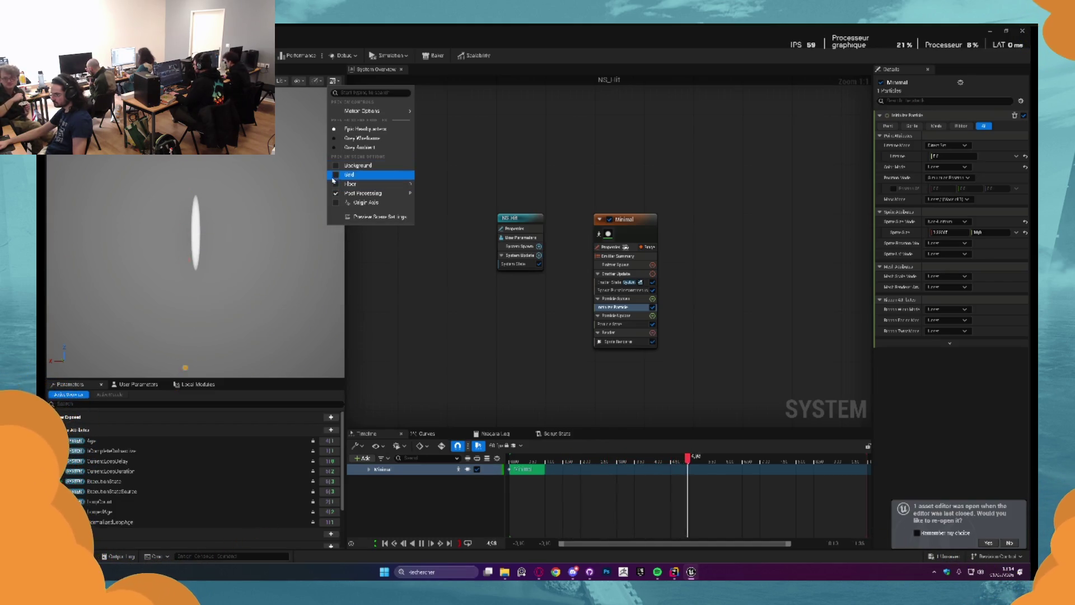
Set the Preview Scene Settings Environment Color to near-black
{"action": "left_click", "coordinate": [375, 217]}
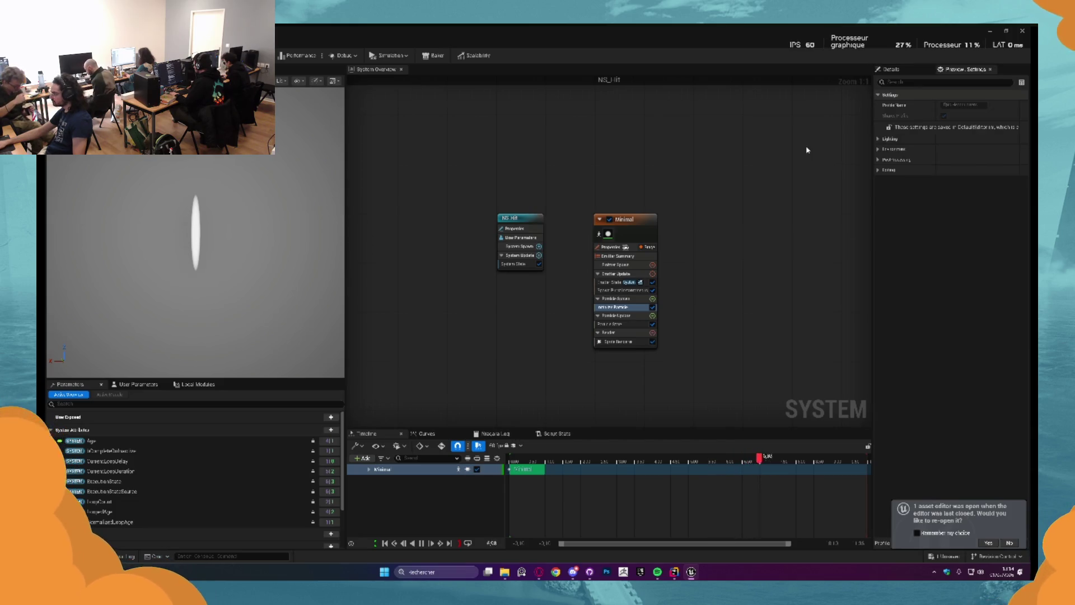
{"action": "left_click", "coordinate": [893, 149]}
{"action": "left_click", "coordinate": [963, 191]}
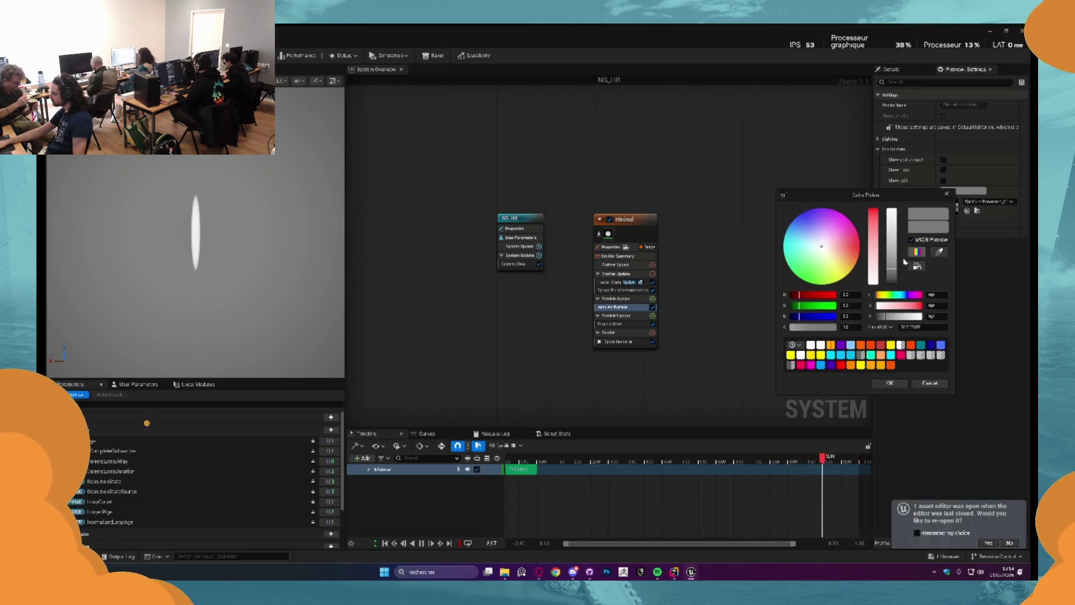
{"action": "left_click_drag", "start_coordinate": [891, 263], "coordinate": [893, 280]}
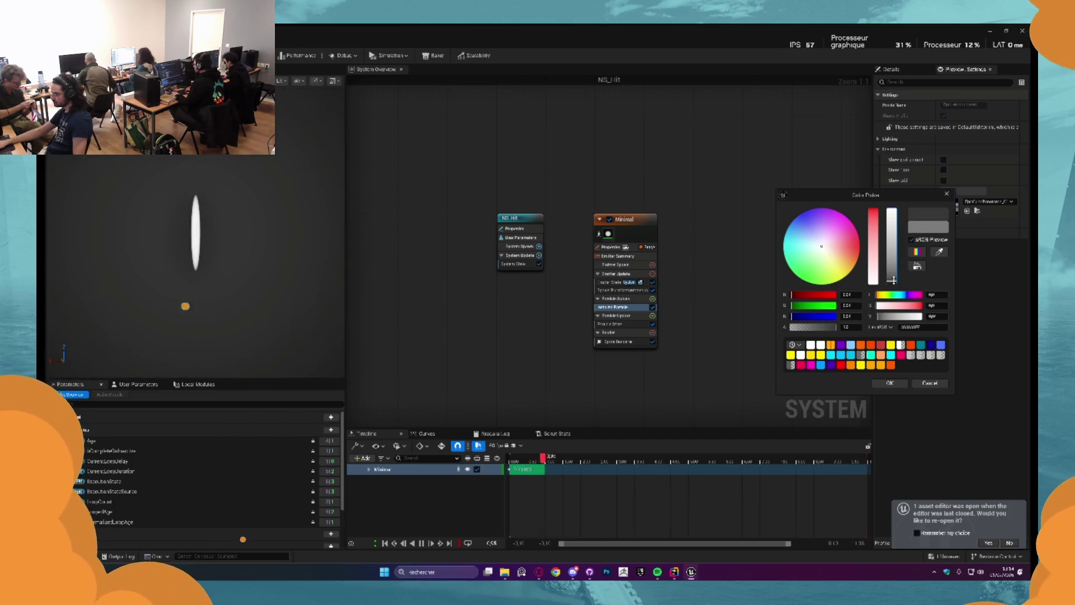
{"action": "left_click", "coordinate": [898, 381]}
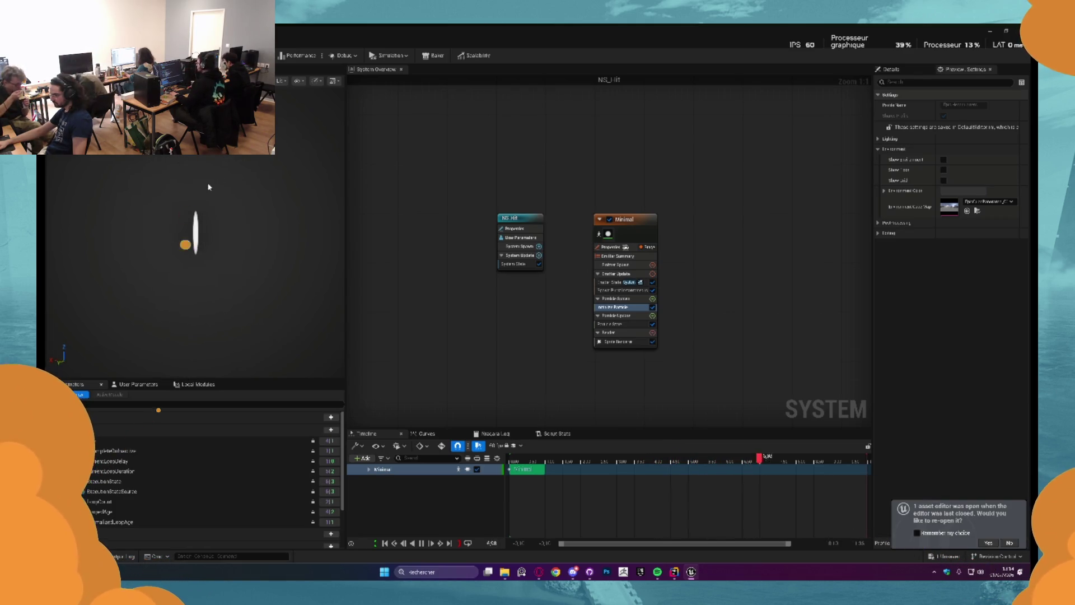
{"action": "left_click", "coordinate": [653, 298]}
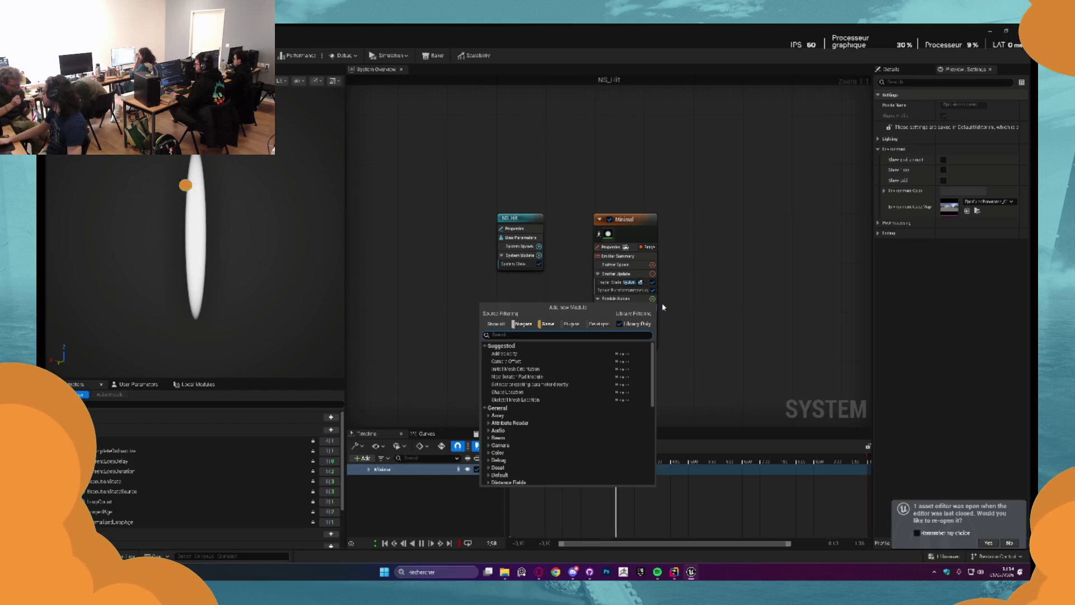
Add the Scale Sprite Size module to the Minimal emitter's Particle Update and show its settings
{"action": "left_click", "coordinate": [724, 303]}
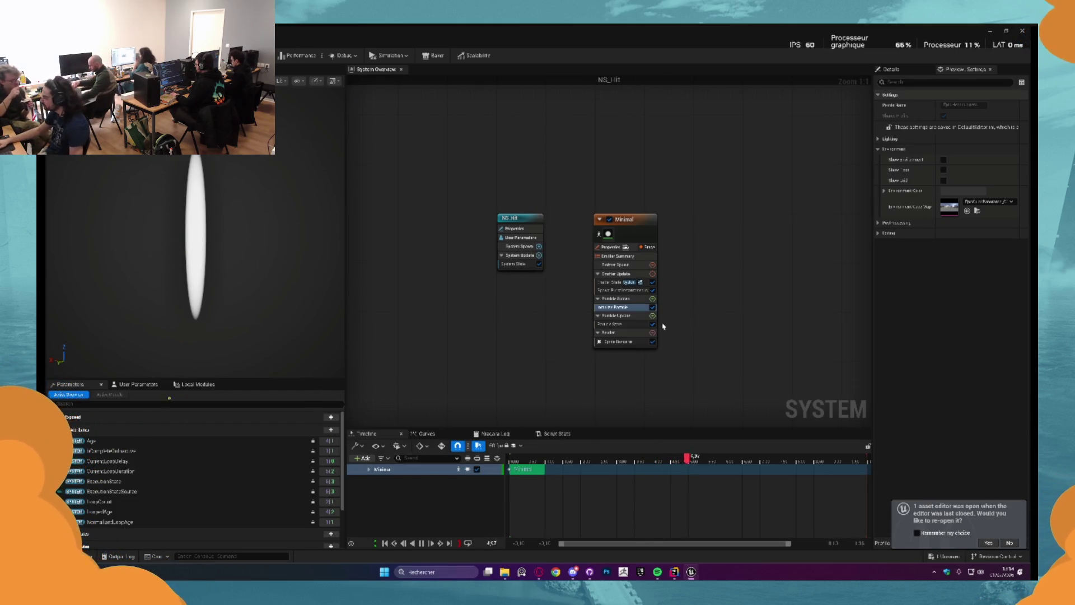
{"action": "left_click", "coordinate": [652, 316]}
{"action": "type", "text": "scale"}
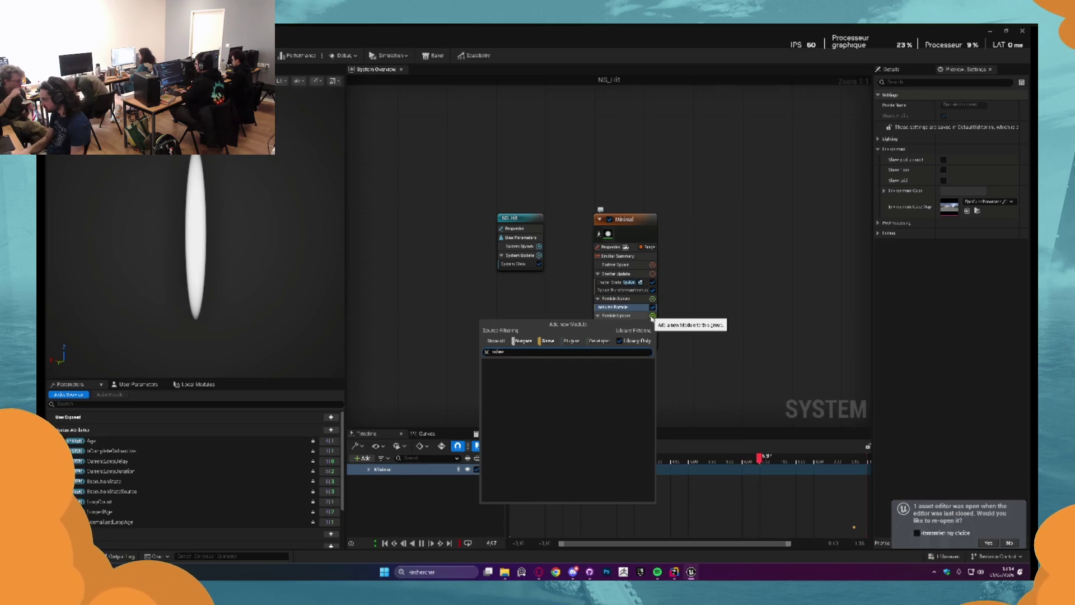
{"action": "type", "text": "ale"}
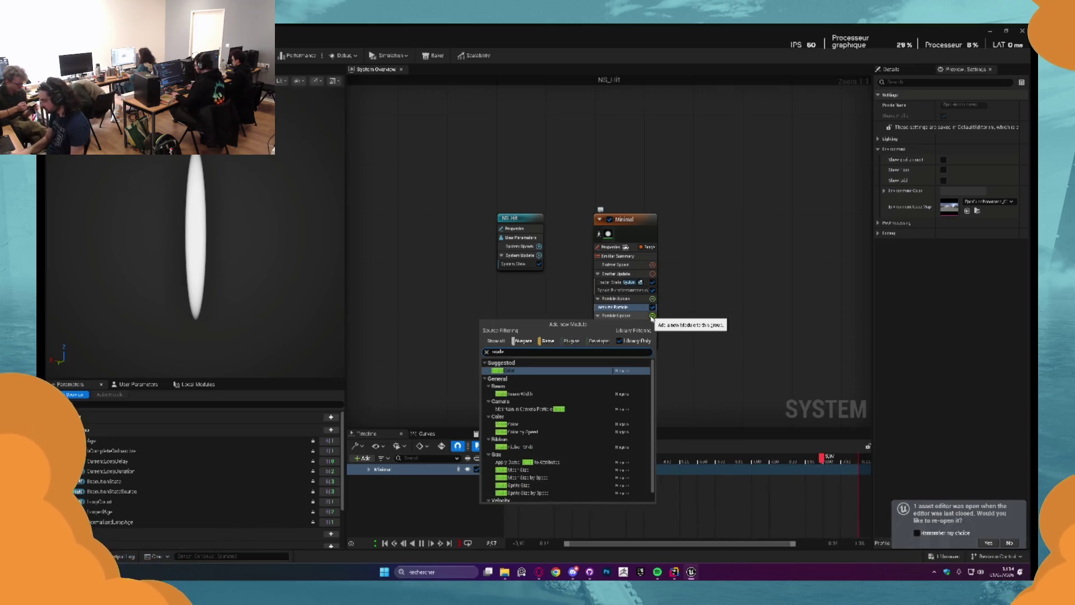
{"action": "type", "text": " sp"}
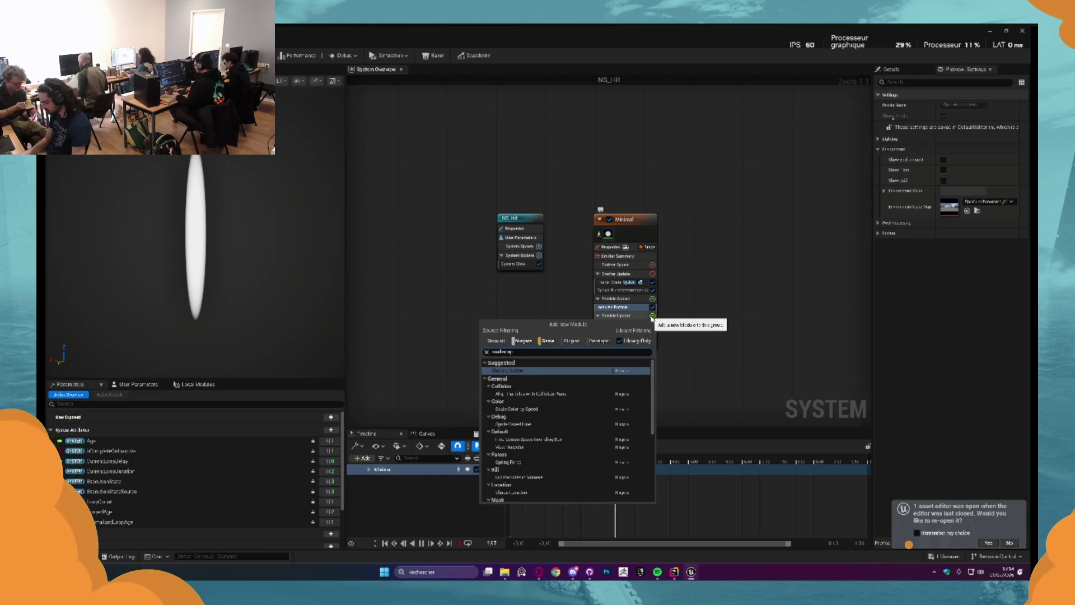
{"action": "type", "text": "rit"}
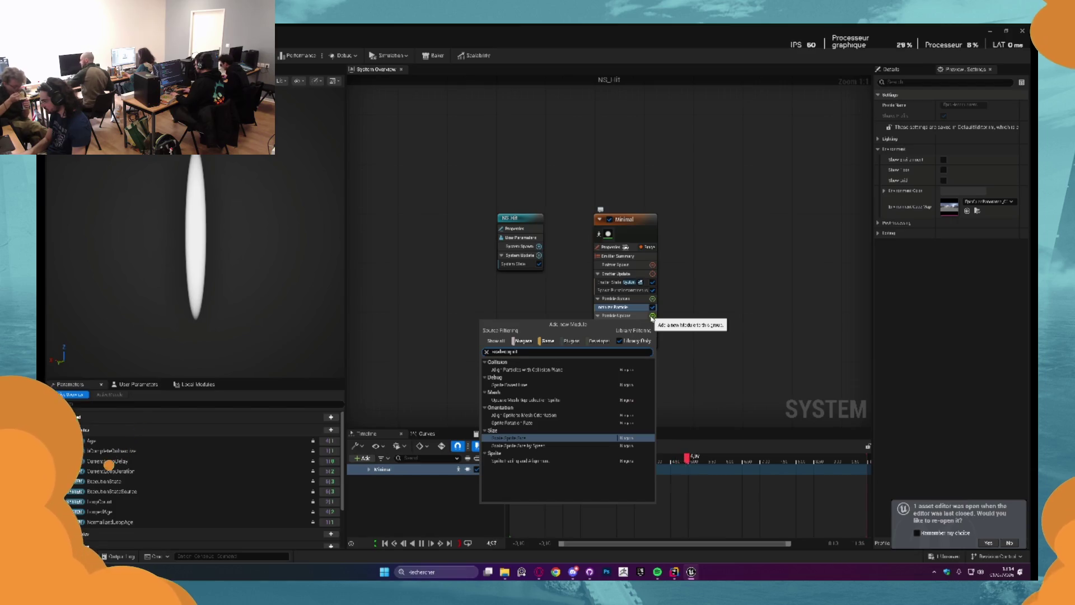
{"action": "key", "text": "Return"}
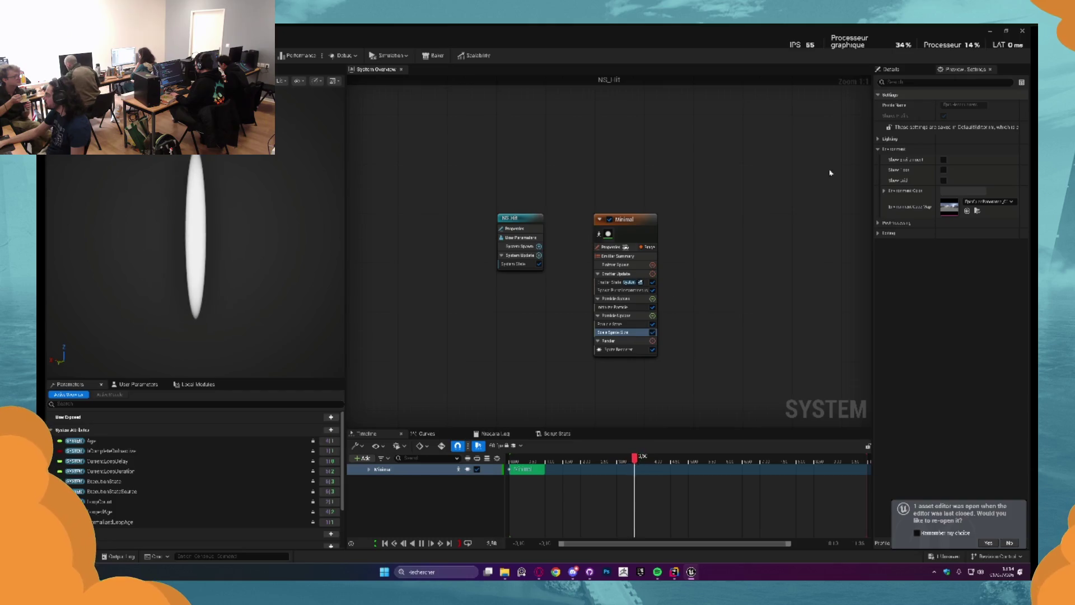
{"action": "left_click", "coordinate": [900, 73]}
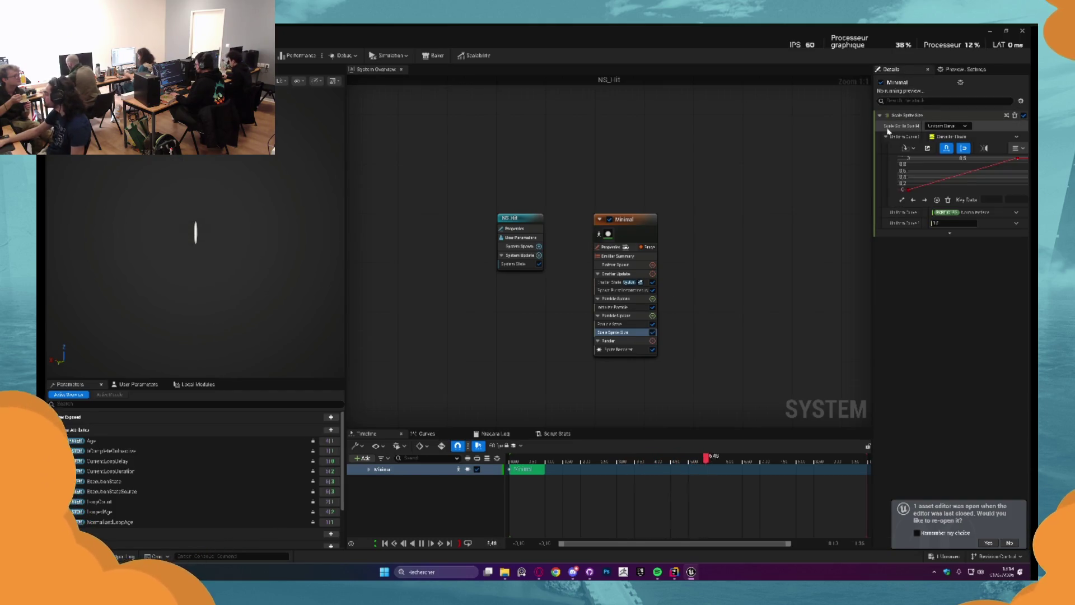
Set Scale Sprite Size to Uniform Curve with a rise-then-falloff curve template
{"action": "left_click", "coordinate": [964, 126]}
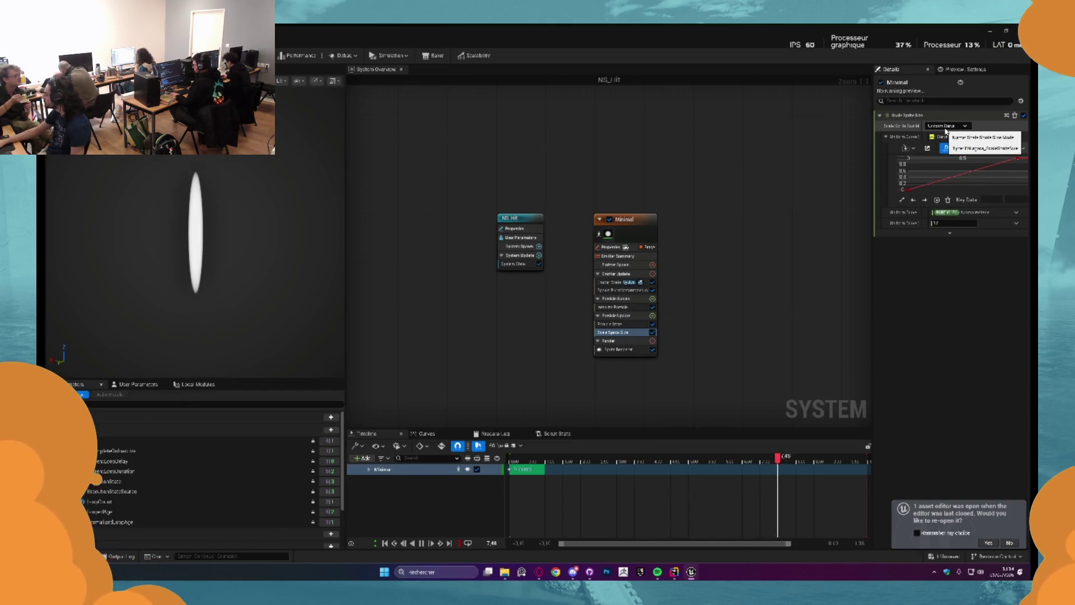
{"action": "left_click", "coordinate": [951, 146]}
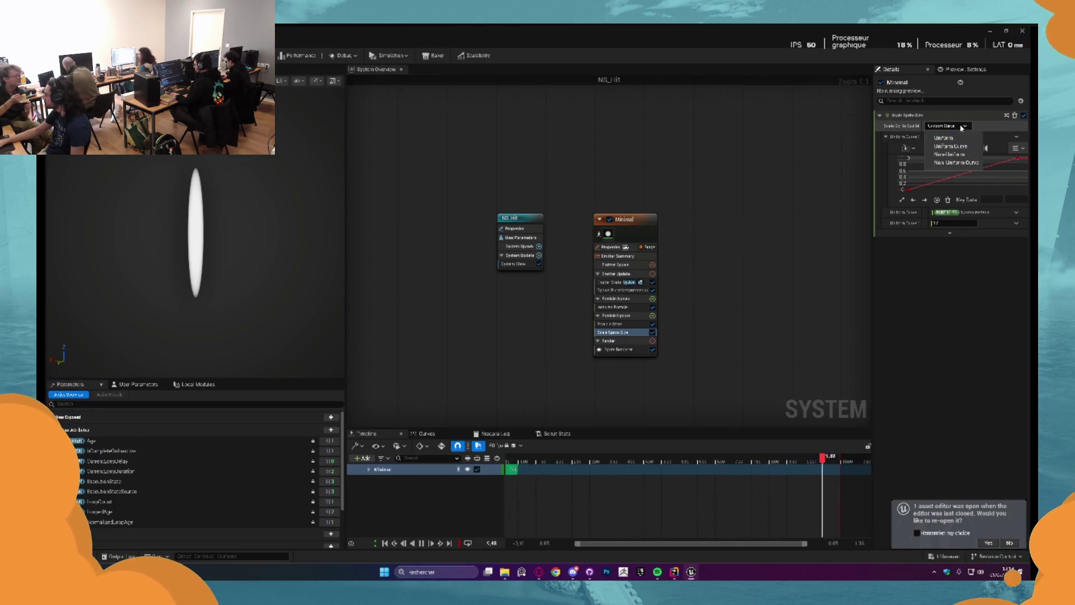
{"action": "left_click", "coordinate": [1022, 149]}
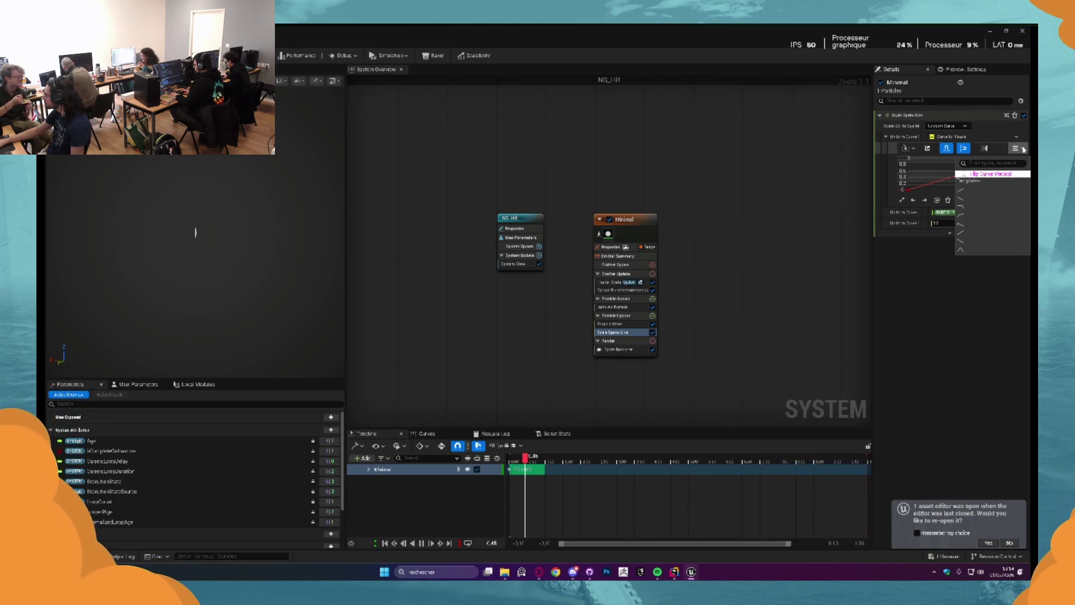
{"action": "left_click", "coordinate": [984, 224]}
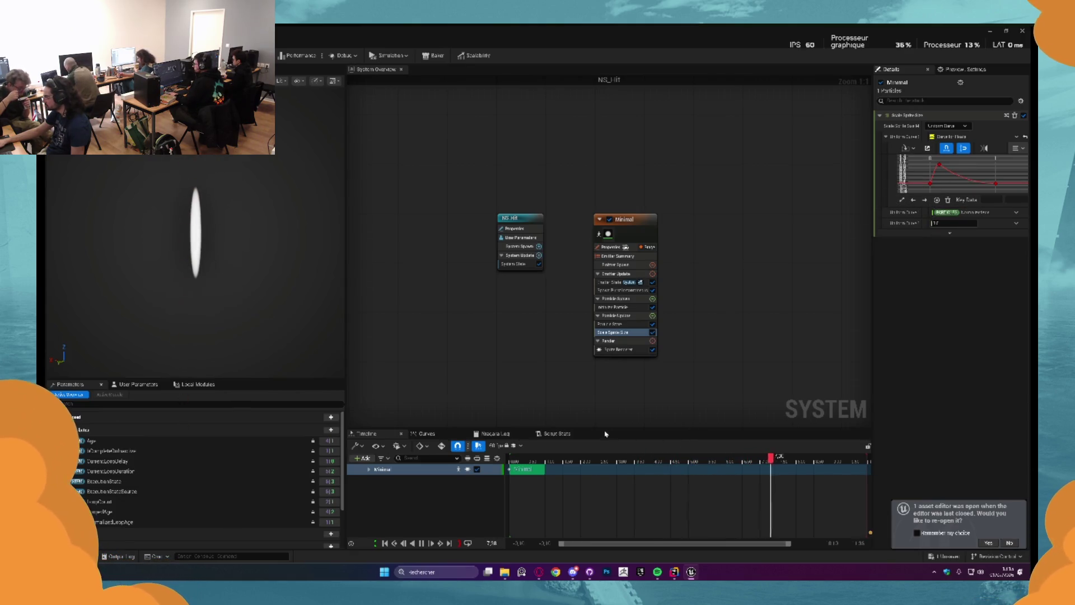
Set the Initialize Particle Lifetime to 1
{"action": "left_click", "coordinate": [613, 307]}
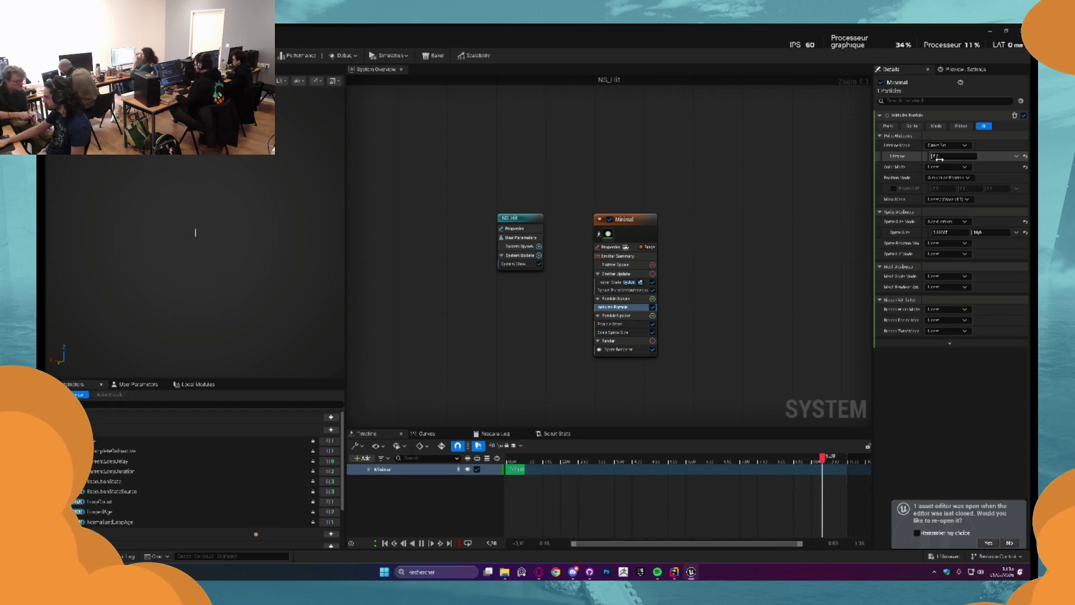
{"action": "left_click", "coordinate": [939, 158]}
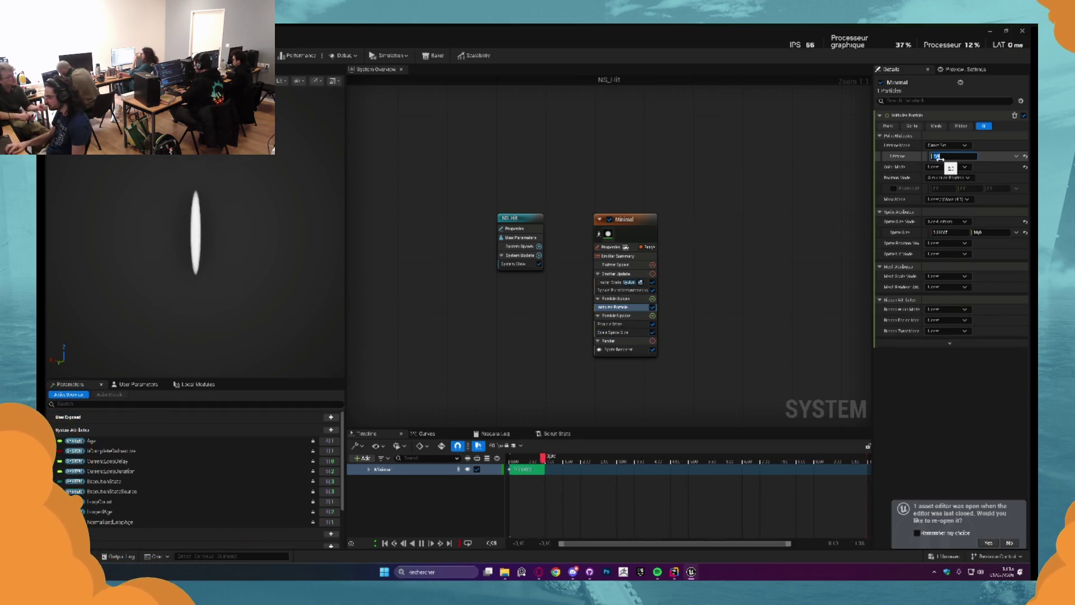
{"action": "type", "text": "1"}
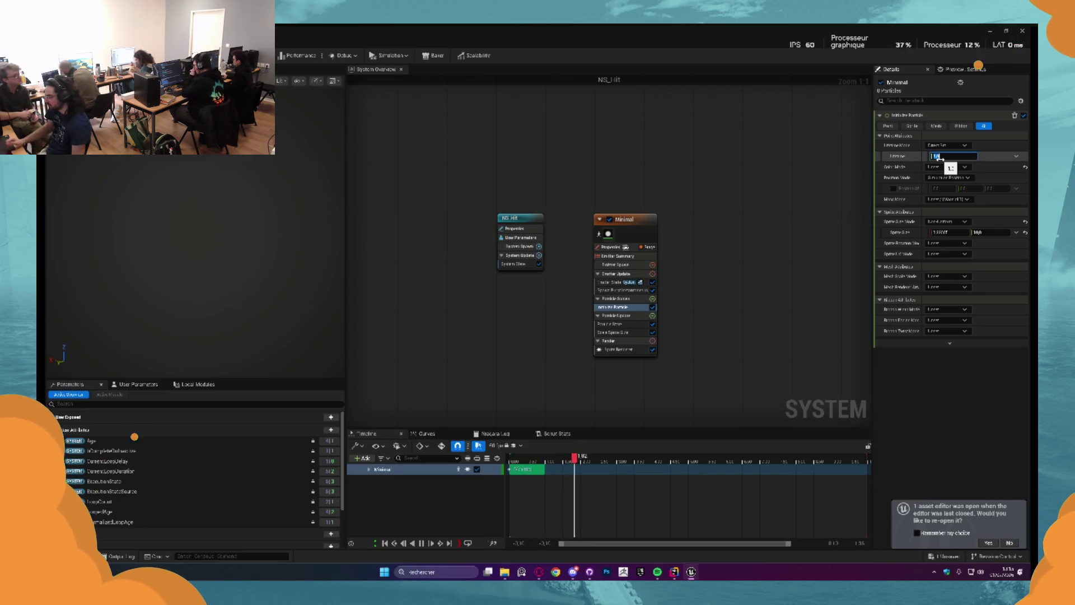
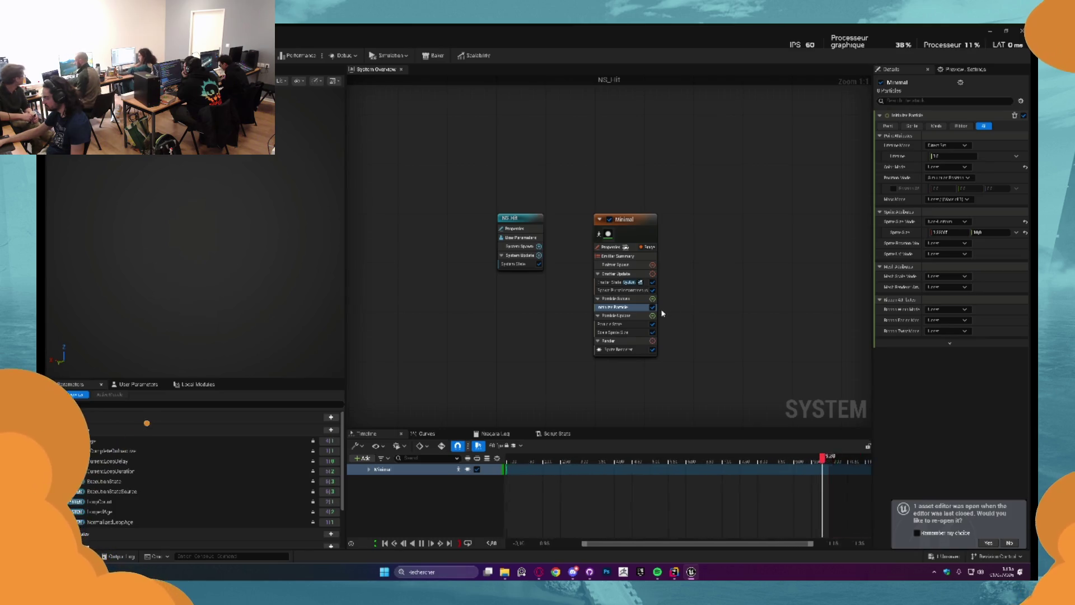
Set the Minimal emitter's Emitter State to Self, Loop Behavior Once with Fixed loop duration, and select Scale Sprite Size
{"action": "left_click_drag", "start_coordinate": [664, 302], "coordinate": [652, 297]}
{"action": "left_click", "coordinate": [604, 277]}
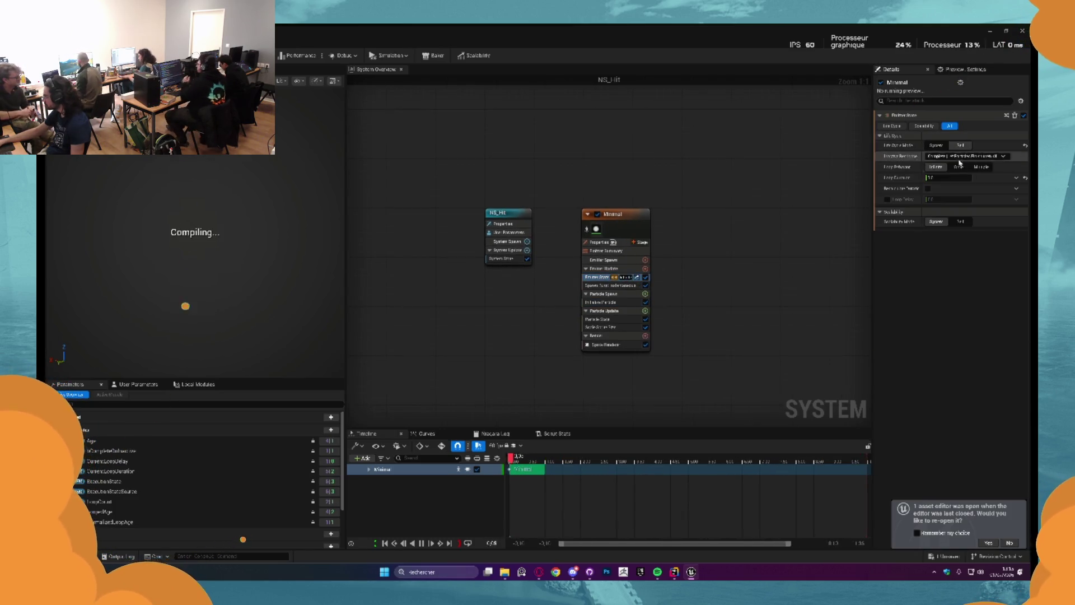
{"action": "left_click", "coordinate": [960, 220]}
{"action": "left_click", "coordinate": [958, 167]}
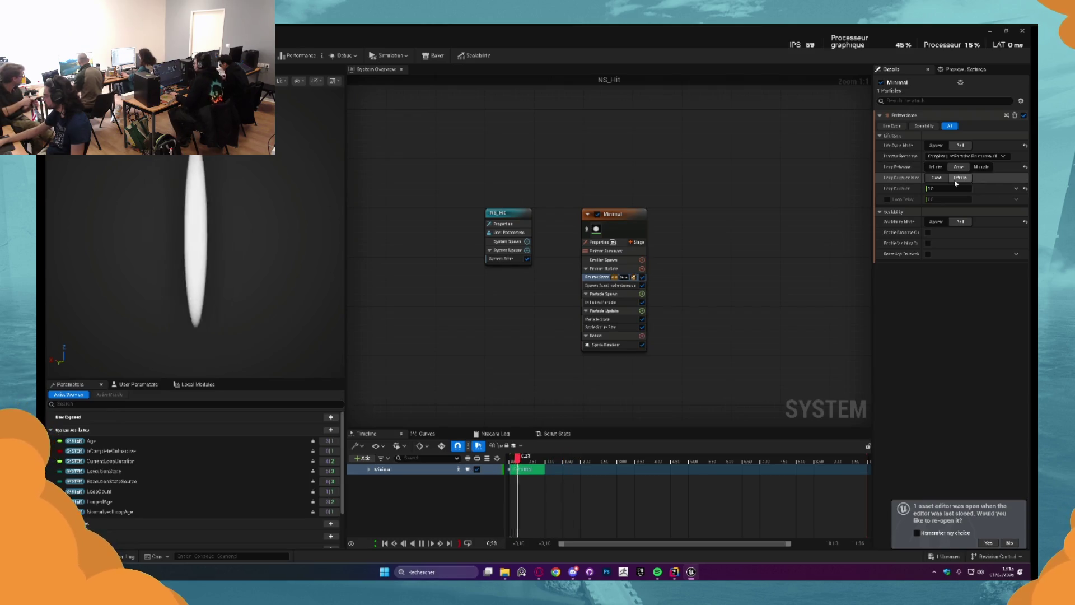
{"action": "left_click", "coordinate": [960, 177]}
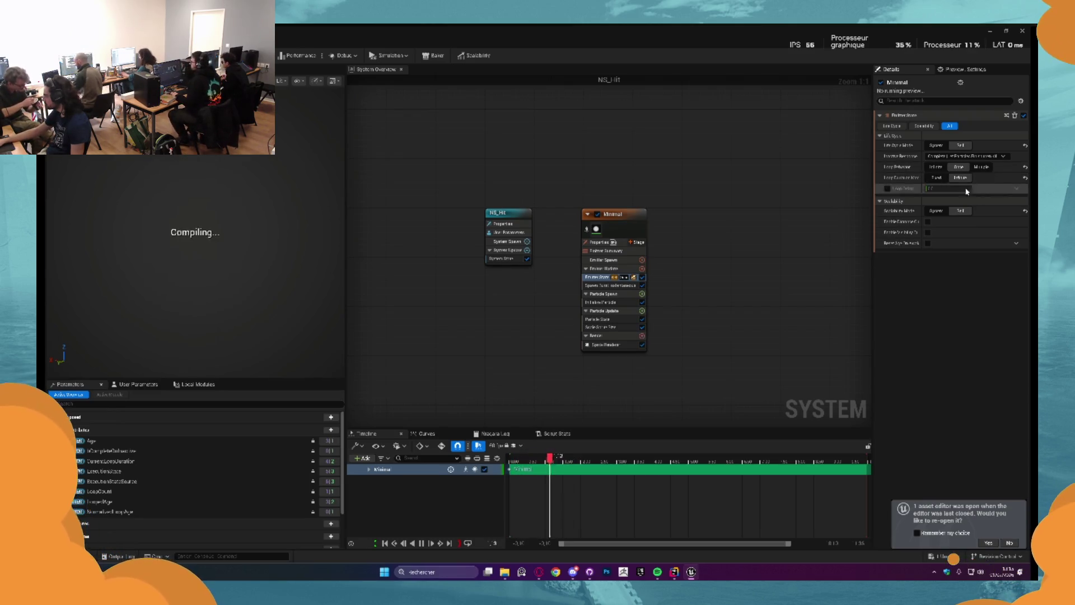
{"action": "left_click", "coordinate": [937, 178]}
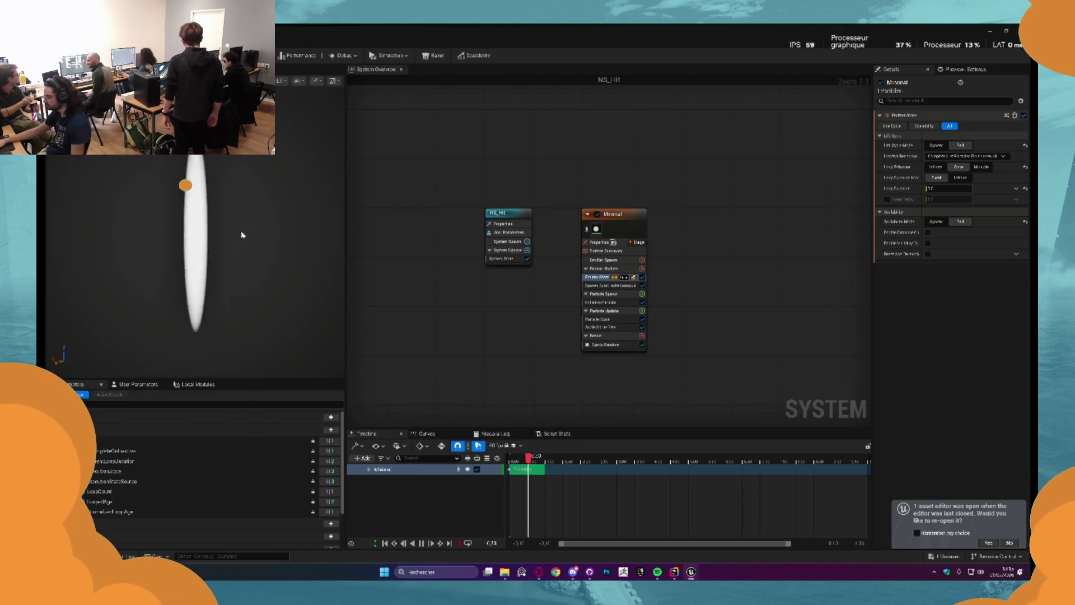
{"action": "left_click", "coordinate": [599, 326]}
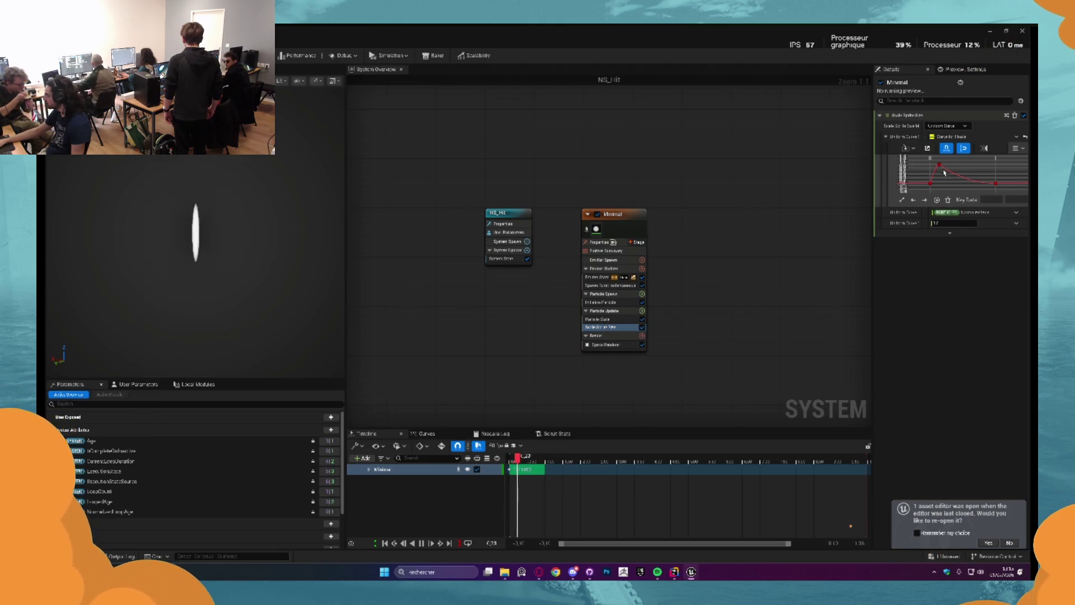
Apply a rise-then-decay template to the Scale Sprite Size curve
{"action": "left_click", "coordinate": [1016, 148]}
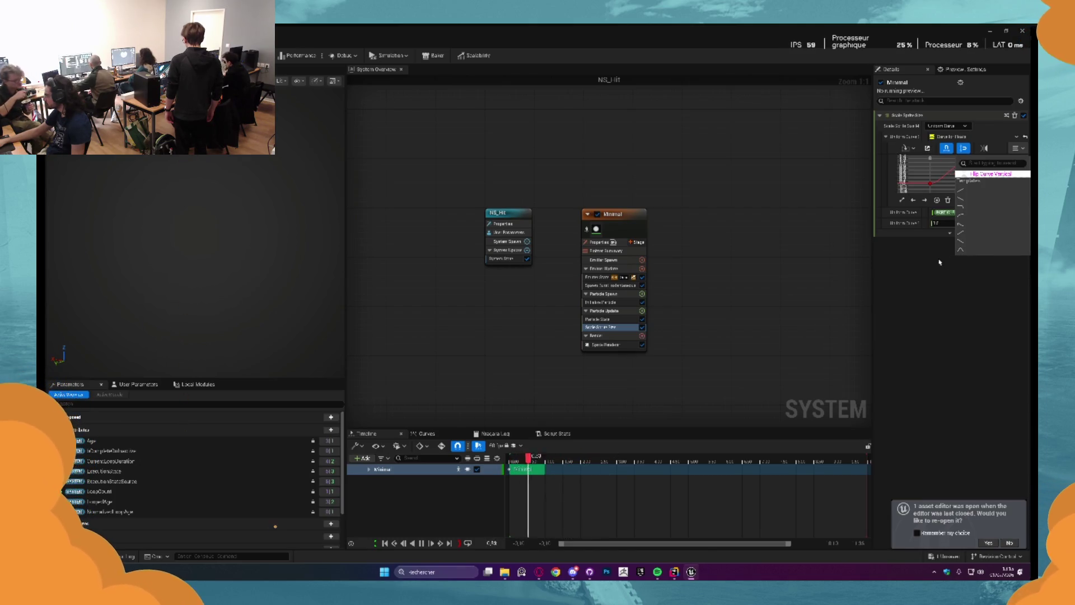
{"action": "left_click", "coordinate": [977, 249]}
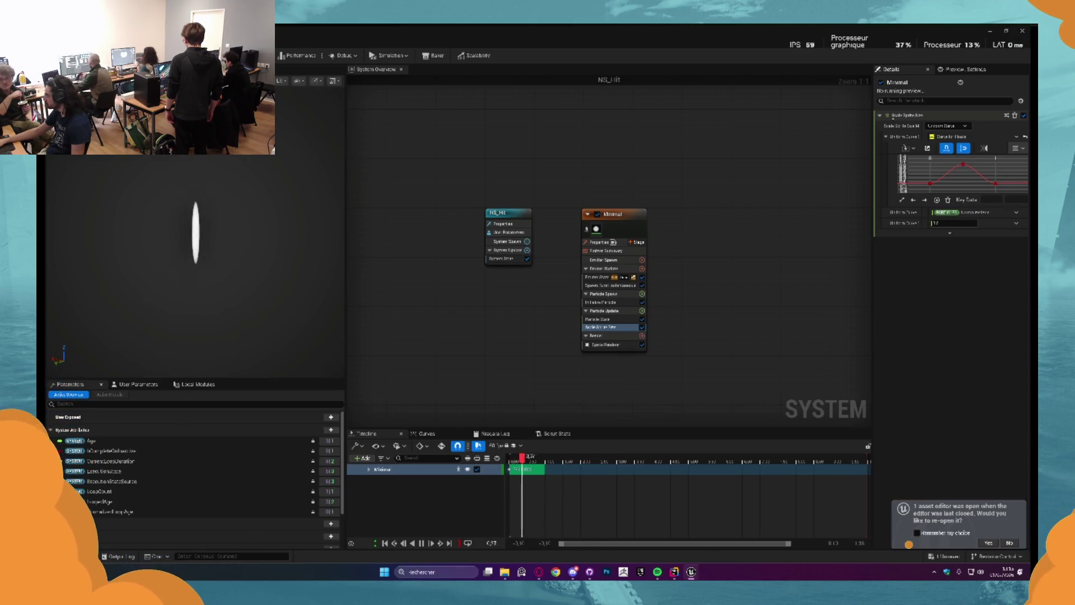
{"action": "left_click", "coordinate": [1018, 149]}
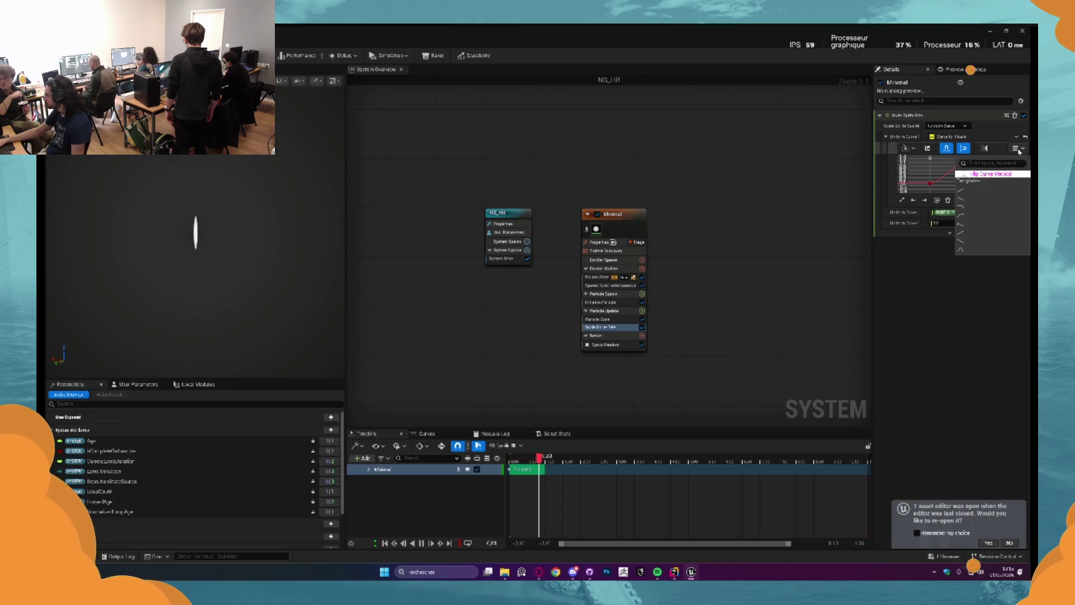
{"action": "left_click", "coordinate": [957, 187]}
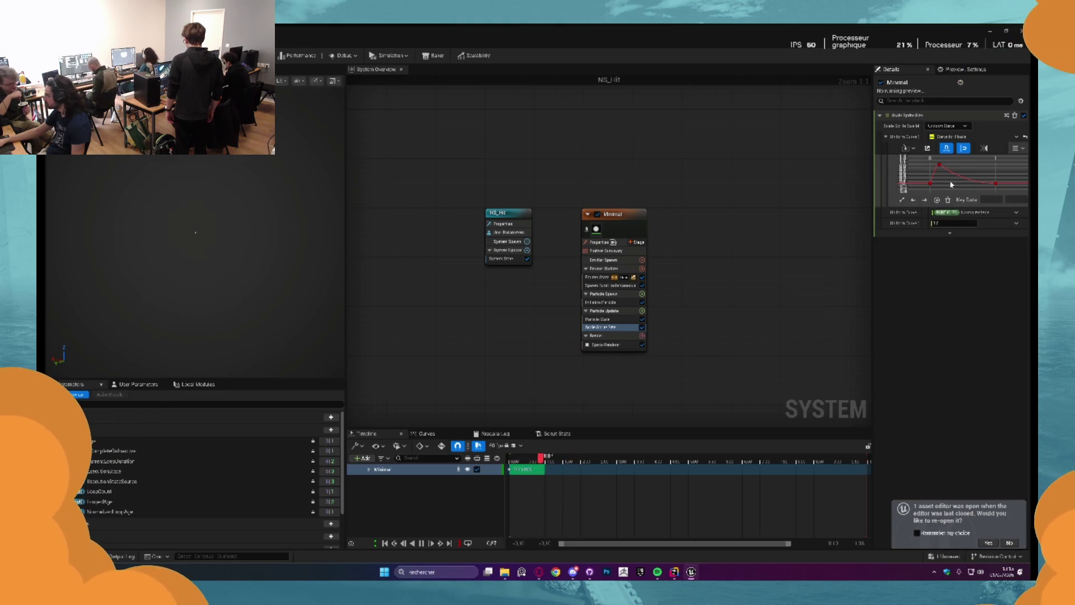
Shift the peak key, then enlarge the curve editor and widen the Details area
{"action": "left_click", "coordinate": [995, 183]}
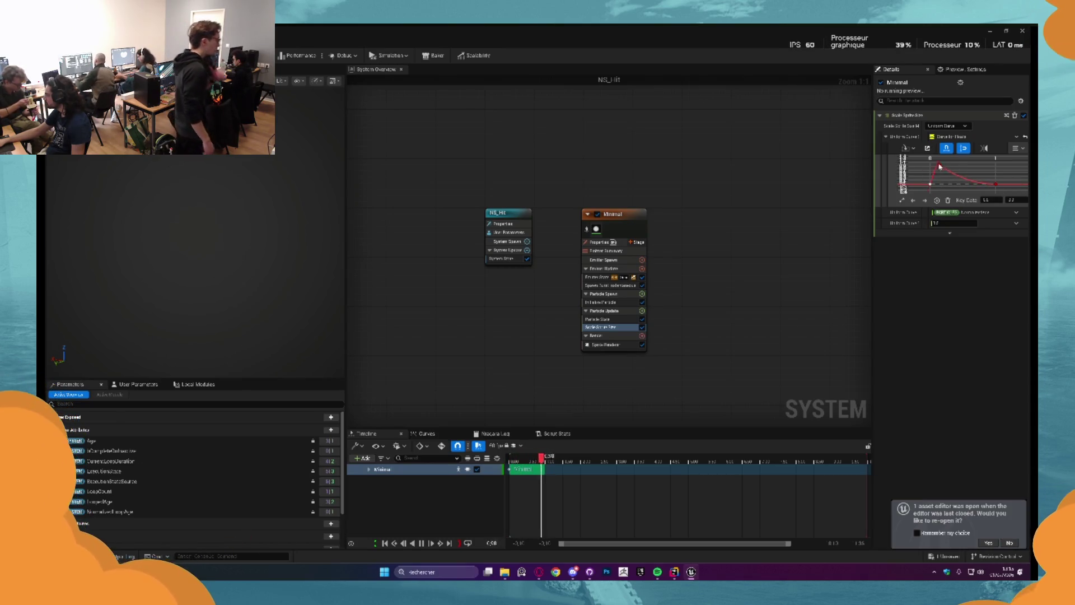
{"action": "left_click", "coordinate": [933, 163]}
{"action": "left_click_drag", "start_coordinate": [934, 163], "coordinate": [914, 164]}
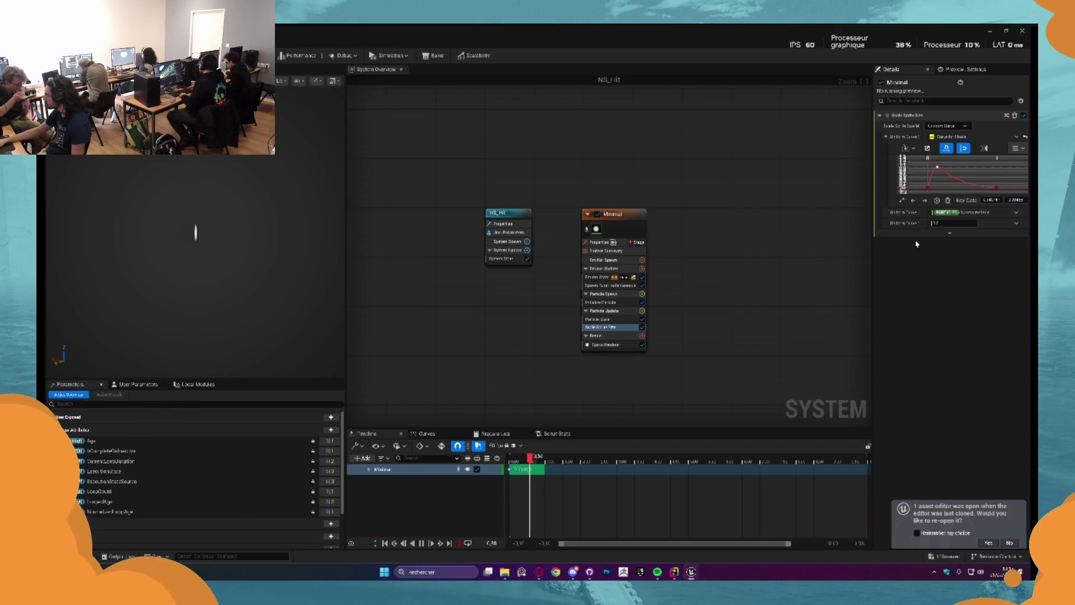
{"action": "left_click_drag", "start_coordinate": [917, 205], "coordinate": [917, 276]}
{"action": "left_click_drag", "start_coordinate": [874, 245], "coordinate": [754, 244]}
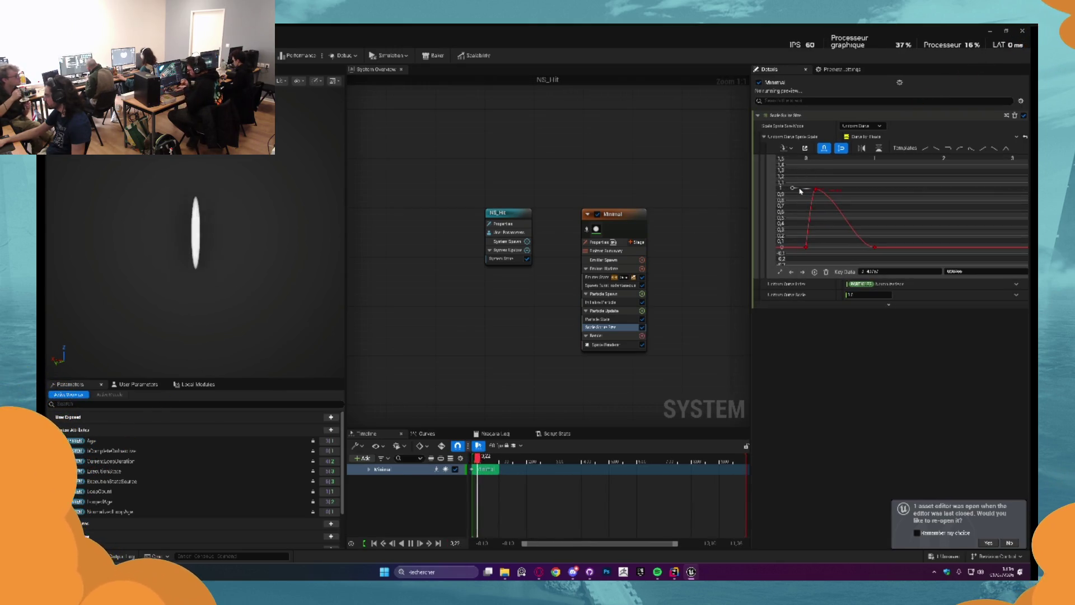
Drag the peak tangent down to steepen the curve's fall after the peak
{"action": "left_click_drag", "start_coordinate": [833, 186], "coordinate": [824, 209]}
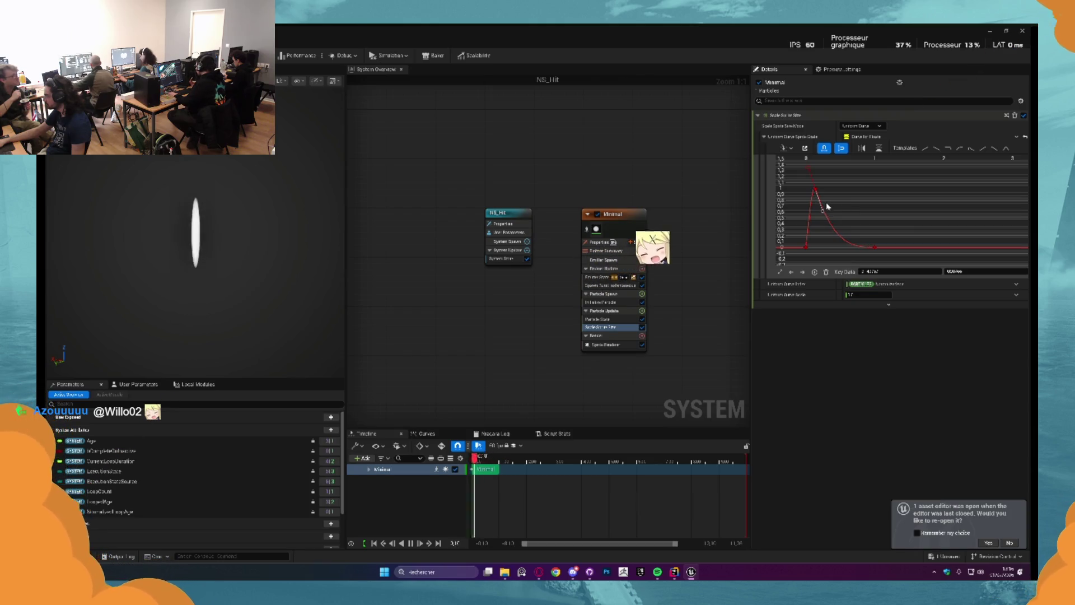
{"action": "left_click", "coordinate": [853, 208]}
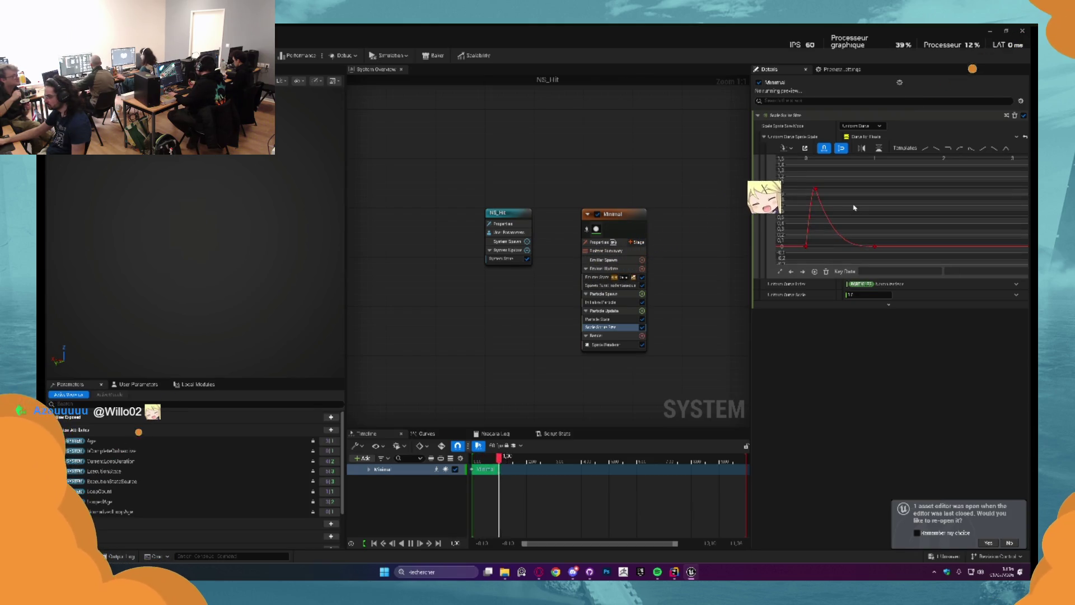
{"action": "left_click", "coordinate": [815, 189]}
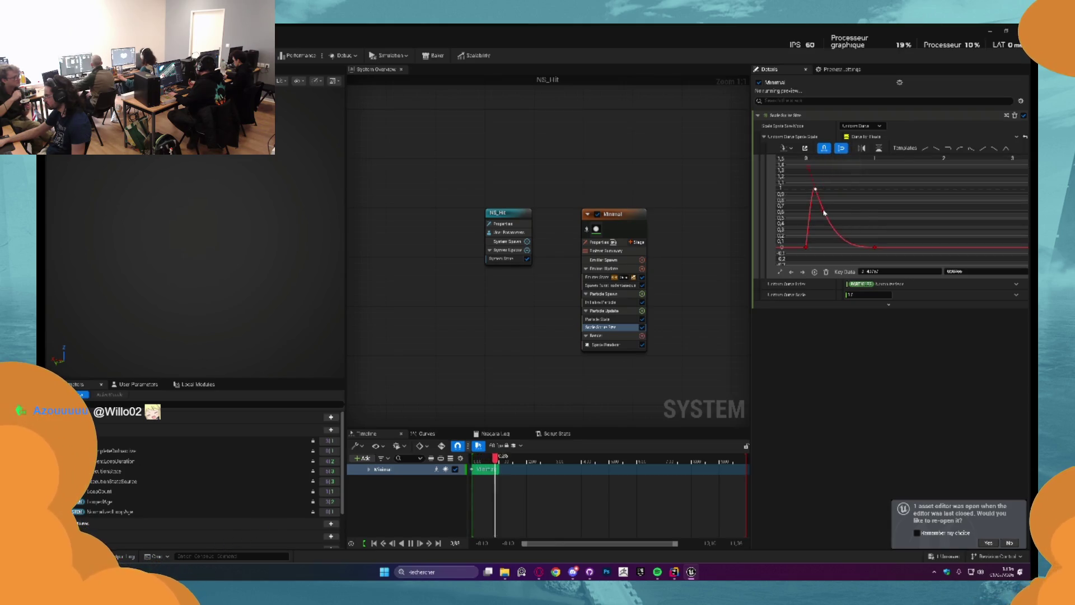
{"action": "left_click", "coordinate": [831, 208]}
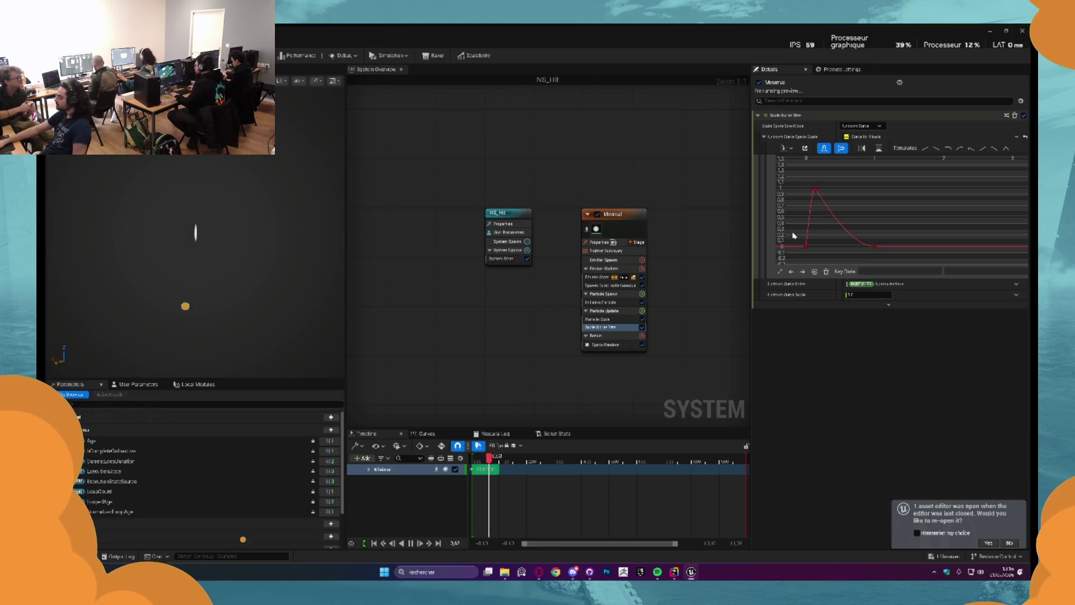
Set the peak key time to 0.15 and the end key time to 0.8, then show Initialize Particle
{"action": "left_click", "coordinate": [815, 190]}
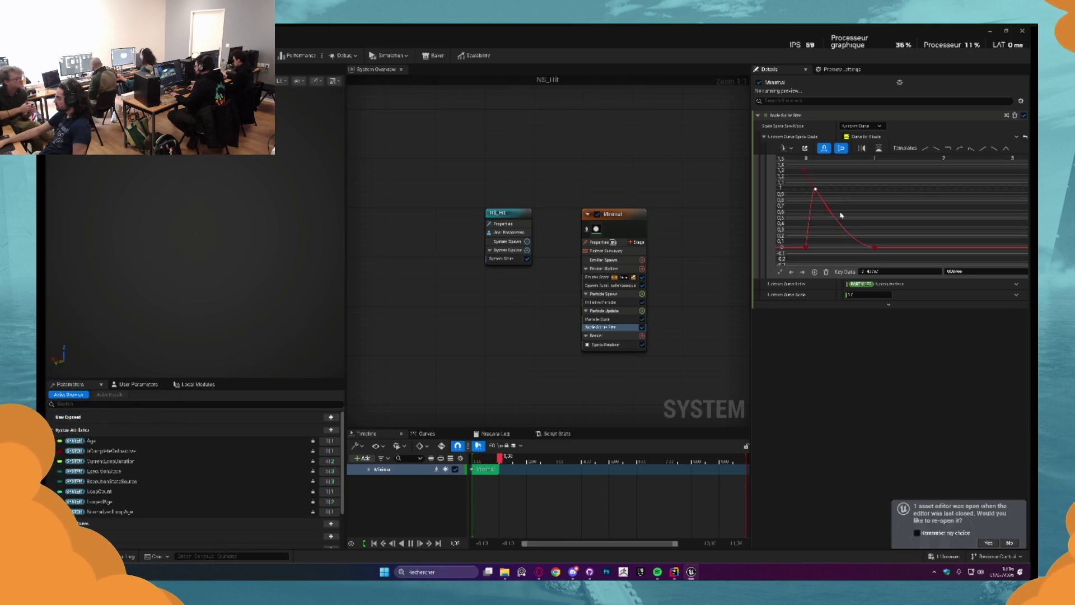
{"action": "left_click", "coordinate": [880, 271]}
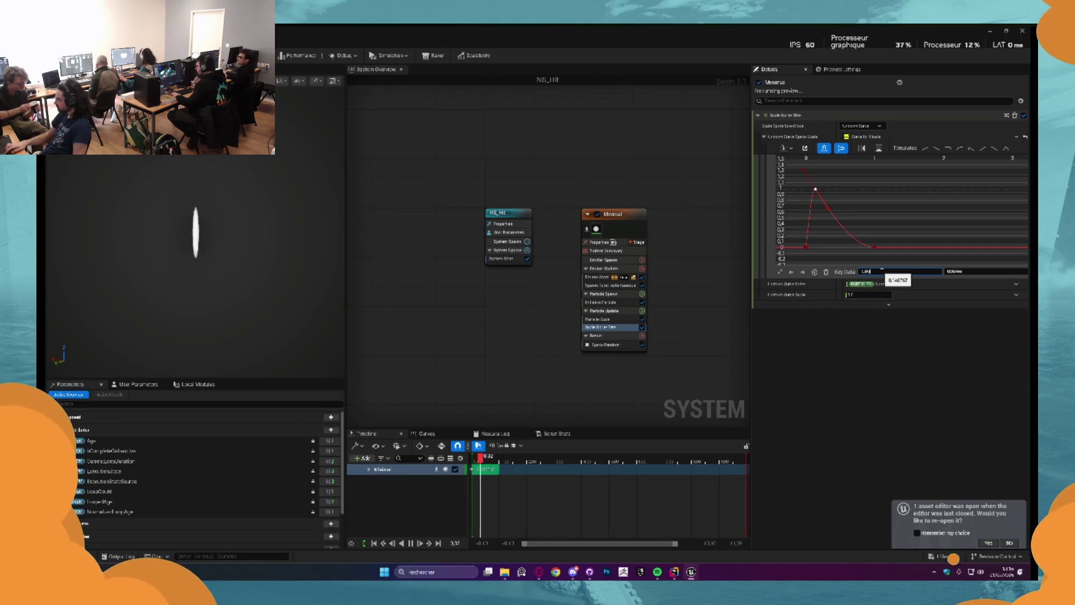
{"action": "key", "text": "Return"}
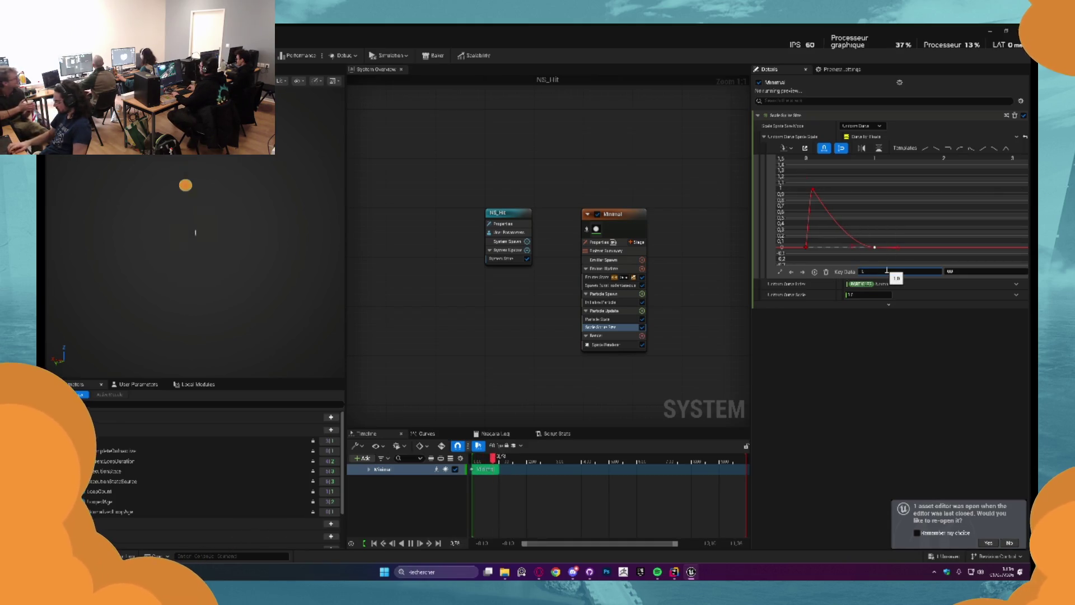
{"action": "type", "text": "0.8"}
{"action": "key", "text": "Return"}
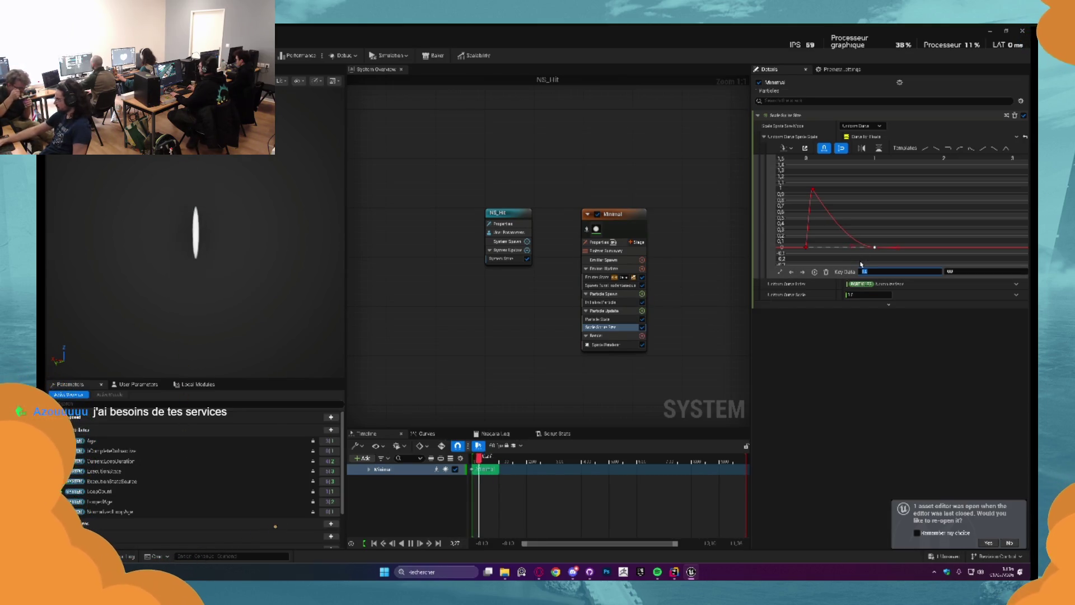
{"action": "left_click", "coordinate": [600, 302]}
{"action": "left_click", "coordinate": [872, 155]}
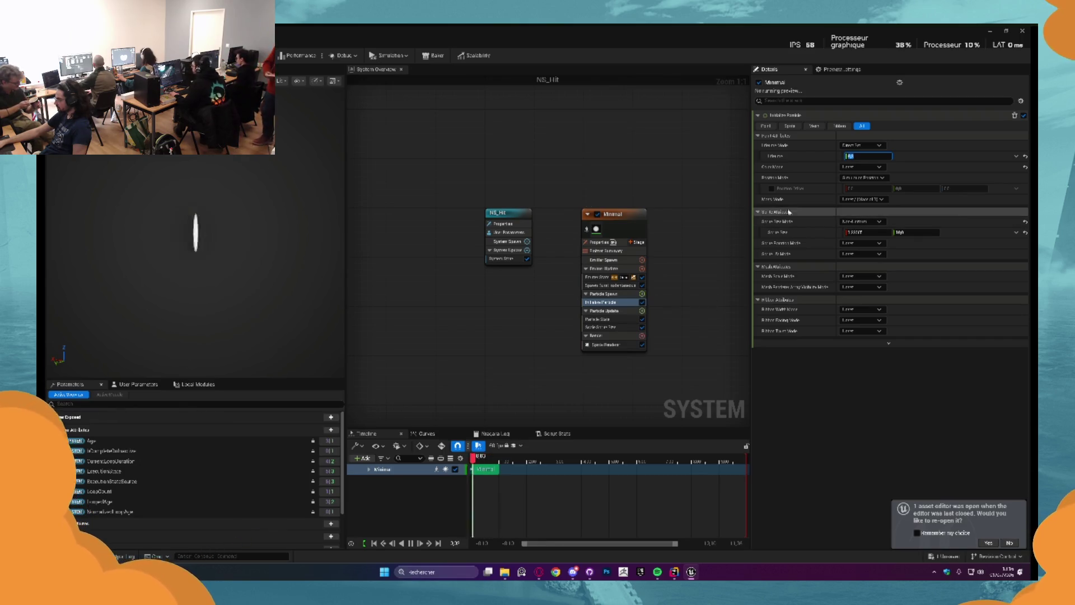
Set Initialize Particle's Color Mode to Direct Set with an orange colour, then open Particle Update's module list
{"action": "left_click", "coordinate": [852, 167]}
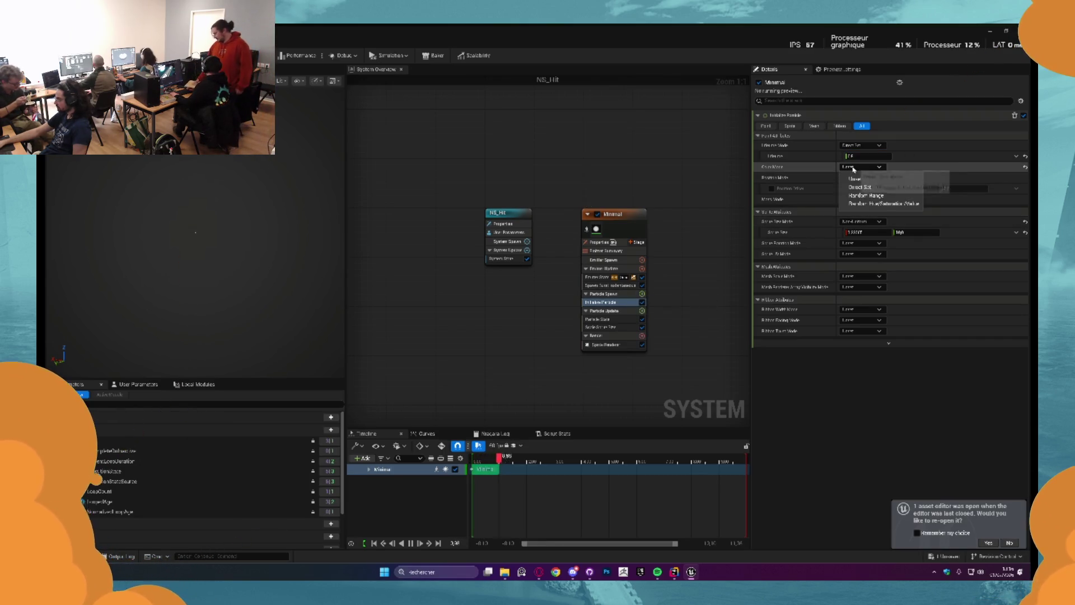
{"action": "left_click", "coordinate": [868, 188]}
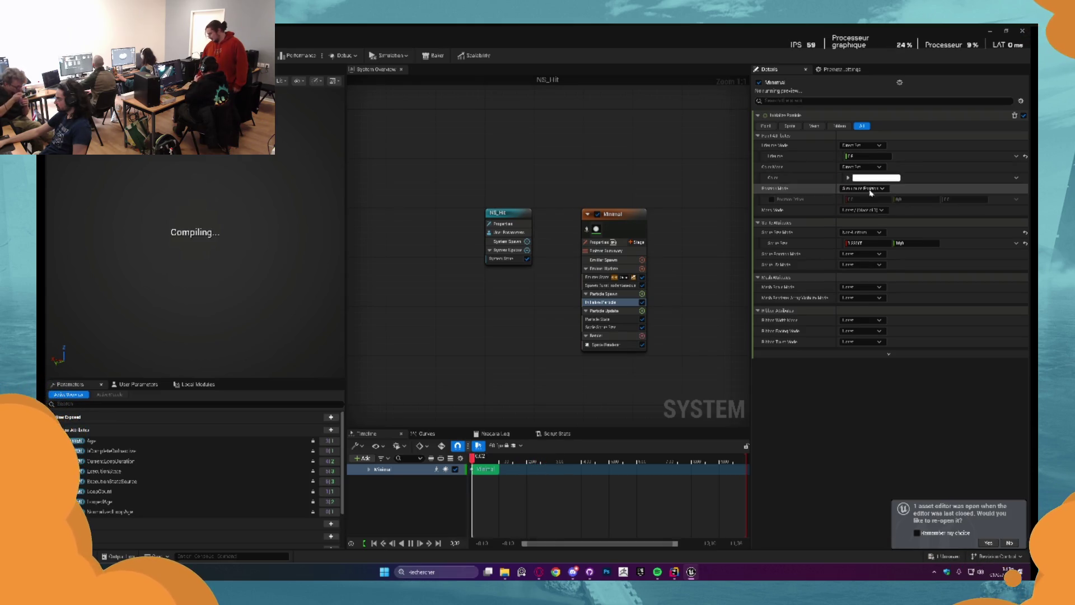
{"action": "left_click", "coordinate": [877, 178]}
{"action": "left_click", "coordinate": [769, 259]}
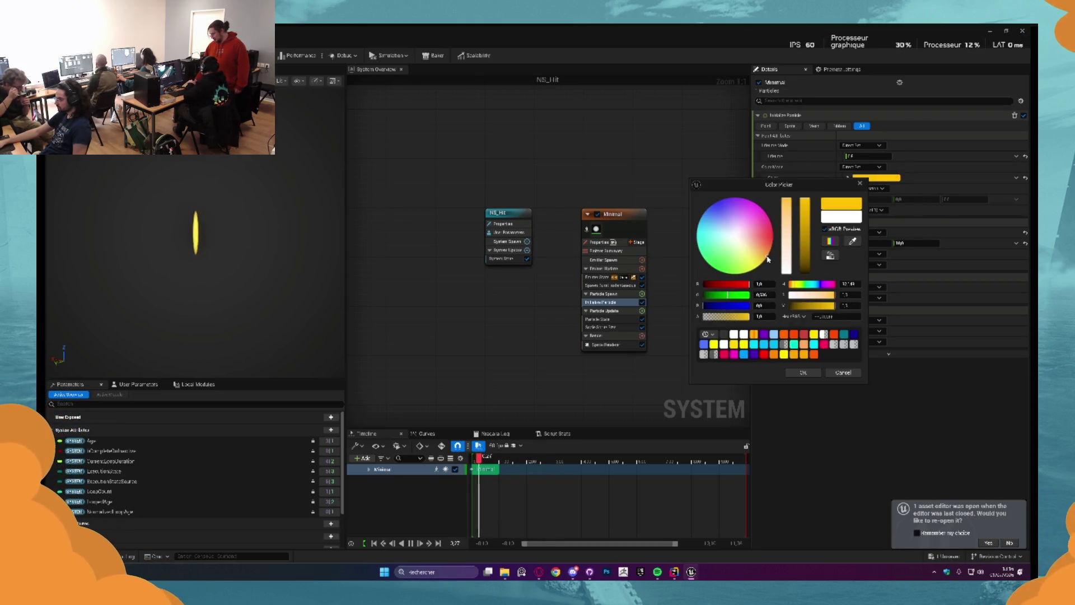
{"action": "left_click", "coordinate": [769, 252]}
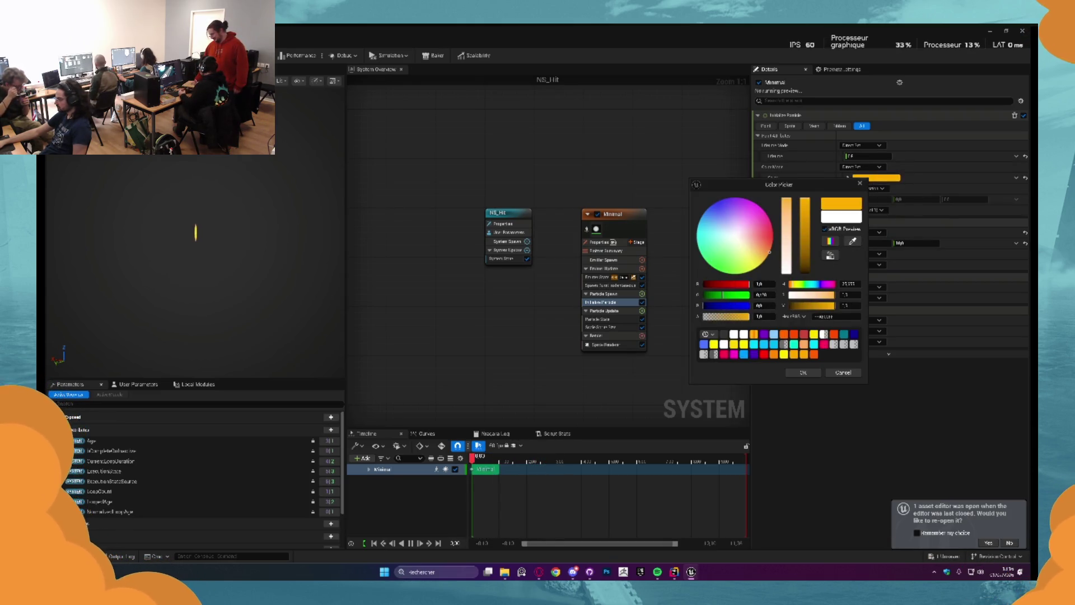
{"action": "left_click", "coordinate": [804, 372]}
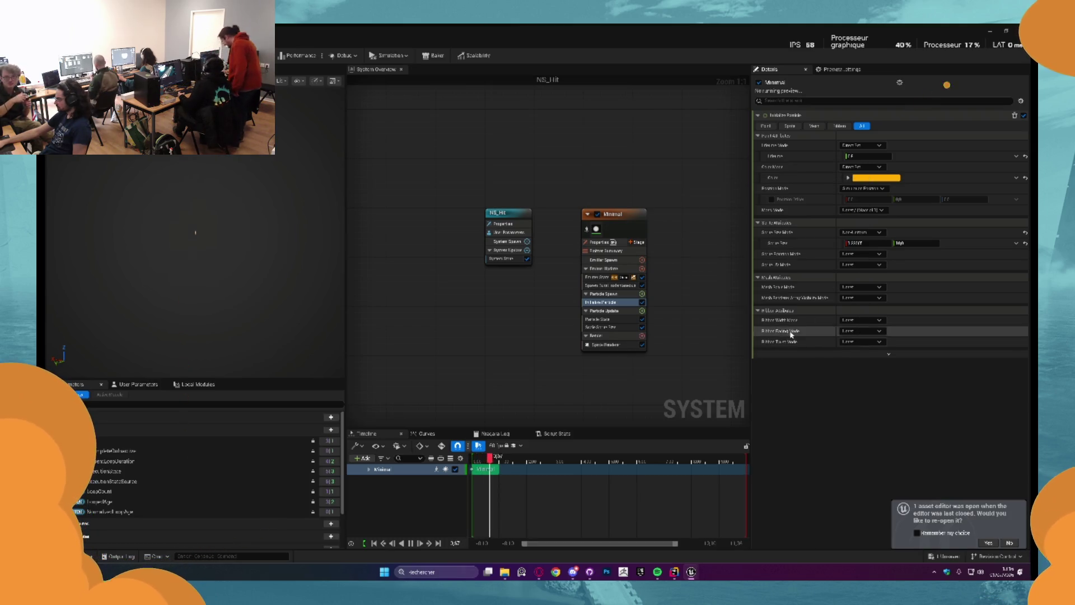
{"action": "left_click", "coordinate": [643, 311]}
Add a Scale Color module to Particle Update and try a curve input for Scale RGB
{"action": "type", "text": "color"}
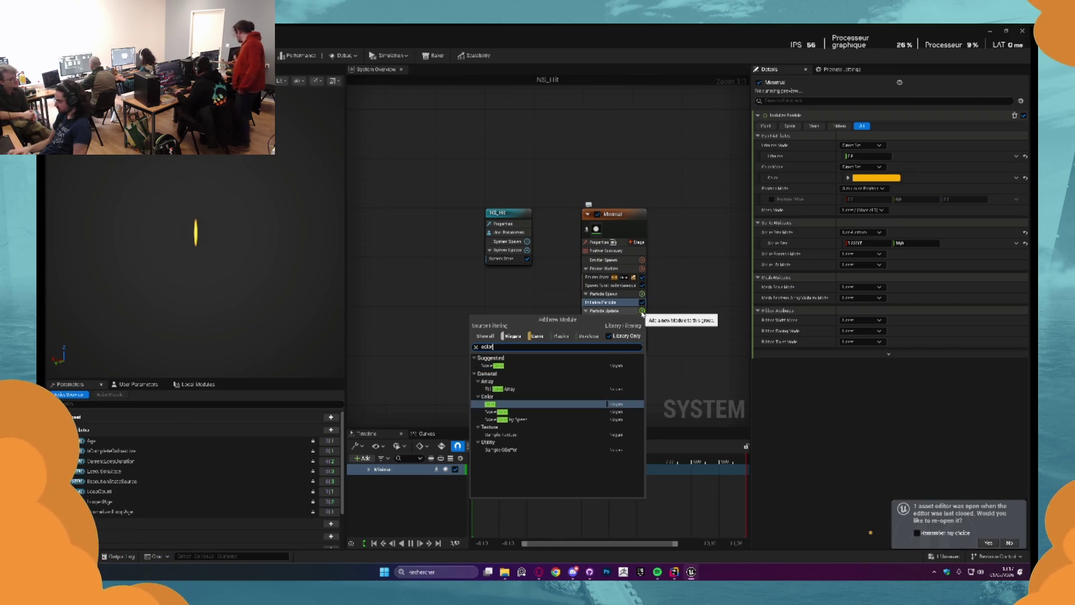
{"action": "key", "text": "Down"}
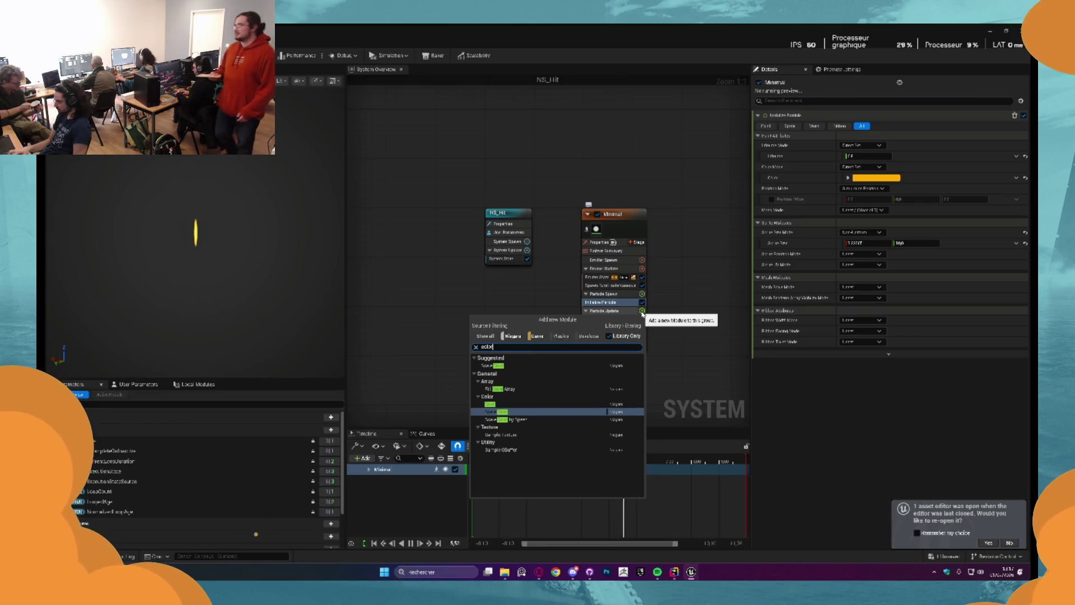
{"action": "key", "text": "Return"}
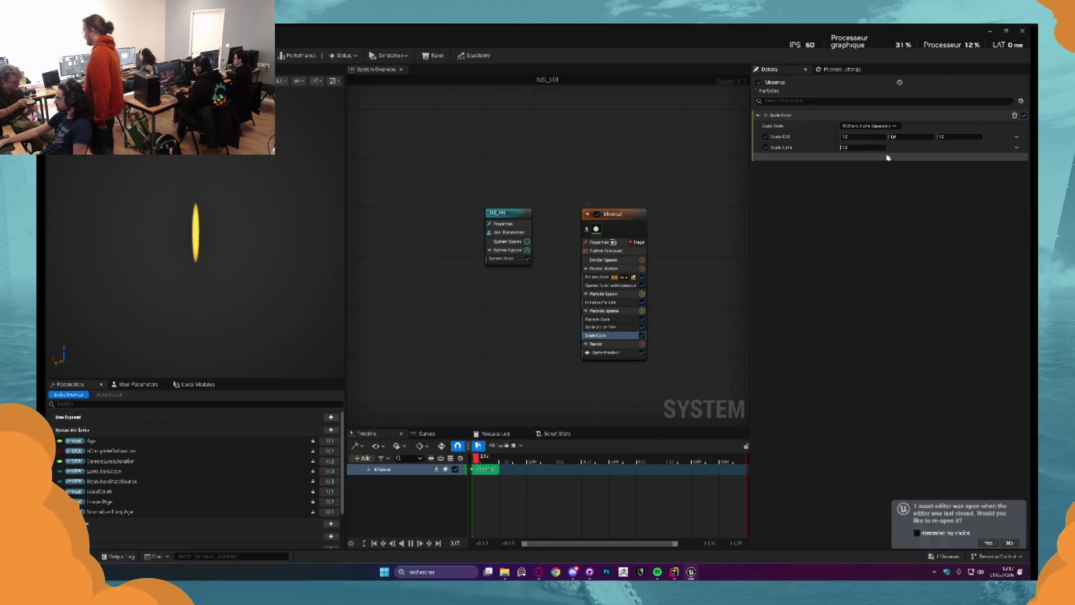
{"action": "left_click", "coordinate": [1016, 137]}
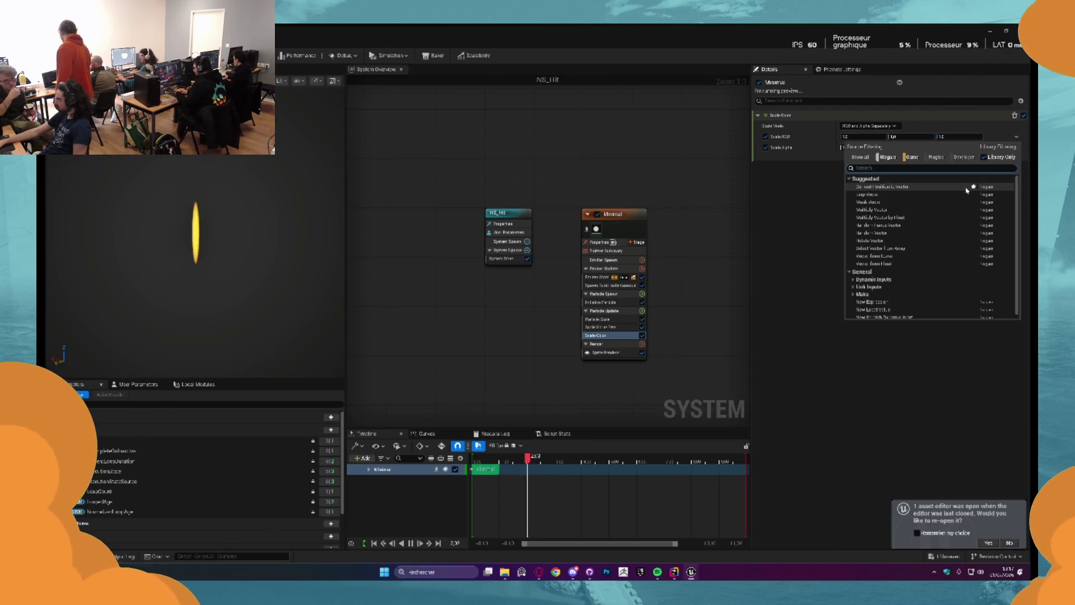
{"action": "type", "text": "curv"}
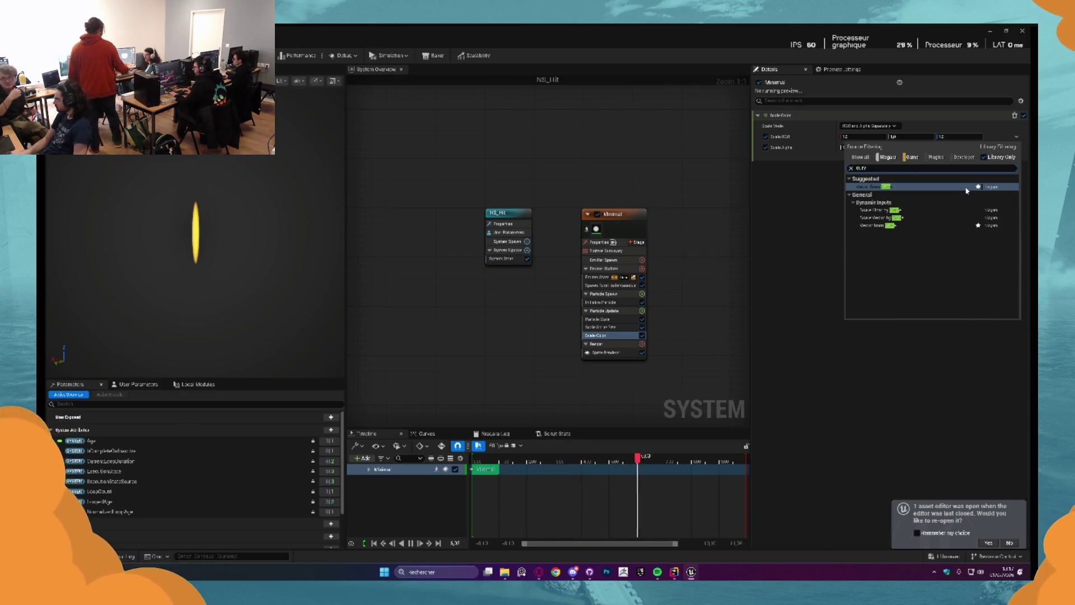
{"action": "left_click", "coordinate": [966, 187]}
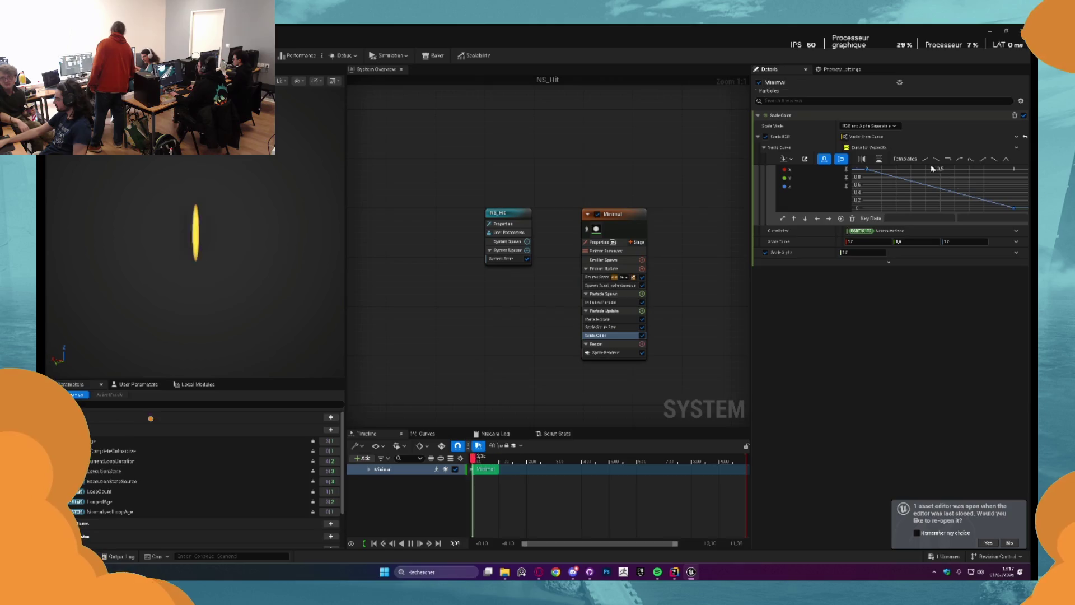
Try a float-based vector input with a float curve, then undo and reset Scale RGB
{"action": "left_click", "coordinate": [1025, 136]}
{"action": "left_click", "coordinate": [1016, 137]}
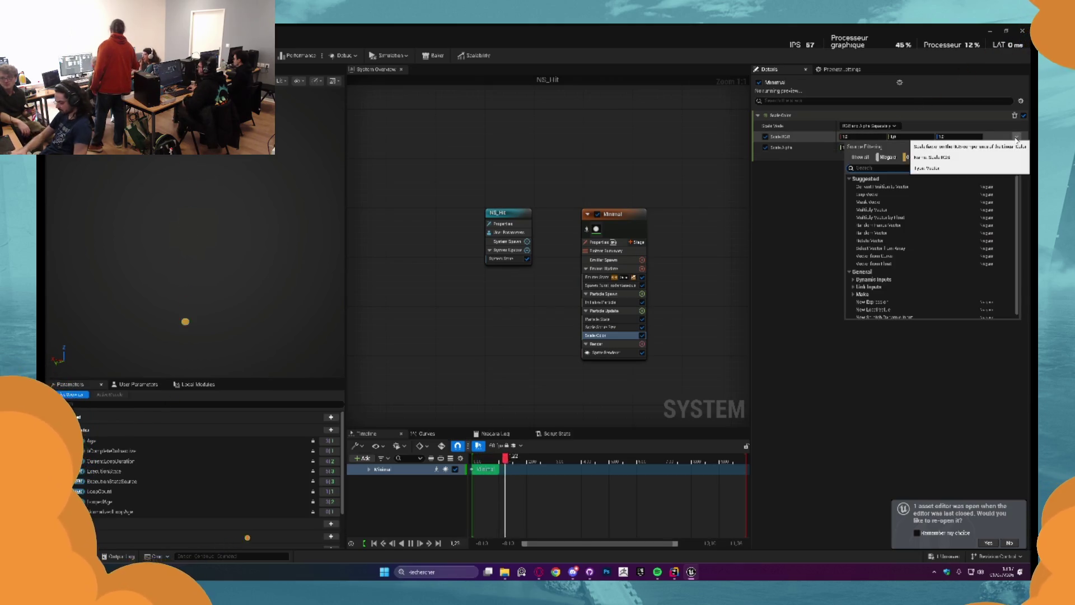
{"action": "type", "text": "float"}
{"action": "key", "text": "Return"}
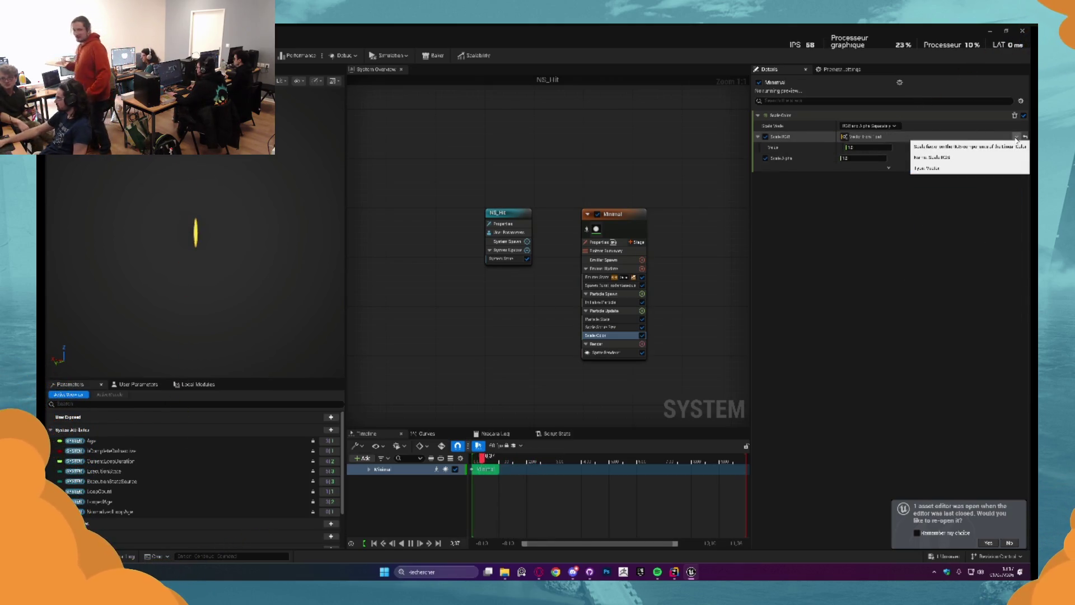
{"action": "left_click", "coordinate": [1016, 147]}
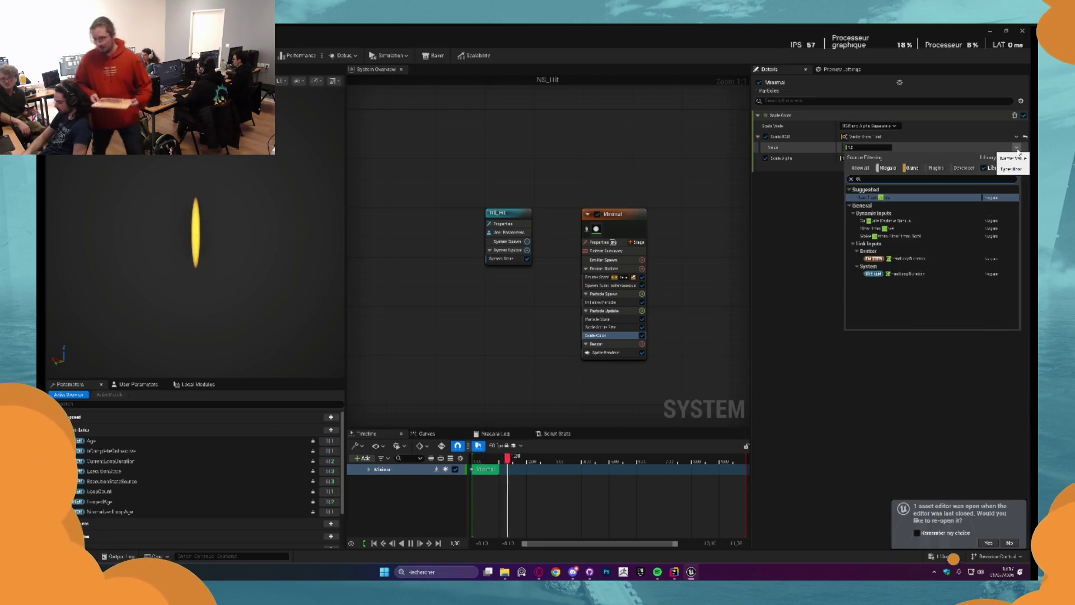
{"action": "key", "text": "Return"}
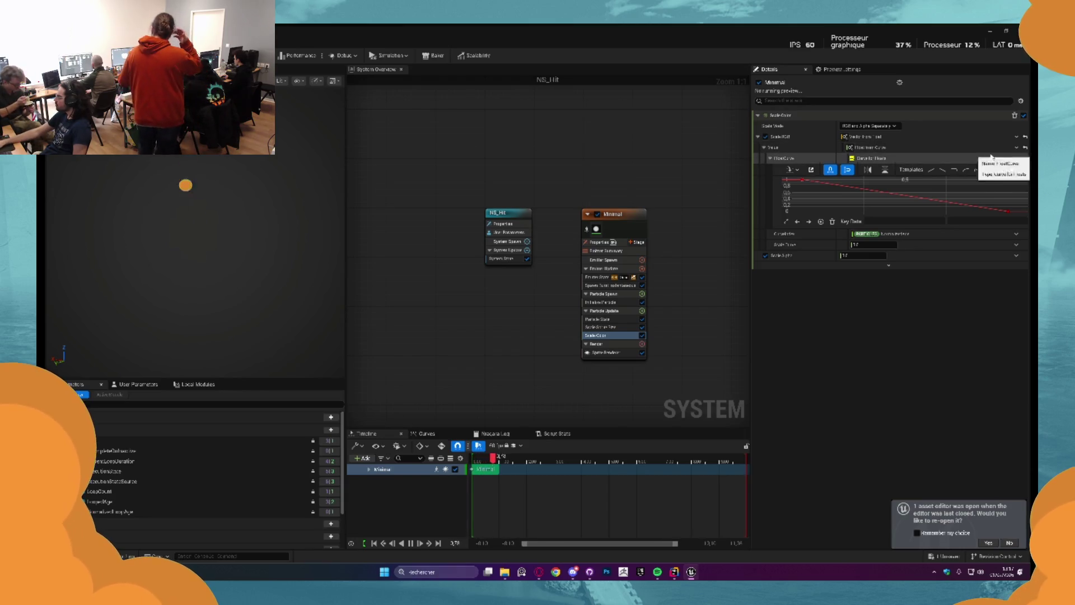
{"action": "left_click", "coordinate": [783, 130]}
{"action": "key", "text": "ctrl+z"}
{"action": "left_click", "coordinate": [1017, 148]}
{"action": "type", "text": "fcb"}
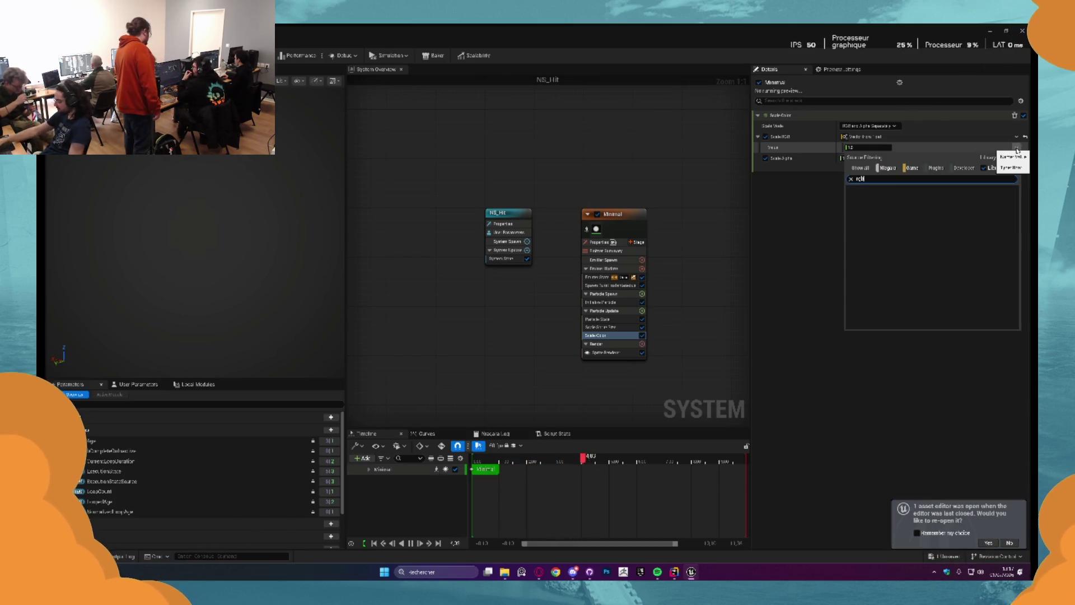
{"action": "key", "text": "BackSpace"}
{"action": "key", "text": "BackSpace"}
{"action": "key", "text": "BackSpace"}
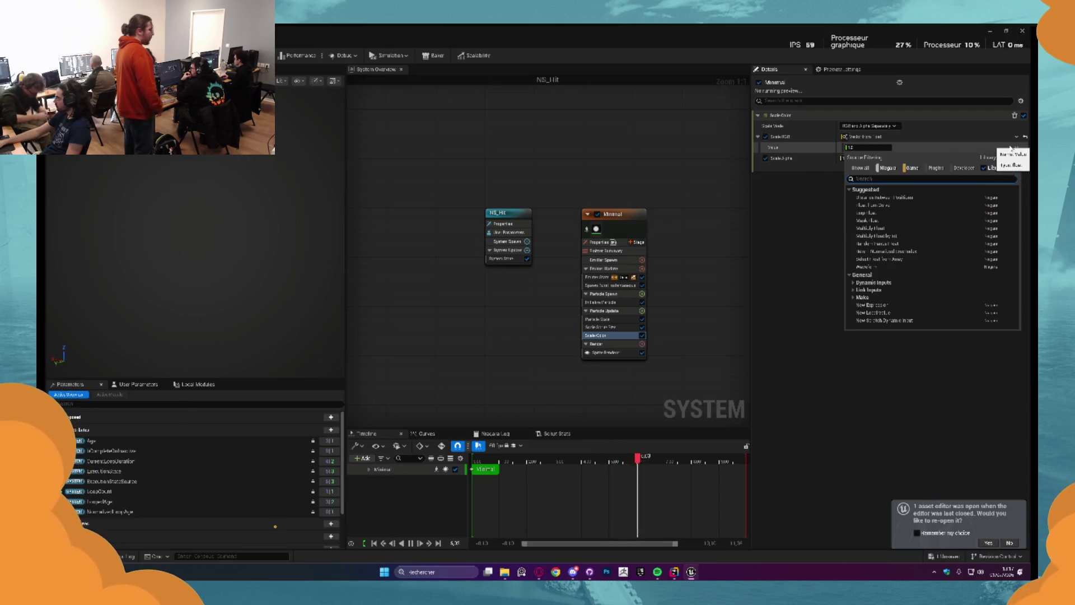
{"action": "key", "text": "Escape"}
{"action": "left_click", "coordinate": [1025, 136]}
Set Scale RGB to Make Vector from Linear Color, with Color driven by a colour curve
{"action": "left_click", "coordinate": [1016, 137]}
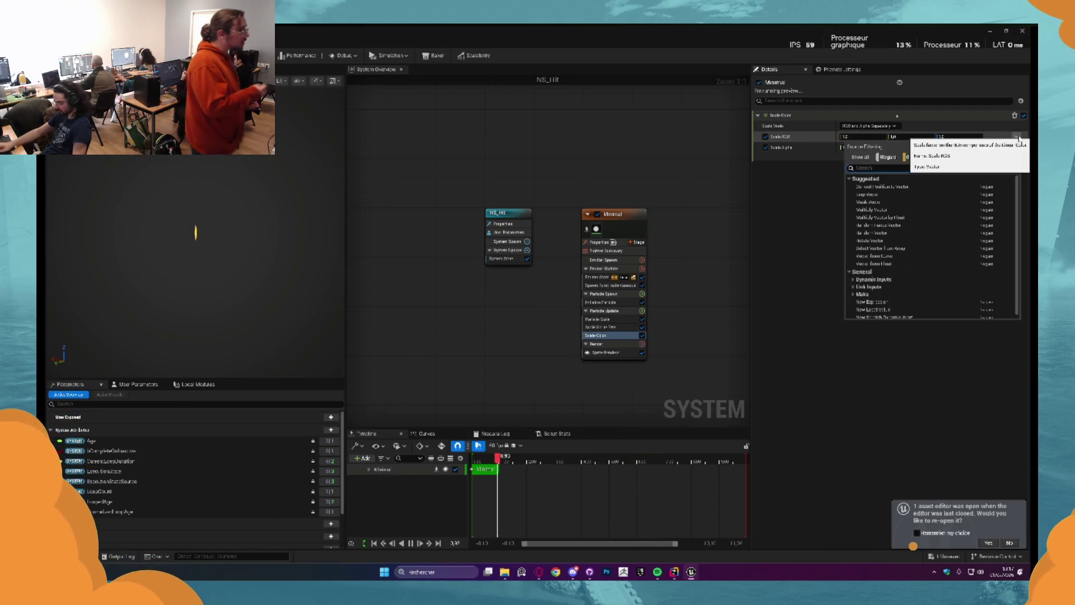
{"action": "type", "text": "rgb"}
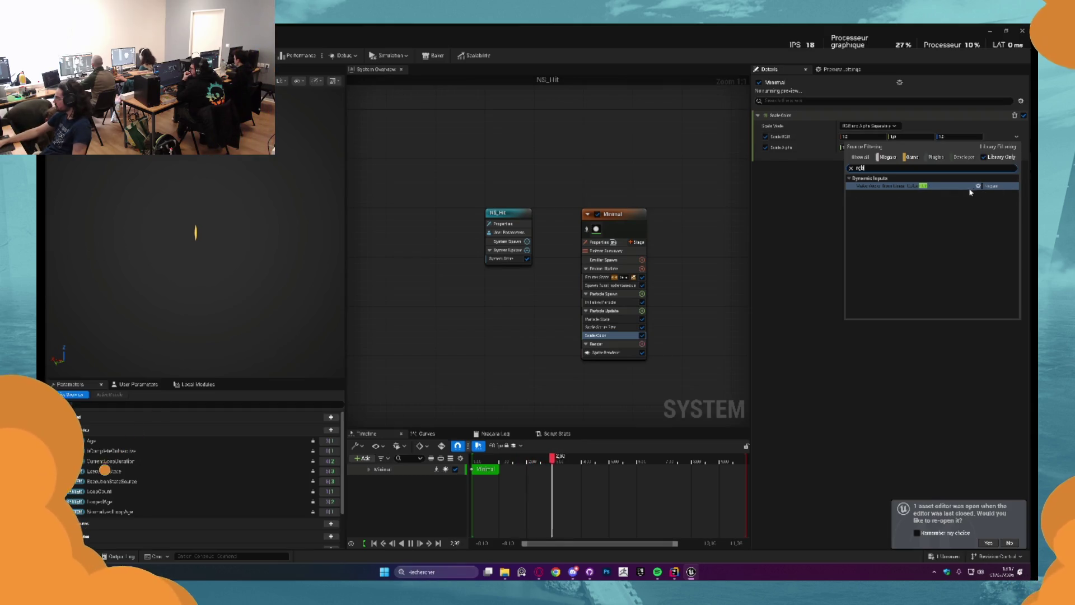
{"action": "left_click", "coordinate": [950, 187]}
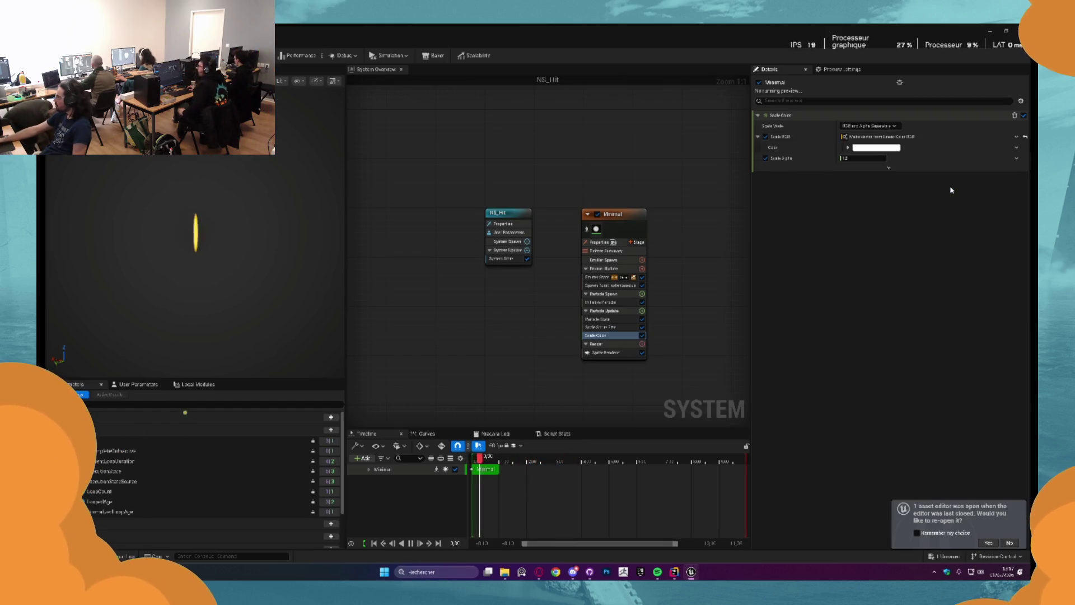
{"action": "left_click", "coordinate": [1016, 148]}
{"action": "type", "text": "curve"}
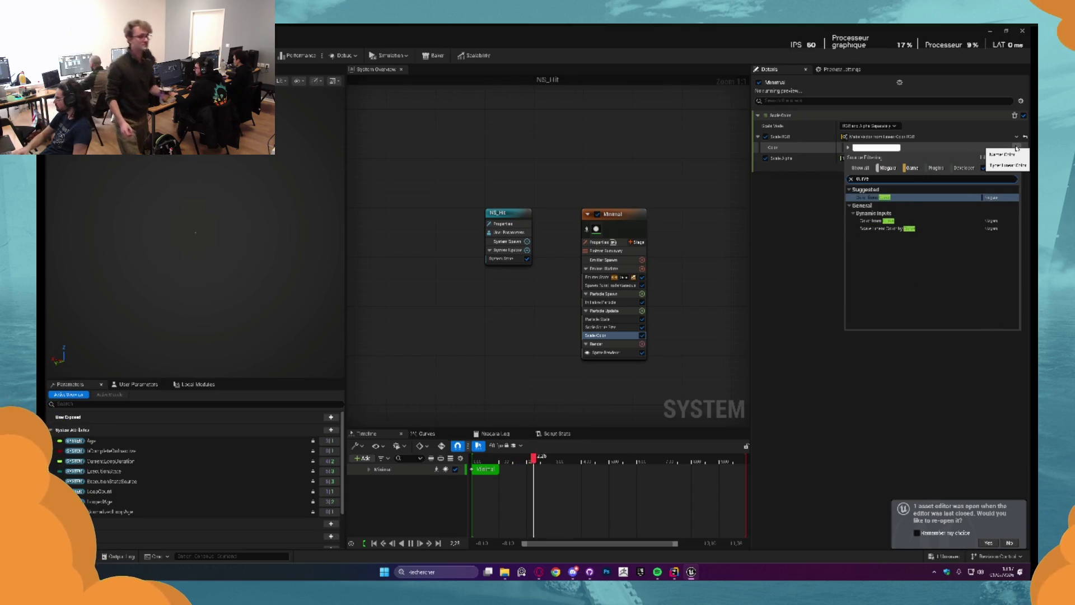
{"action": "key", "text": "Return"}
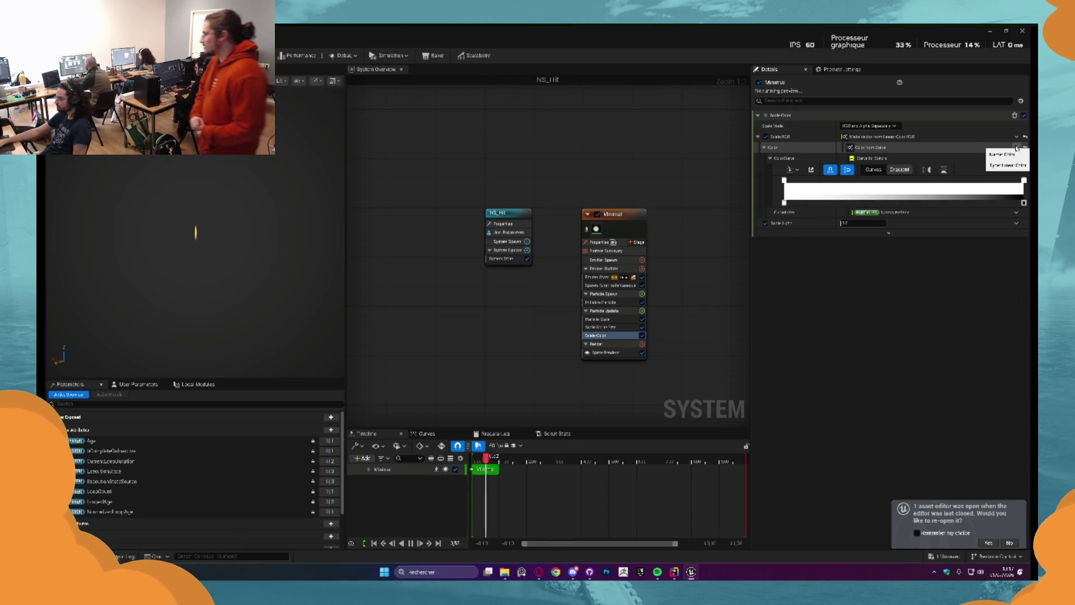
Recolour the gradient's left stop to a pale yellow
{"action": "double_click", "coordinate": [785, 181]}
{"action": "left_click", "coordinate": [863, 248]}
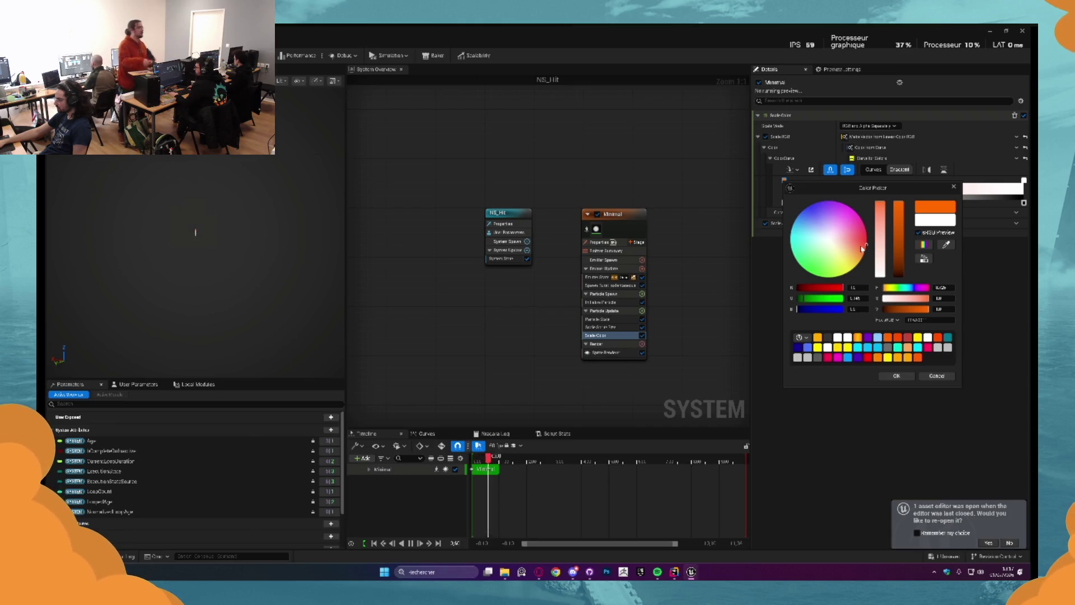
{"action": "mouse_move", "coordinate": [852, 246]}
{"action": "left_mouse_down"}
{"action": "mouse_move", "coordinate": [842, 248]}
{"action": "mouse_move", "coordinate": [860, 272]}
{"action": "left_mouse_up"}
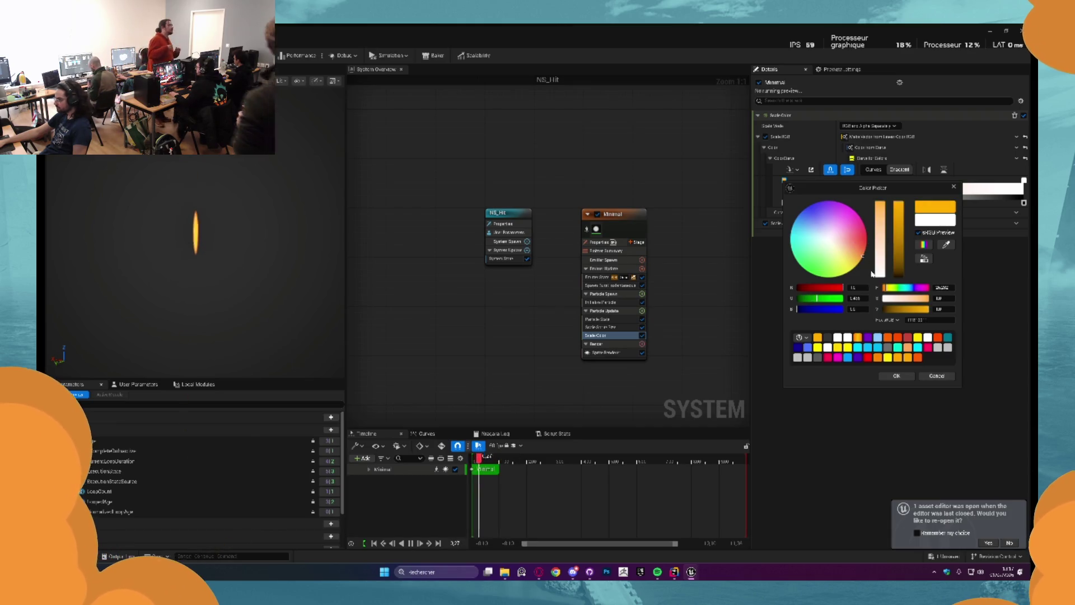
{"action": "left_click", "coordinate": [896, 376]}
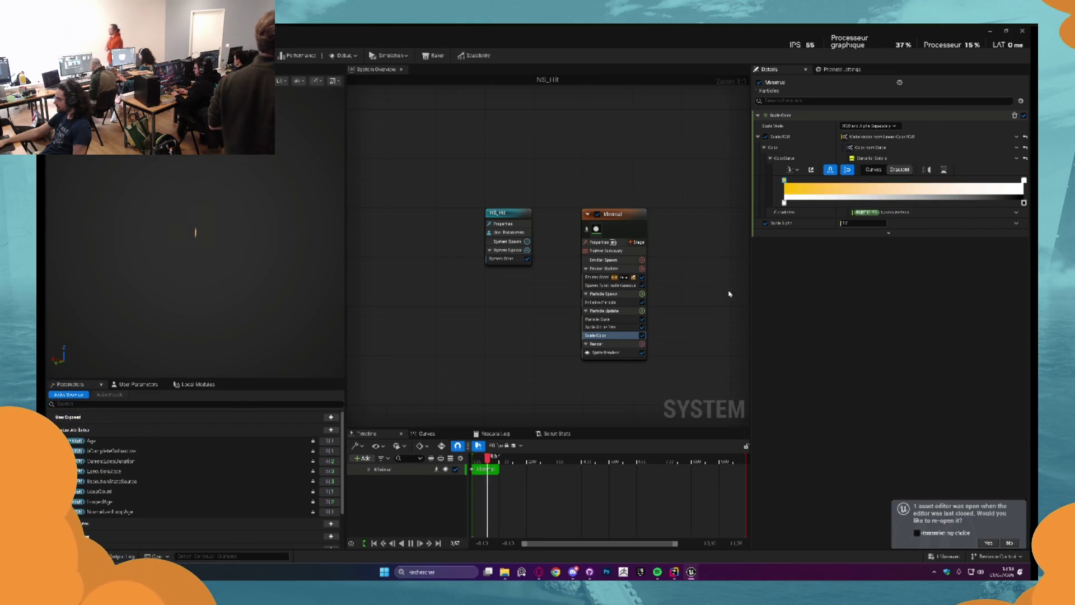
{"action": "double_click", "coordinate": [784, 180]}
{"action": "left_click", "coordinate": [940, 307]}
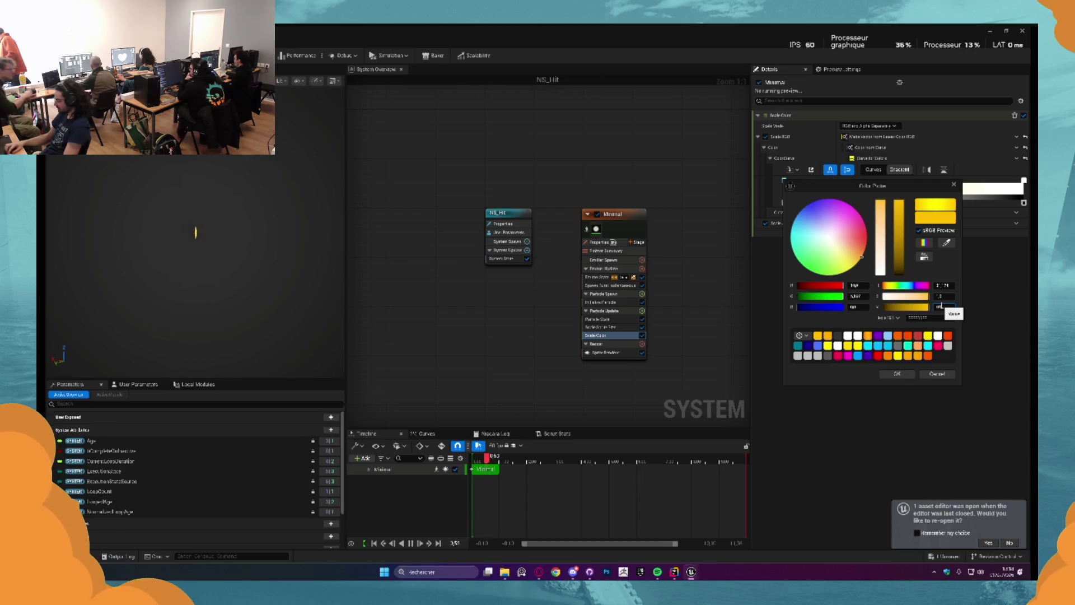
{"action": "double_click", "coordinate": [941, 306]}
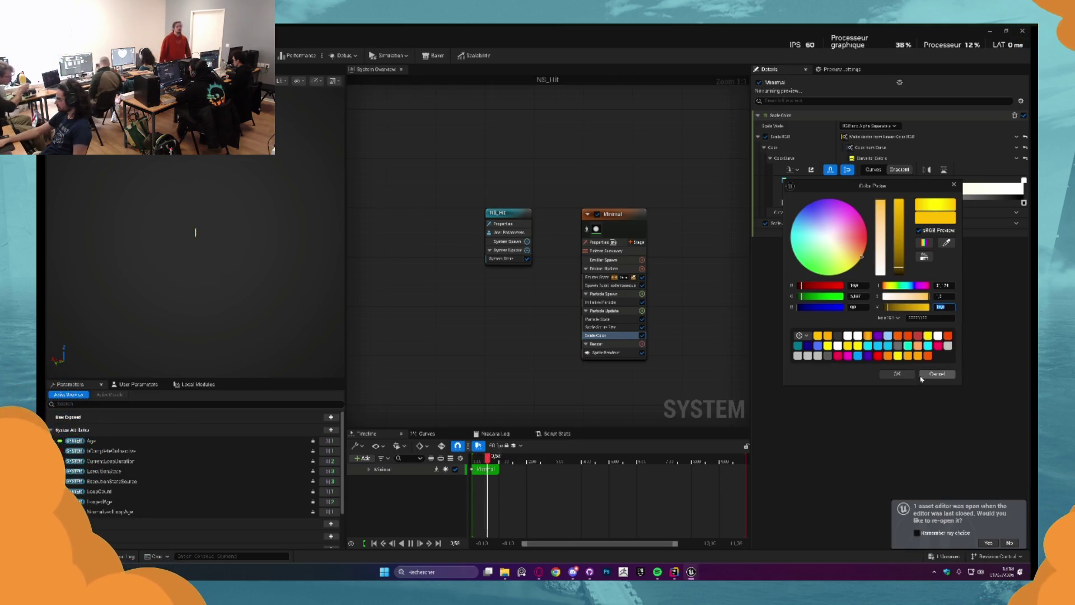
{"action": "left_click", "coordinate": [864, 253]}
{"action": "mouse_move", "coordinate": [865, 253]}
{"action": "left_mouse_down"}
{"action": "mouse_move", "coordinate": [868, 244]}
{"action": "mouse_move", "coordinate": [867, 260]}
{"action": "left_mouse_up"}
{"action": "left_click", "coordinate": [896, 373]}
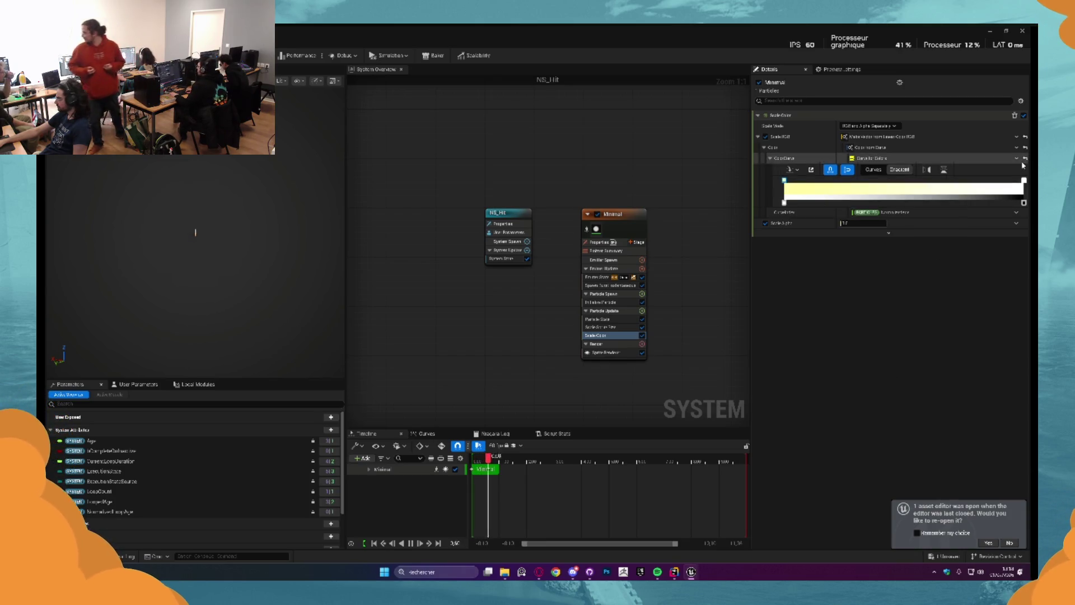
Make the gradient's right stop orange and confirm bright yellow for the left stop
{"action": "double_click", "coordinate": [1025, 181]}
{"action": "mouse_move", "coordinate": [896, 246]}
{"action": "left_mouse_down"}
{"action": "mouse_move", "coordinate": [911, 272]}
{"action": "mouse_move", "coordinate": [928, 241]}
{"action": "mouse_move", "coordinate": [863, 263]}
{"action": "mouse_move", "coordinate": [913, 221]}
{"action": "mouse_move", "coordinate": [910, 266]}
{"action": "mouse_move", "coordinate": [930, 253]}
{"action": "left_mouse_up"}
{"action": "left_click", "coordinate": [960, 375]}
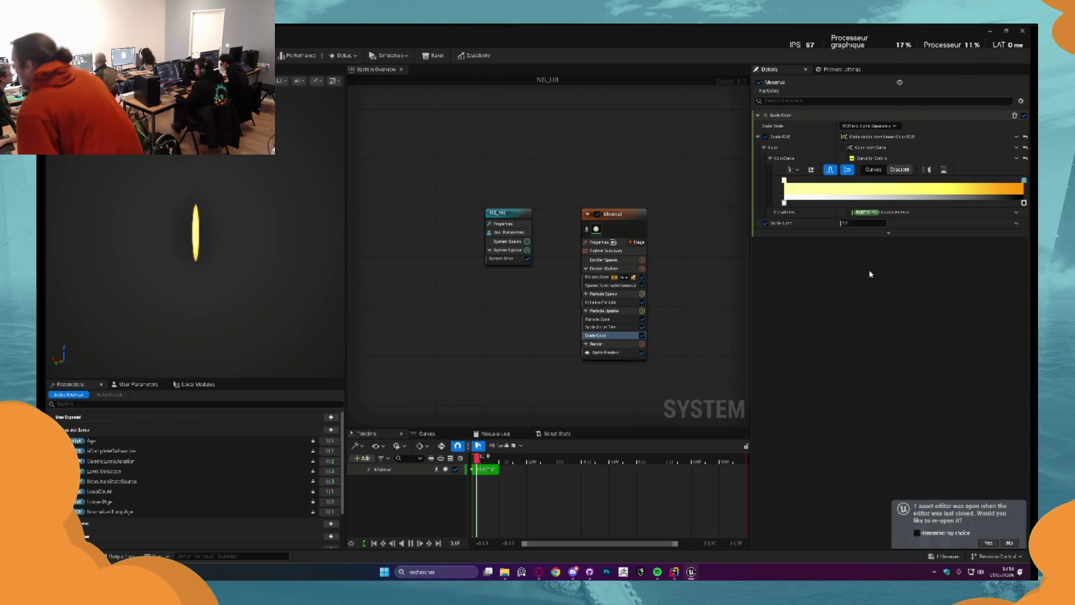
{"action": "double_click", "coordinate": [784, 180]}
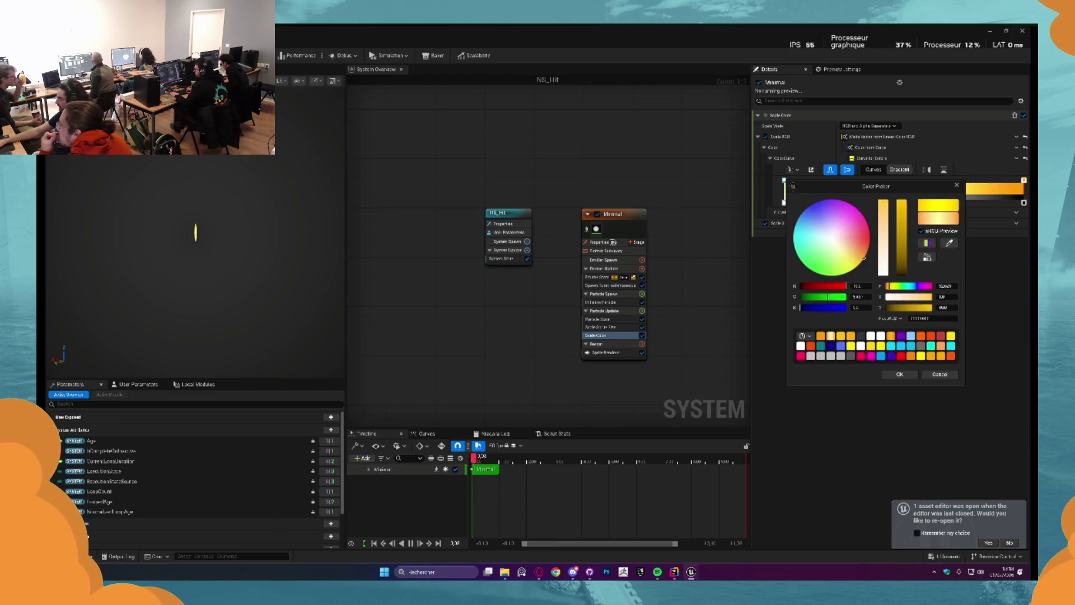
{"action": "left_click", "coordinate": [892, 374]}
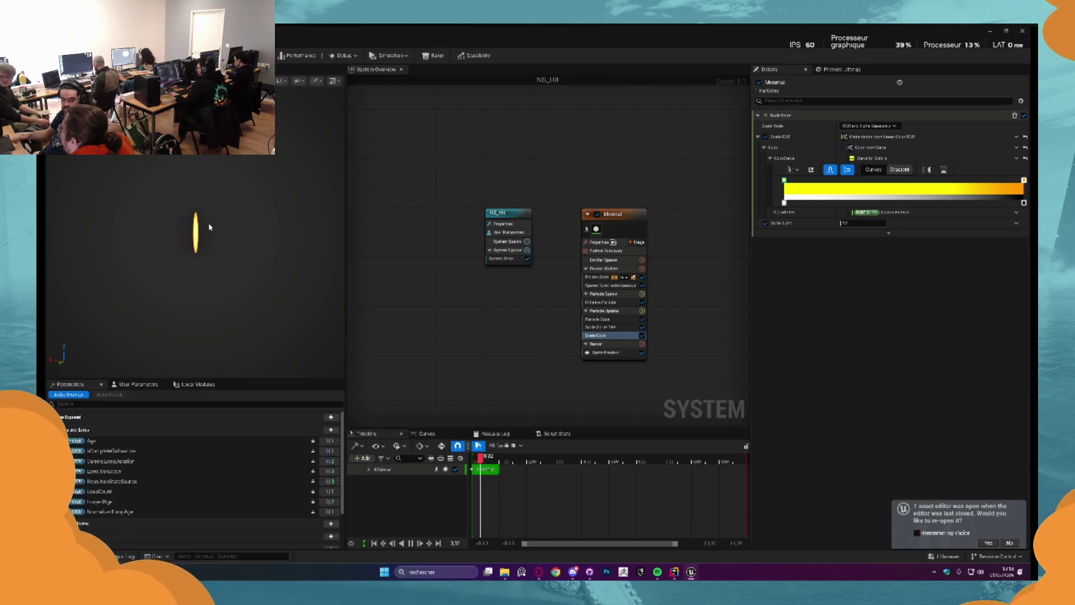
Check the Minimal emitter's Emitter State loop settings, then view Spawn Burst Instantaneous details
{"action": "mouse_move", "coordinate": [607, 284]}
{"action": "left_mouse_down"}
{"action": "mouse_move", "coordinate": [585, 278]}
{"action": "mouse_move", "coordinate": [590, 353]}
{"action": "left_mouse_up"}
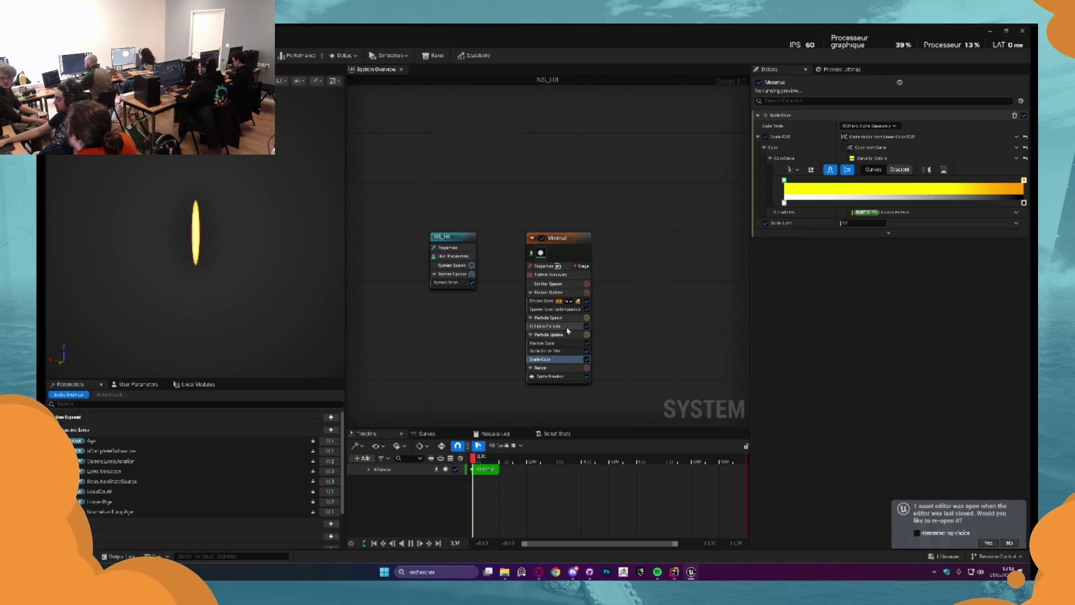
{"action": "left_click", "coordinate": [546, 301]}
{"action": "left_click", "coordinate": [874, 167]}
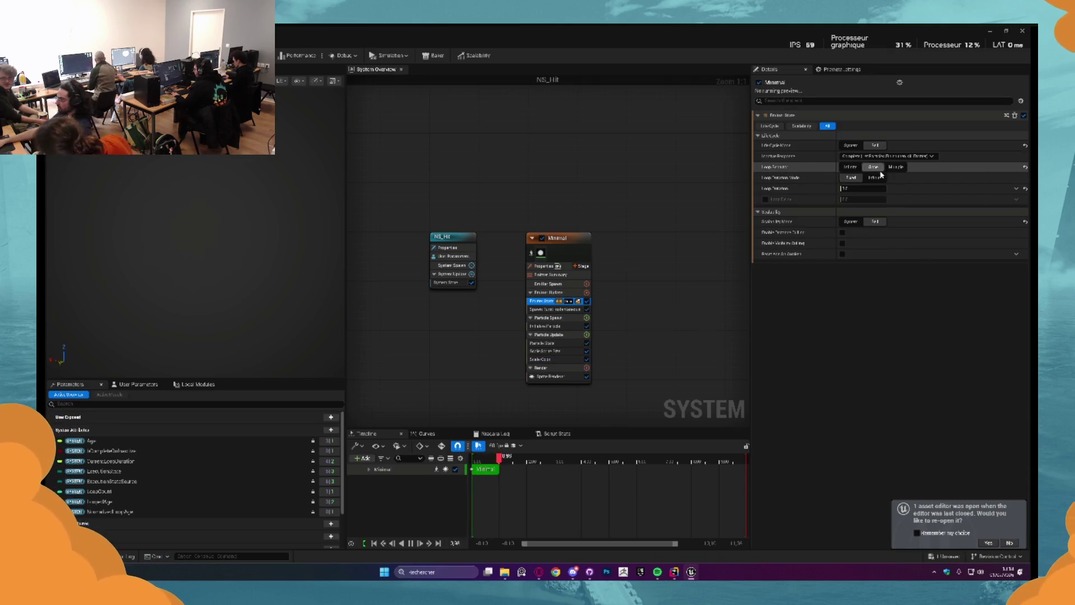
{"action": "left_click", "coordinate": [554, 309]}
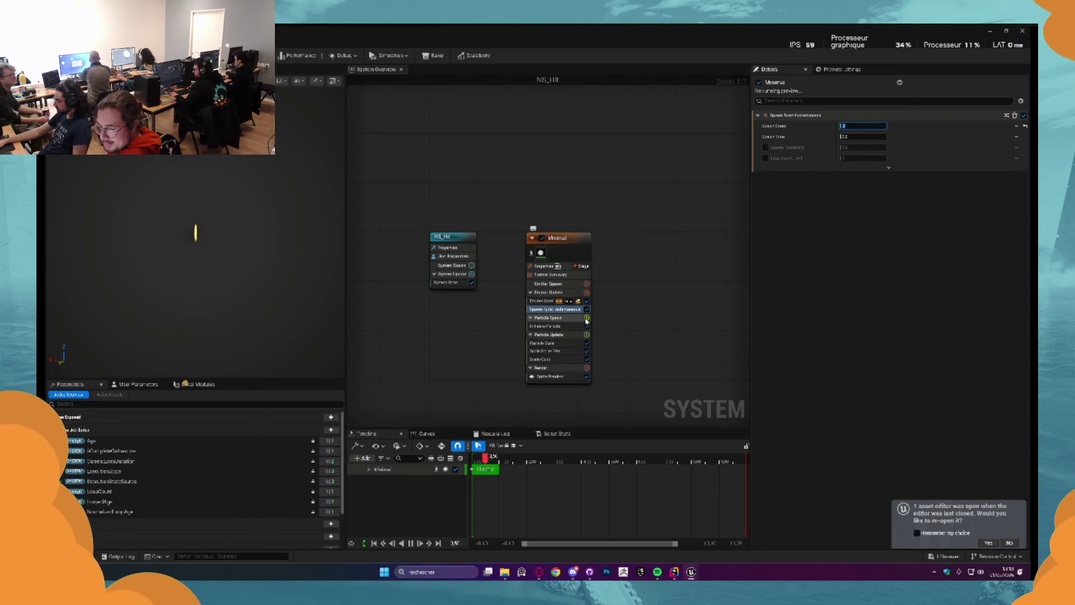
Add Initial Mesh Orientation to Particle Spawn with Mesh Orientation Mode System and Rotation enabled
{"action": "left_click", "coordinate": [587, 318]}
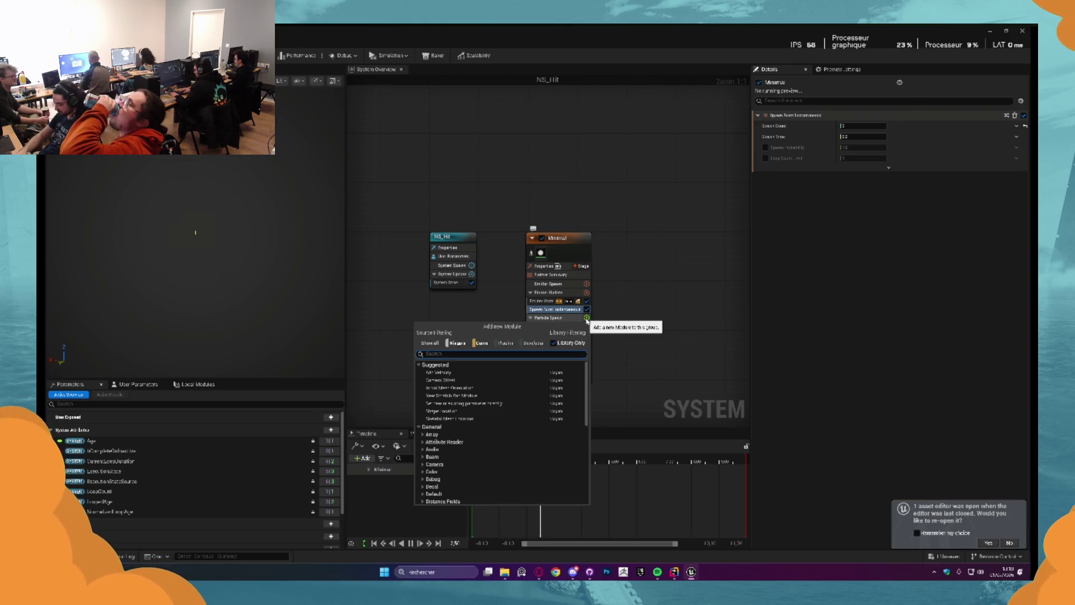
{"action": "type", "text": "init"}
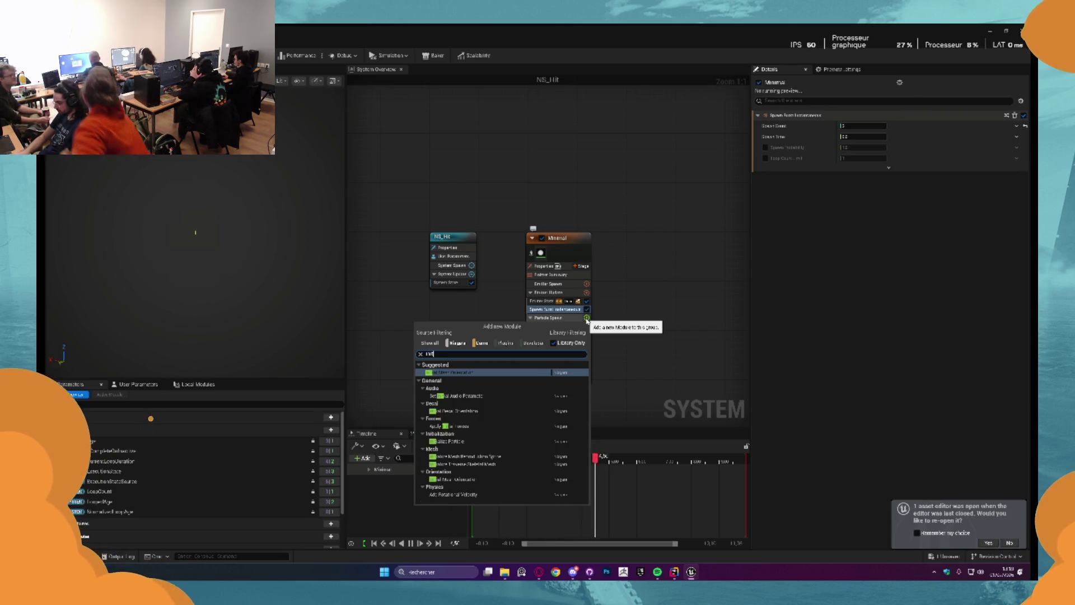
{"action": "key", "text": "BackSpace"}
{"action": "key", "text": "BackSpace"}
{"action": "key", "text": "BackSpace"}
{"action": "type", "text": "orie"}
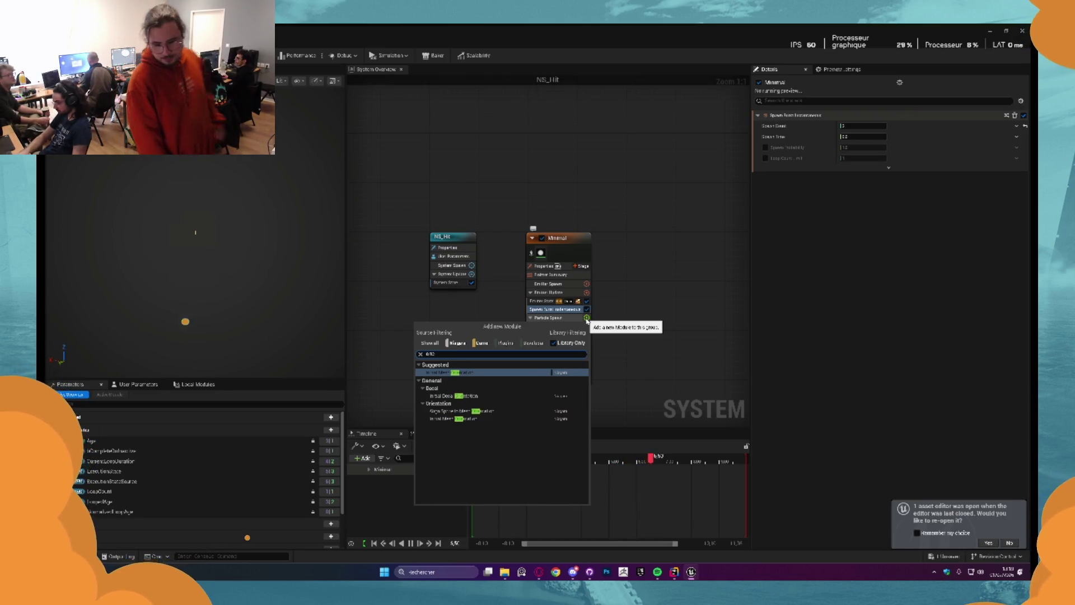
{"action": "key", "text": "Return"}
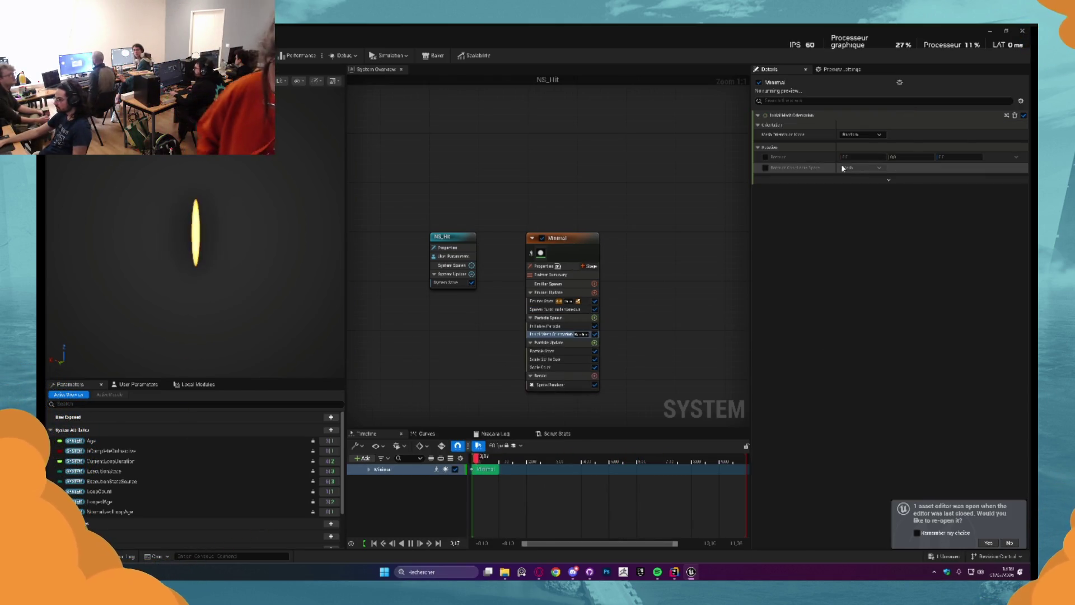
{"action": "left_click", "coordinate": [860, 135]}
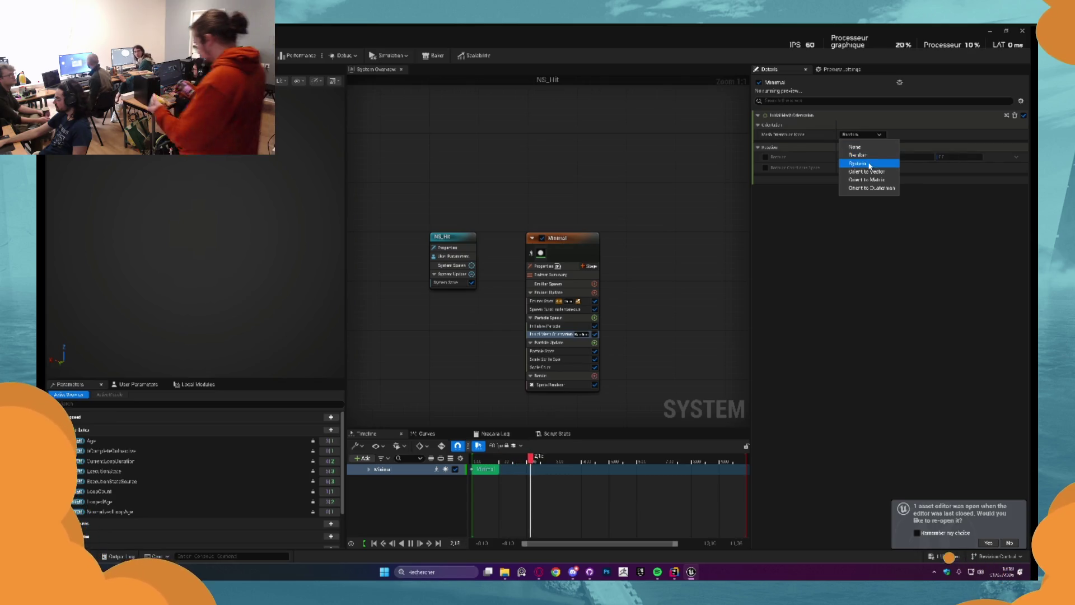
{"action": "left_click", "coordinate": [857, 163]}
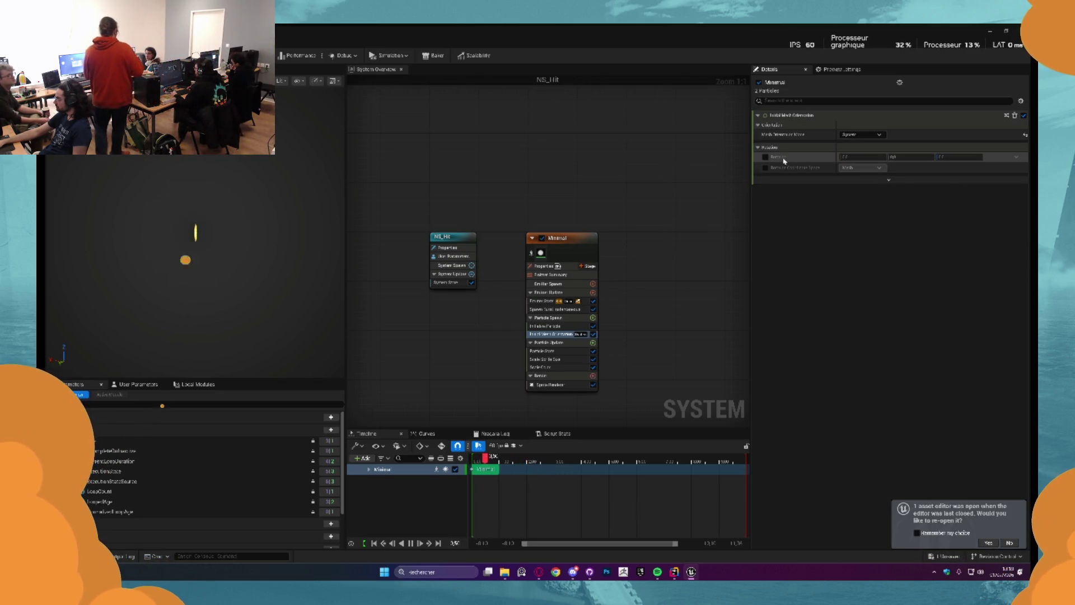
{"action": "left_click", "coordinate": [765, 157]}
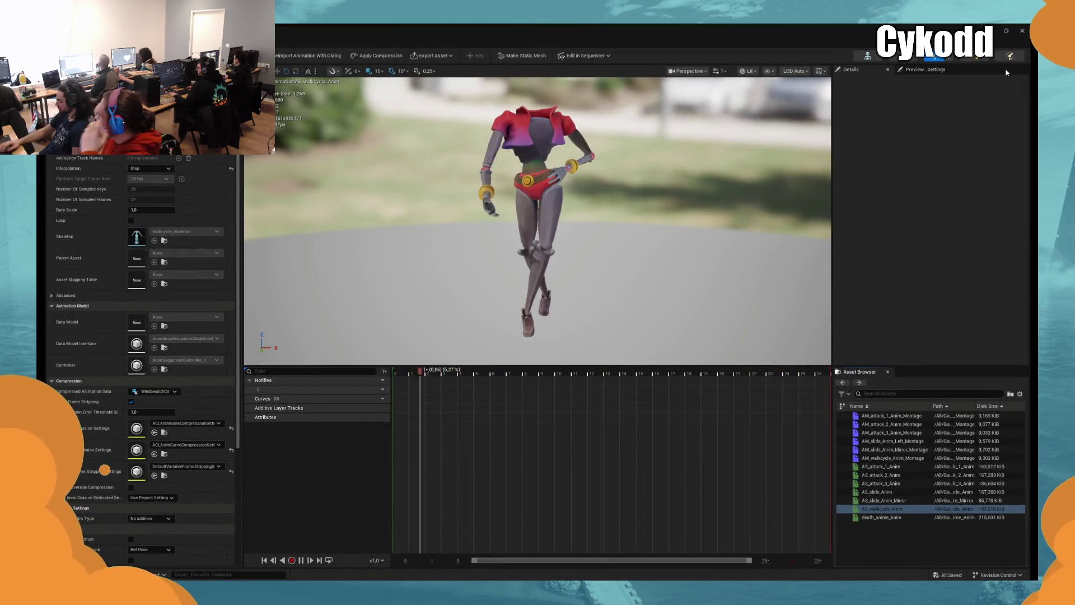
Close the walk-cycle animation editor and test-play the credits level
{"action": "left_click", "coordinate": [1019, 33]}
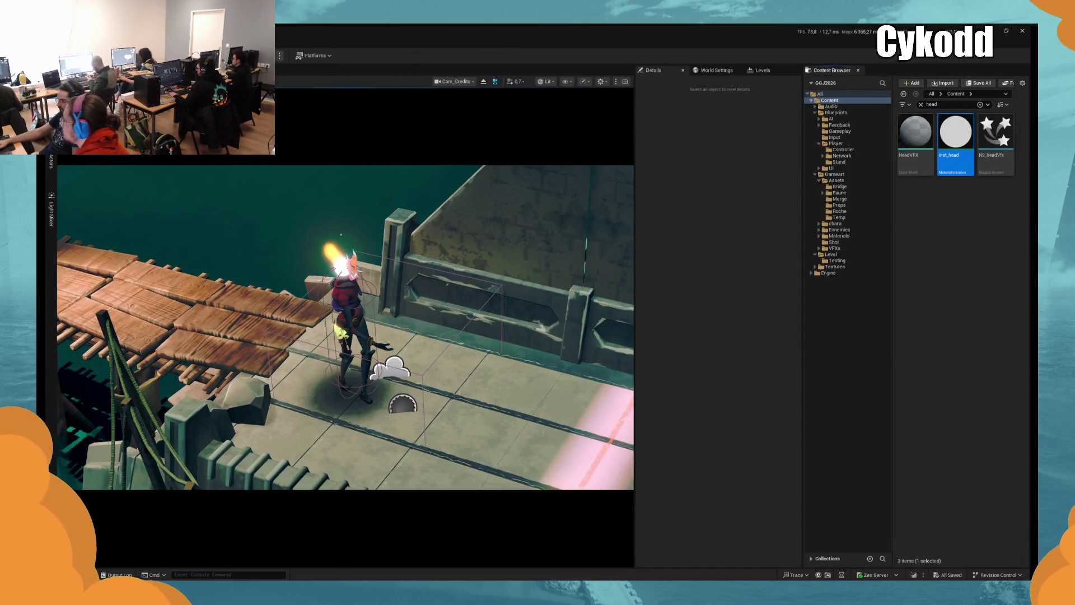
{"action": "key", "text": "alt+p"}
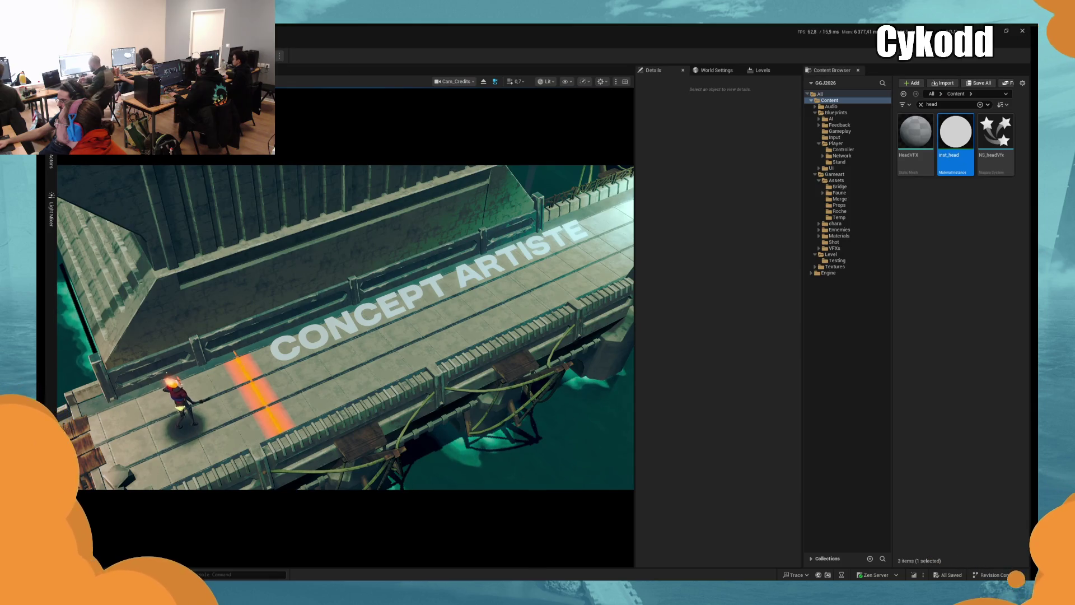
{"action": "key", "text": "Escape"}
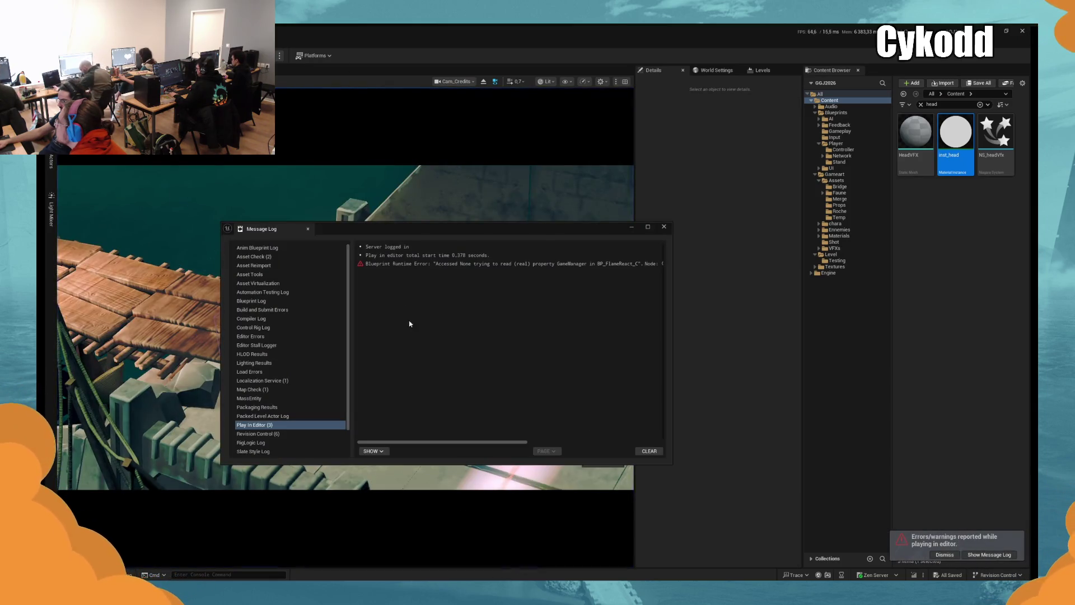
Close the Message Log and list the GameMode Override options in World Settings
{"action": "left_click_drag", "start_coordinate": [492, 439], "coordinate": [602, 437]}
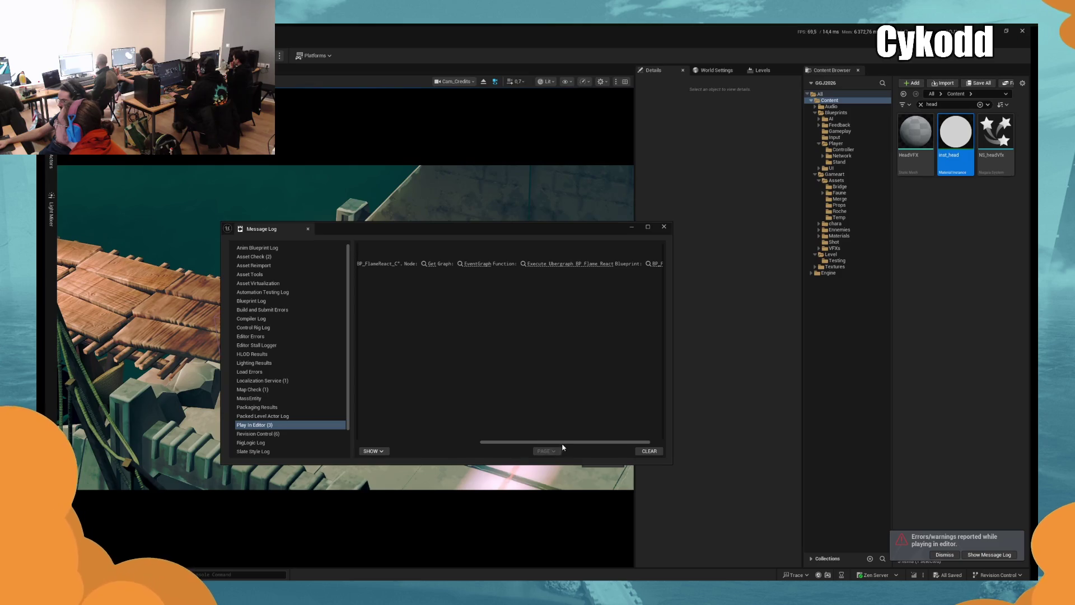
{"action": "left_click_drag", "start_coordinate": [575, 443], "coordinate": [640, 363]}
{"action": "left_click", "coordinate": [662, 227]}
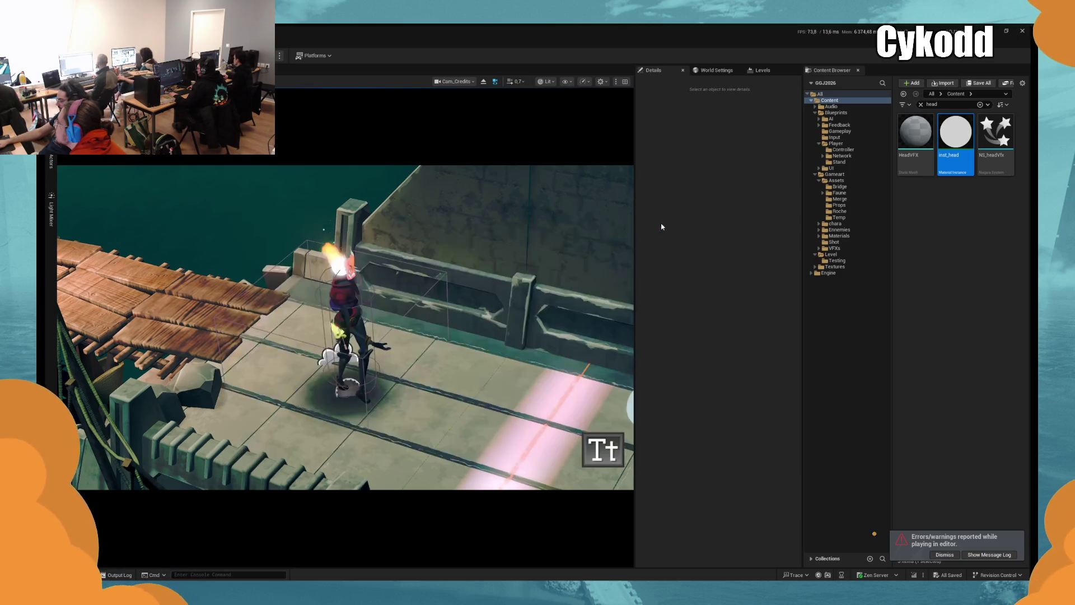
{"action": "left_click", "coordinate": [716, 70]}
{"action": "left_click", "coordinate": [740, 105]}
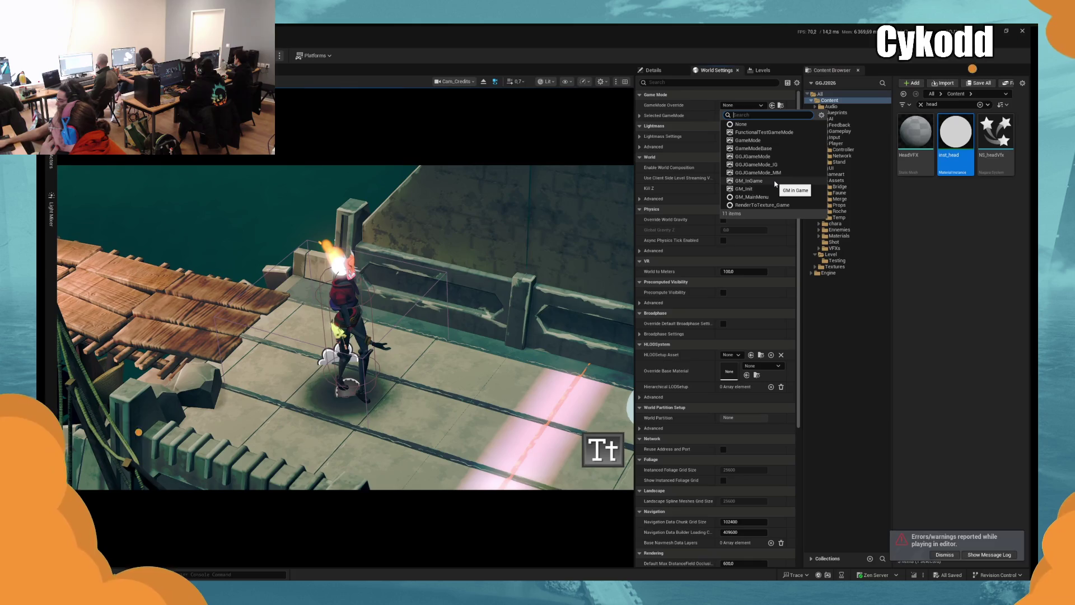
Test-play the credits level with GM_InGame as GameMode Override, then close the error log
{"action": "left_click", "coordinate": [763, 182]}
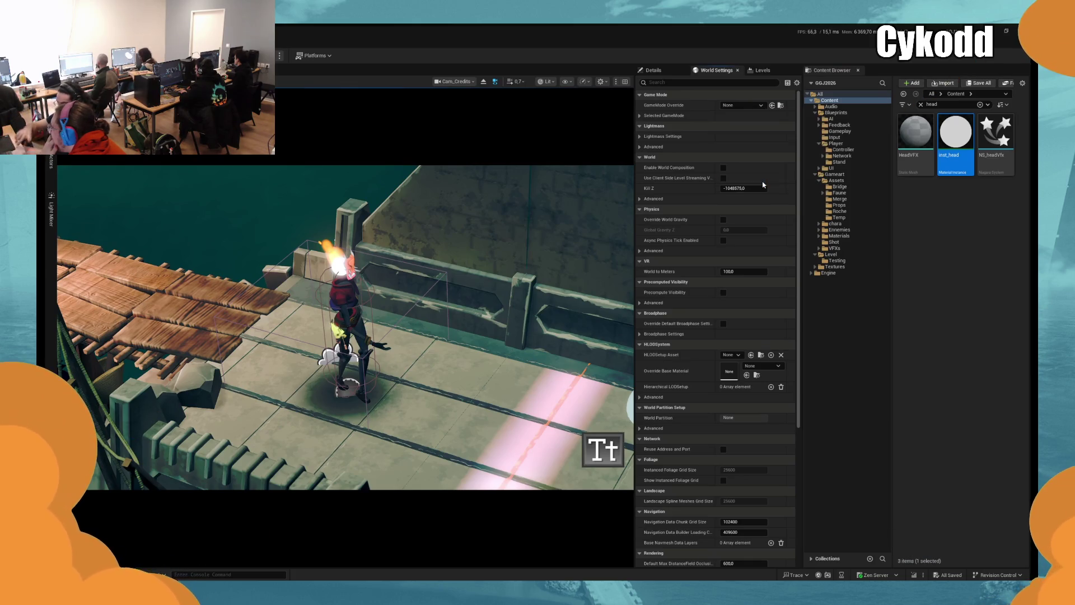
{"action": "key", "text": "alt+p"}
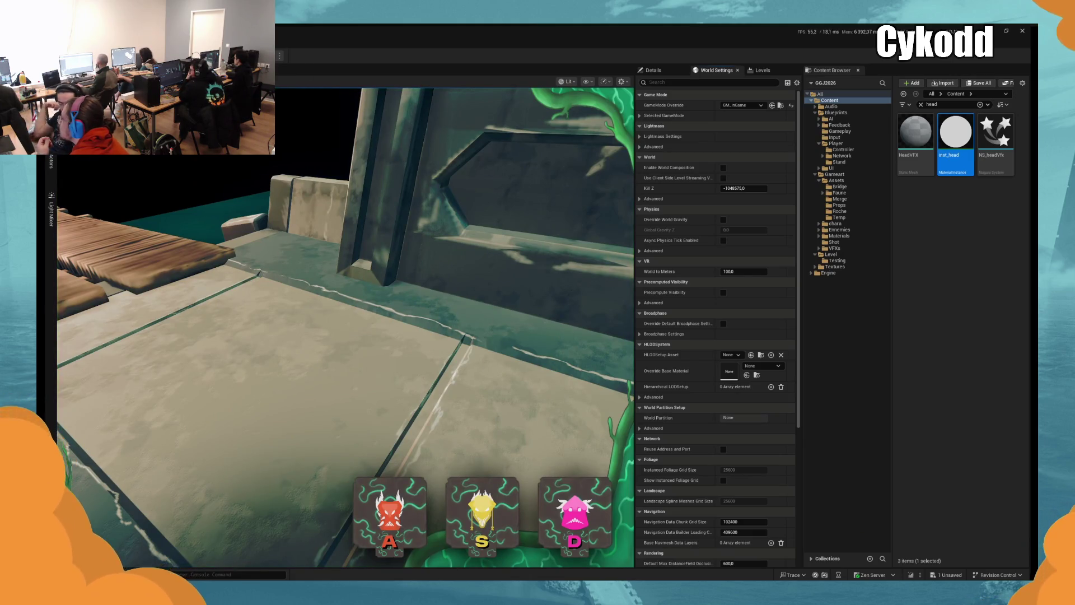
{"action": "key", "text": "Escape"}
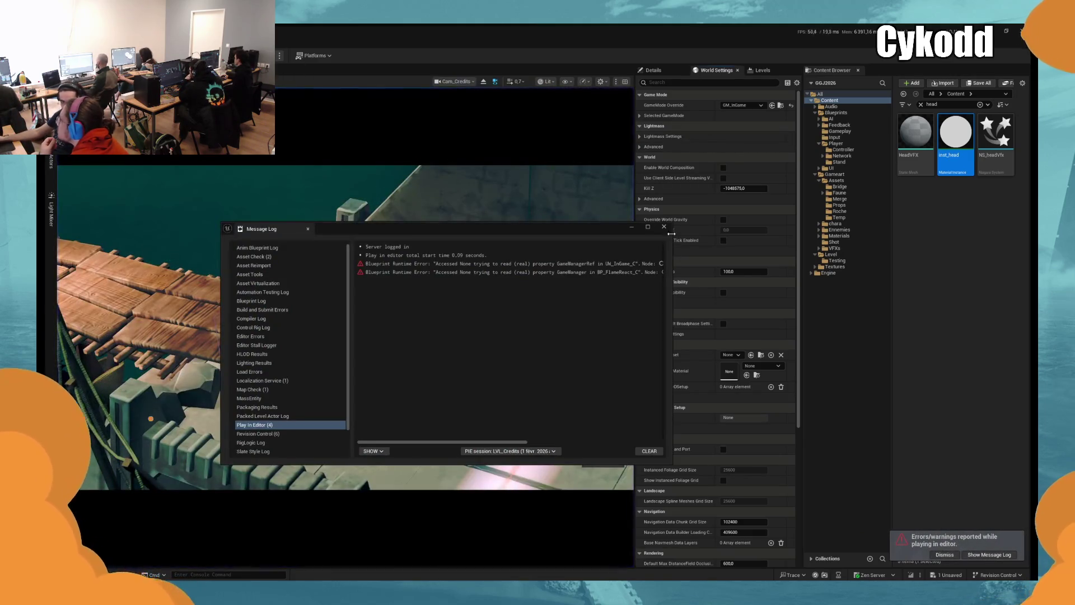
{"action": "left_click", "coordinate": [665, 226]}
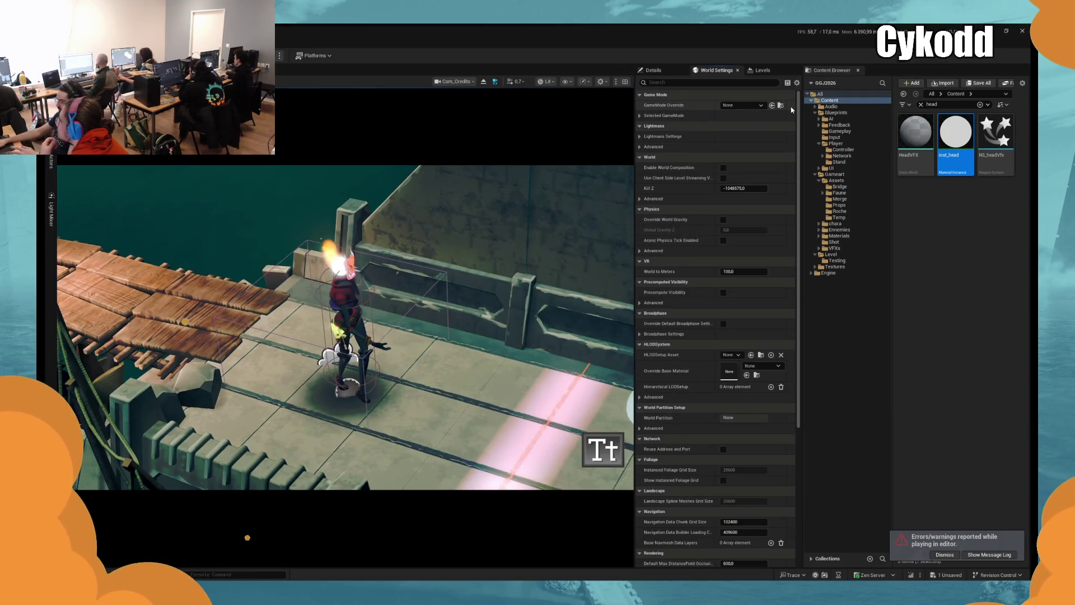
{"action": "left_click", "coordinate": [343, 289]}
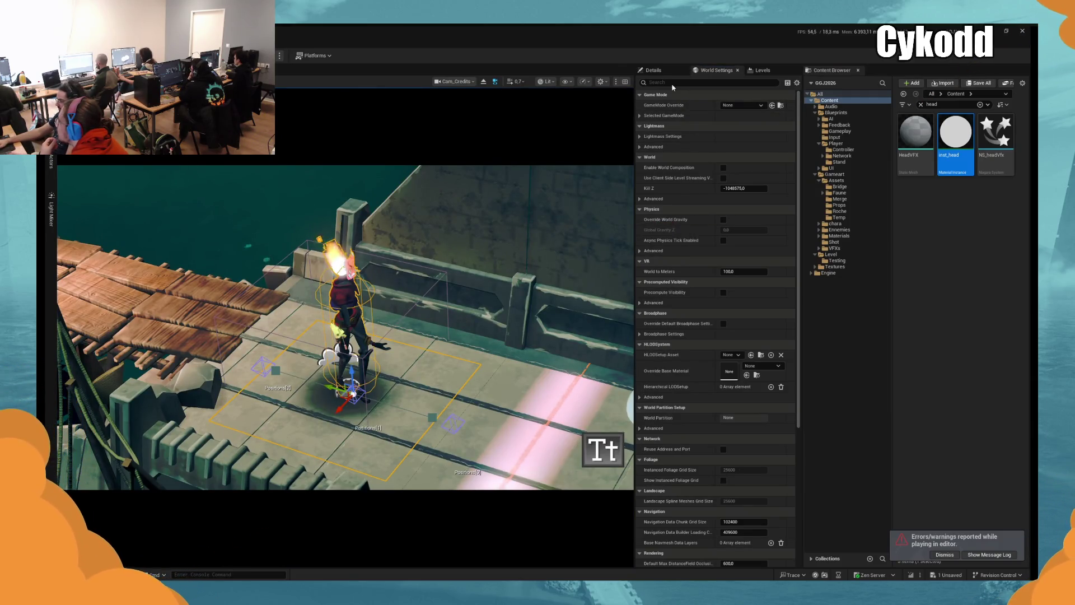
Locate the BP_Player blueprint and inspect its skeletal mesh component
{"action": "left_click", "coordinate": [654, 71]}
{"action": "left_click", "coordinate": [51, 162]}
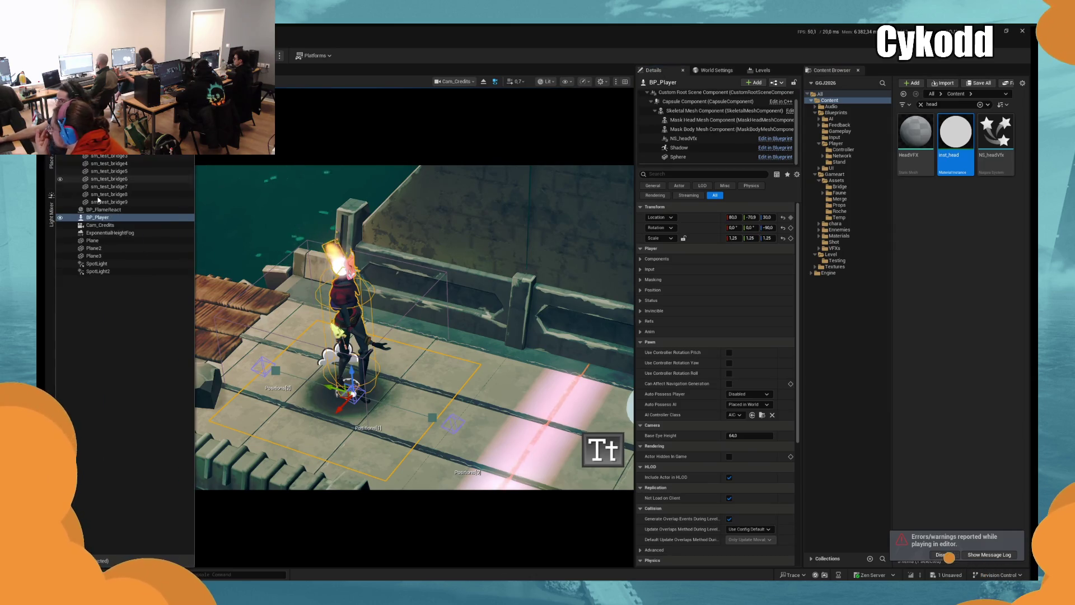
{"action": "right_click", "coordinate": [112, 217]}
{"action": "mouse_move", "coordinate": [196, 286]}
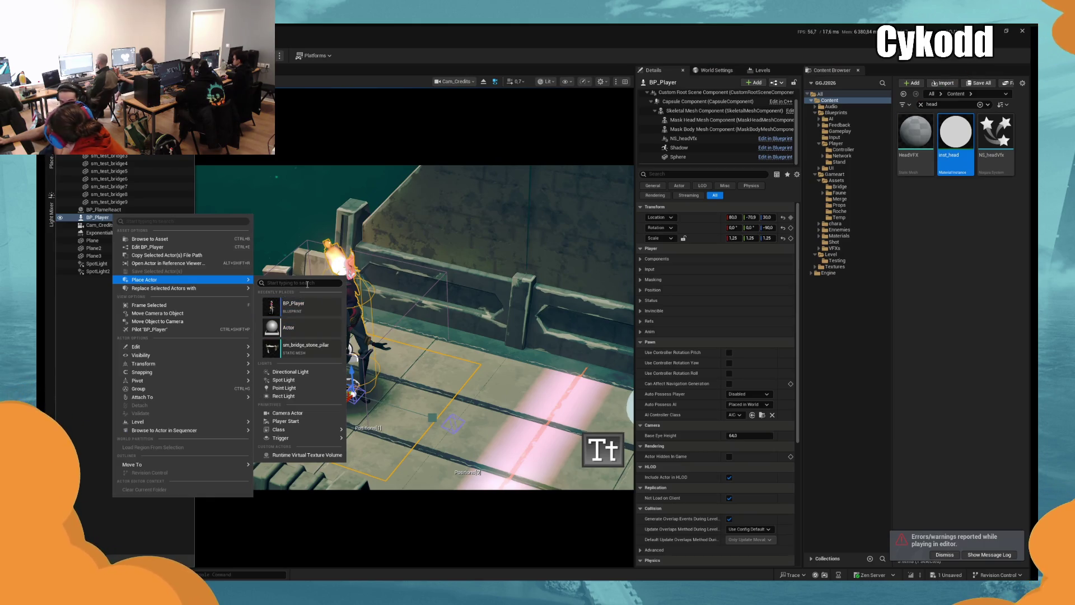
{"action": "left_click", "coordinate": [846, 144]}
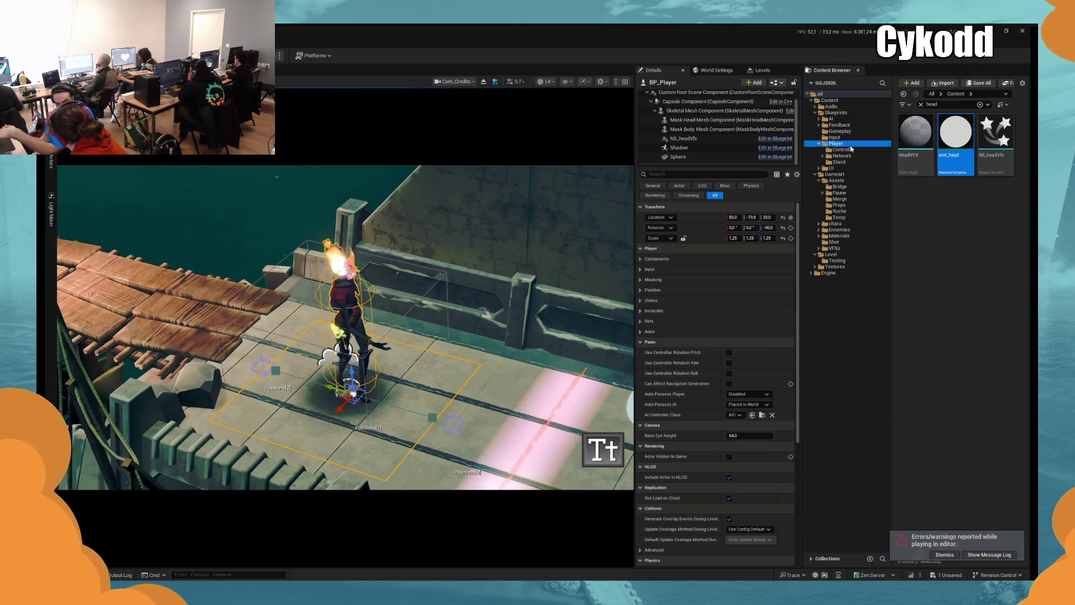
{"action": "left_click", "coordinate": [921, 104]}
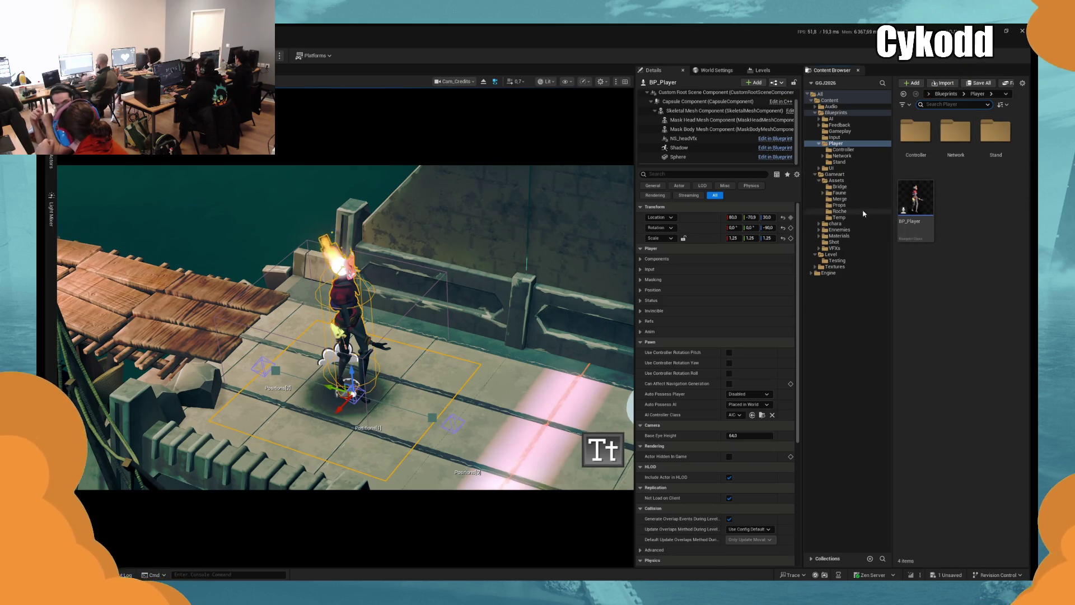
{"action": "left_click", "coordinate": [915, 204]}
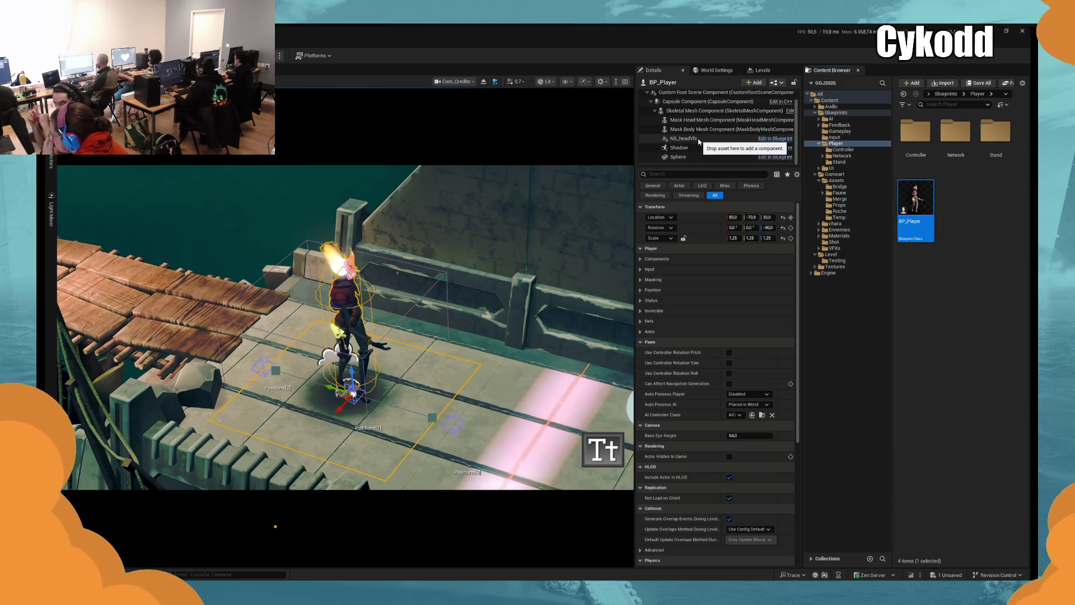
{"action": "left_click", "coordinate": [683, 138]}
{"action": "left_click", "coordinate": [700, 112]}
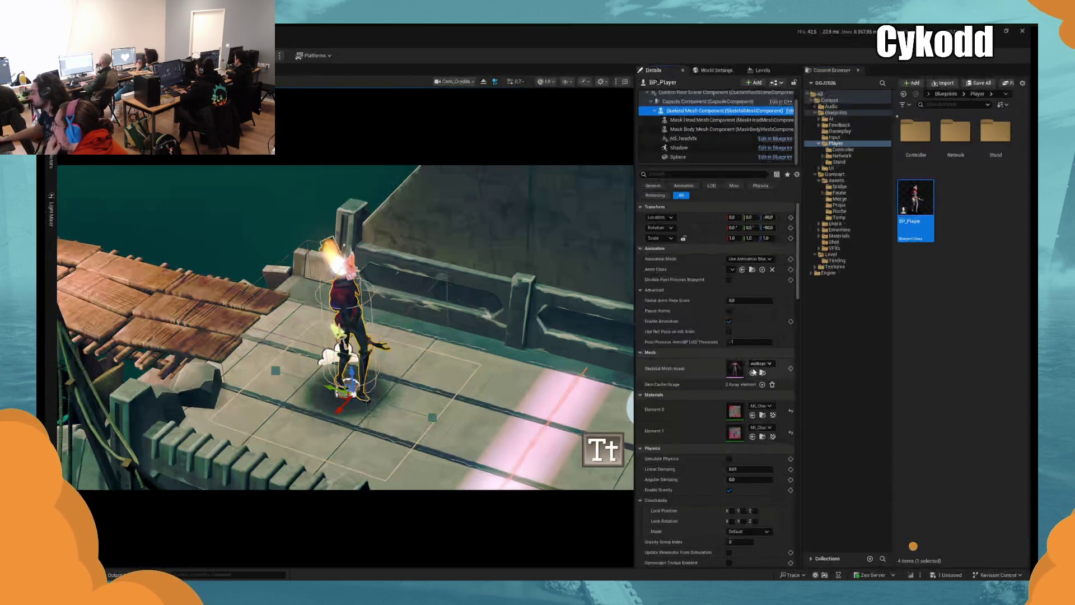
Find the walkcycle mesh asset and drag it onto the bridge beside the player character
{"action": "left_click", "coordinate": [762, 373]}
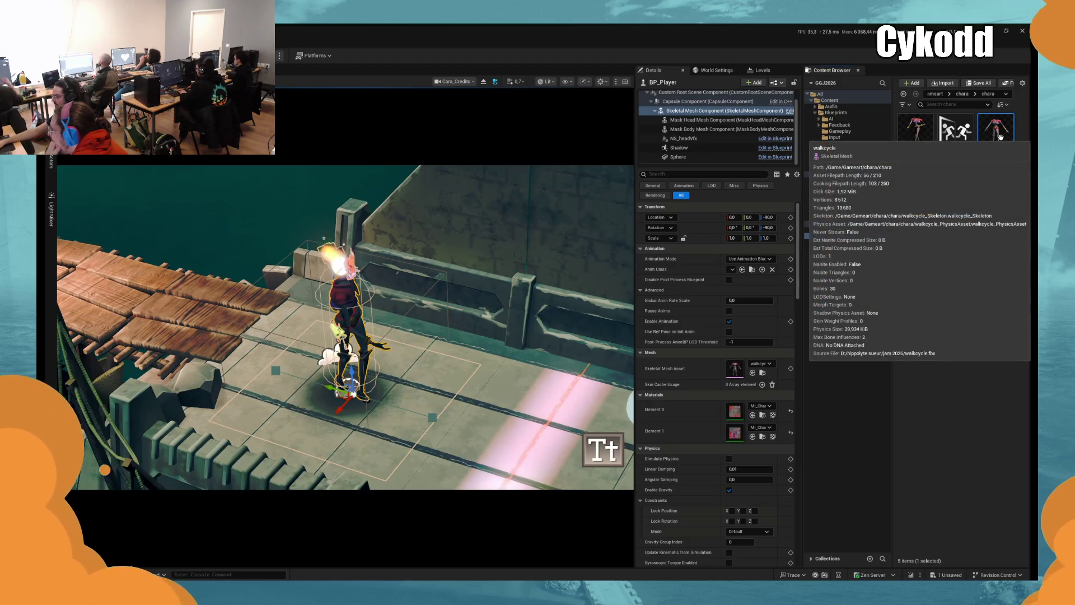
{"action": "right_click", "coordinate": [351, 297]}
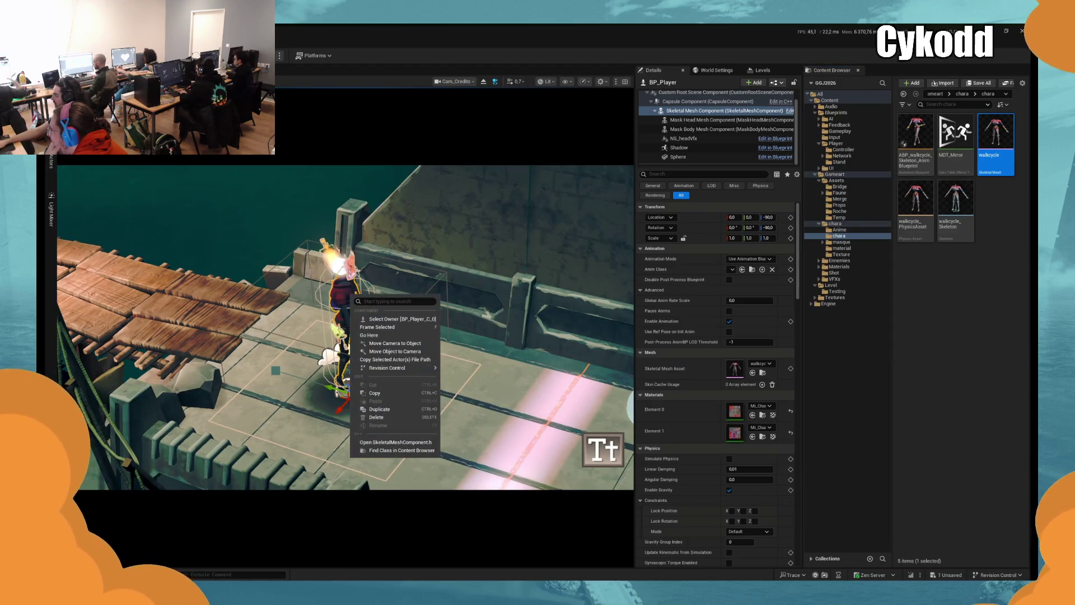
{"action": "left_click", "coordinate": [50, 161]}
{"action": "left_click", "coordinate": [98, 217]}
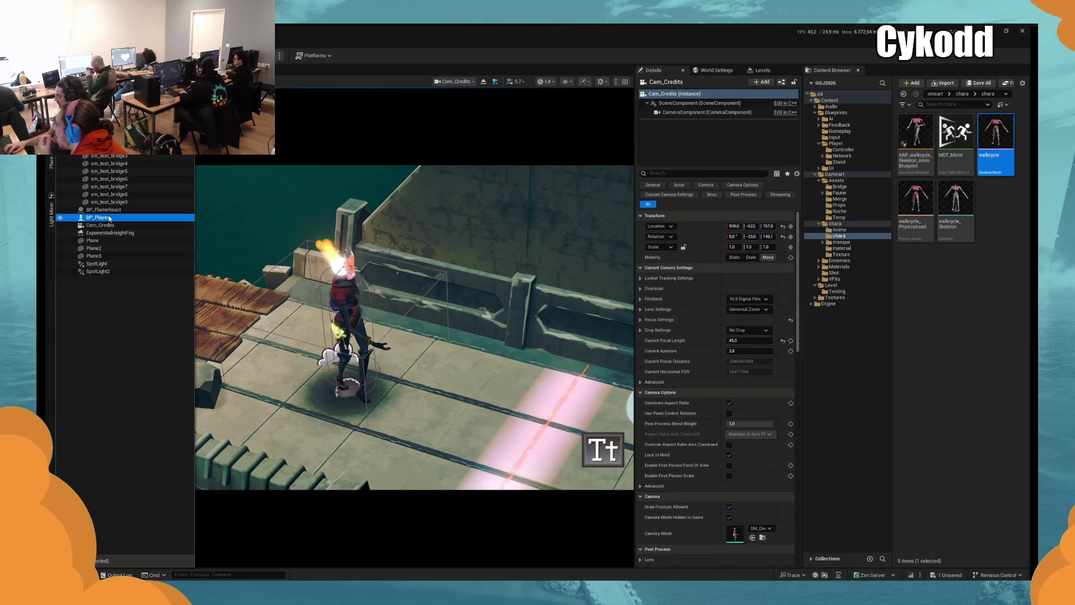
{"action": "right_click", "coordinate": [111, 218]}
{"action": "mouse_move", "coordinate": [235, 289]}
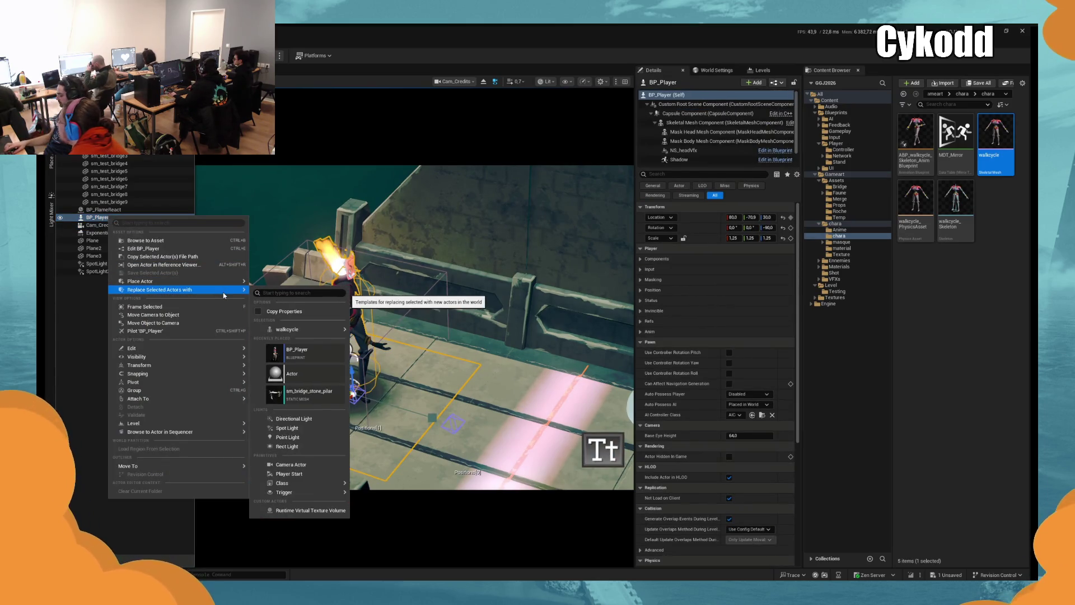
{"action": "mouse_move", "coordinate": [306, 332]}
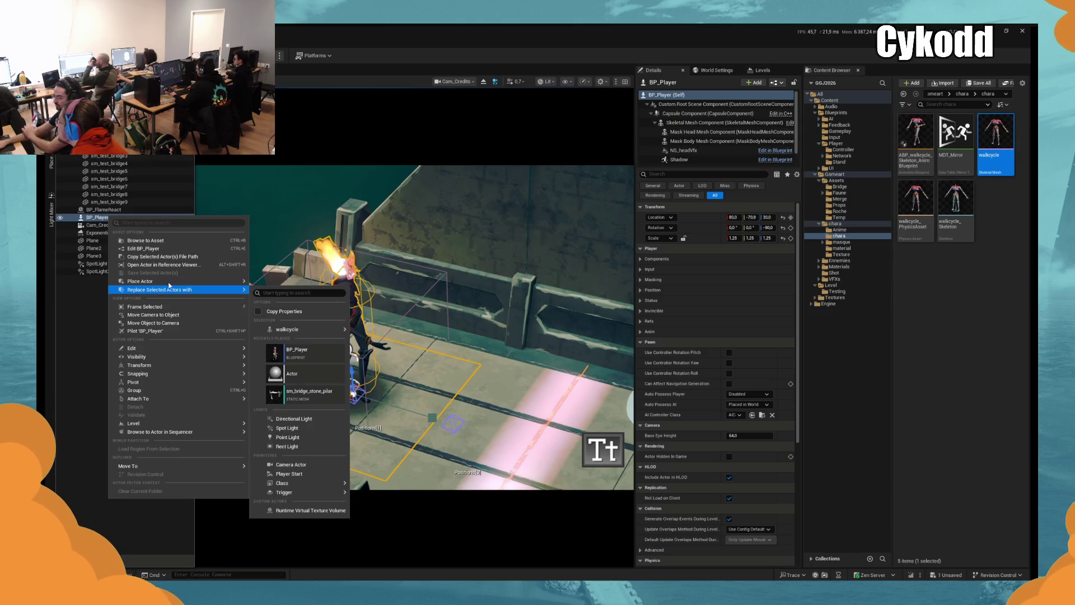
{"action": "mouse_move", "coordinate": [996, 134]}
{"action": "left_mouse_down"}
{"action": "mouse_move", "coordinate": [474, 398]}
{"action": "mouse_move", "coordinate": [414, 399]}
{"action": "left_mouse_up"}
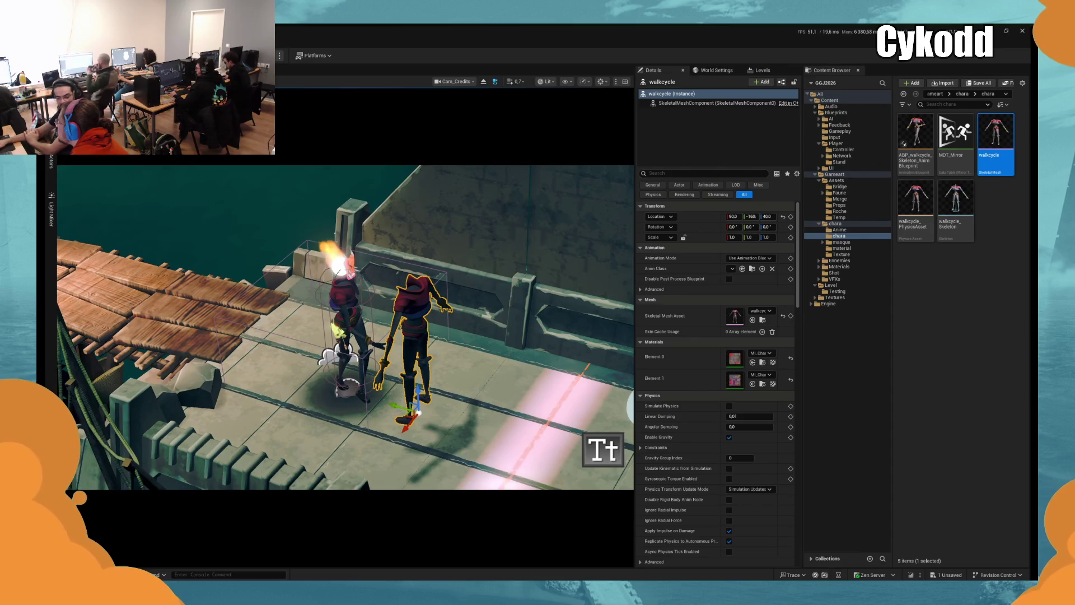
{"action": "left_click", "coordinate": [344, 336]}
{"action": "key", "text": "Delete"}
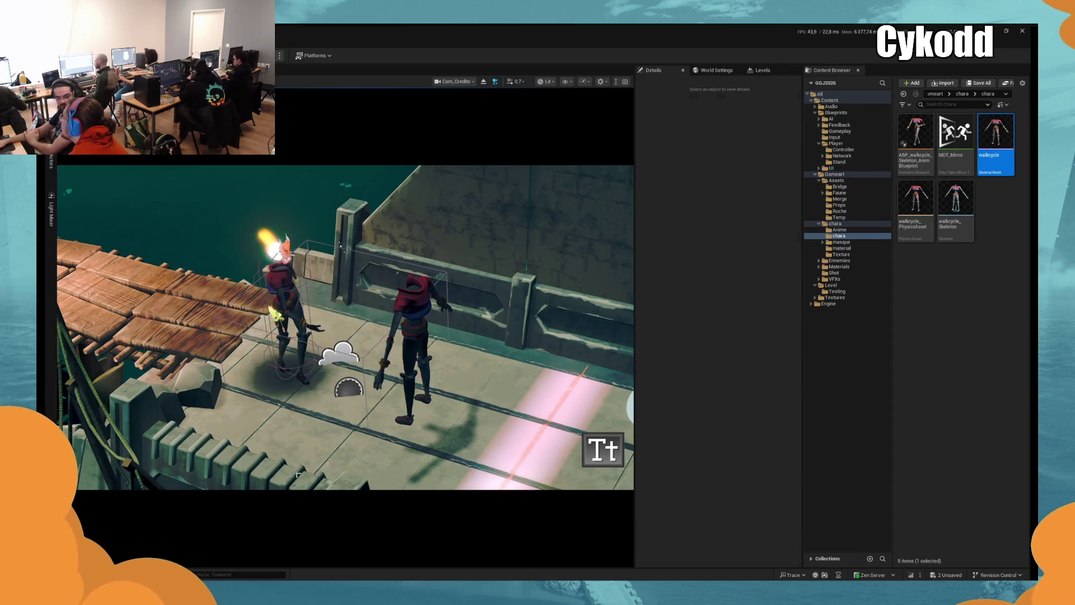
Paste the player's placement onto the walkcycle character, then shift it sideways off the player
{"action": "left_click", "coordinate": [414, 347]}
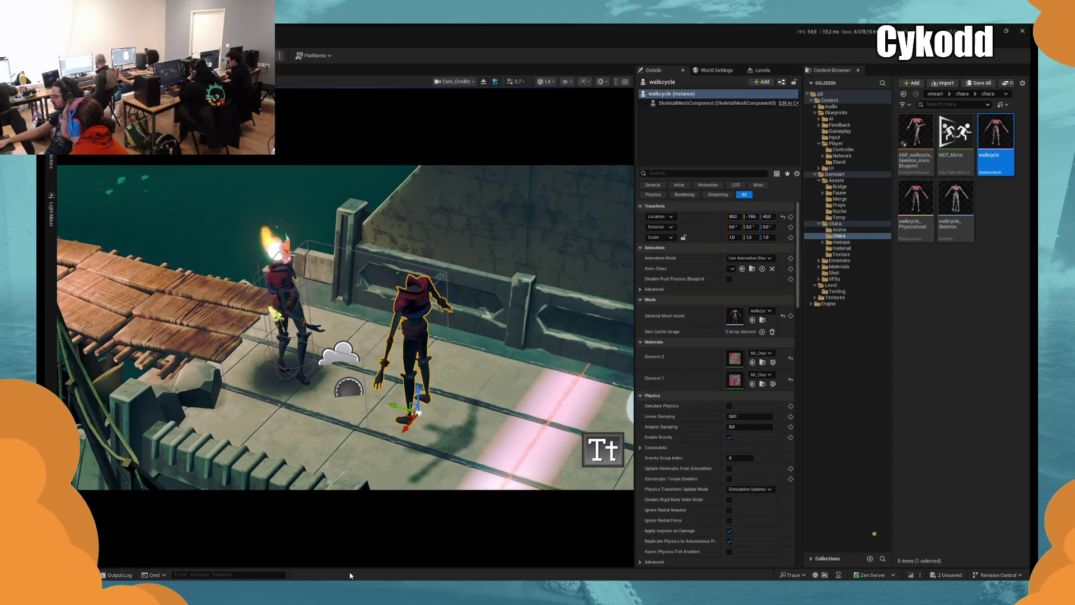
{"action": "key", "text": "ctrl+v"}
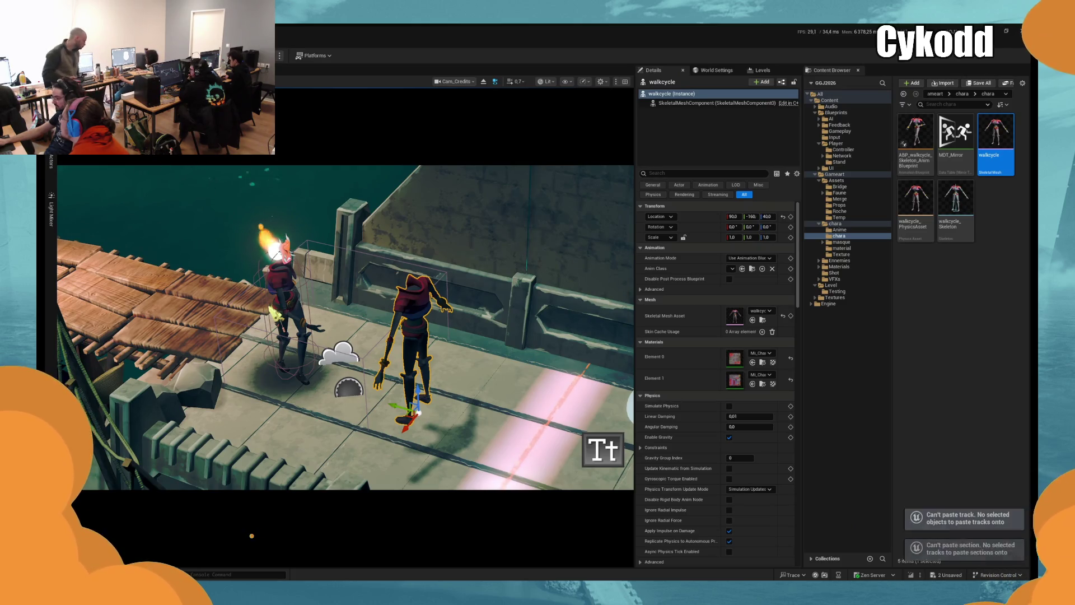
{"action": "left_click", "coordinate": [51, 162]}
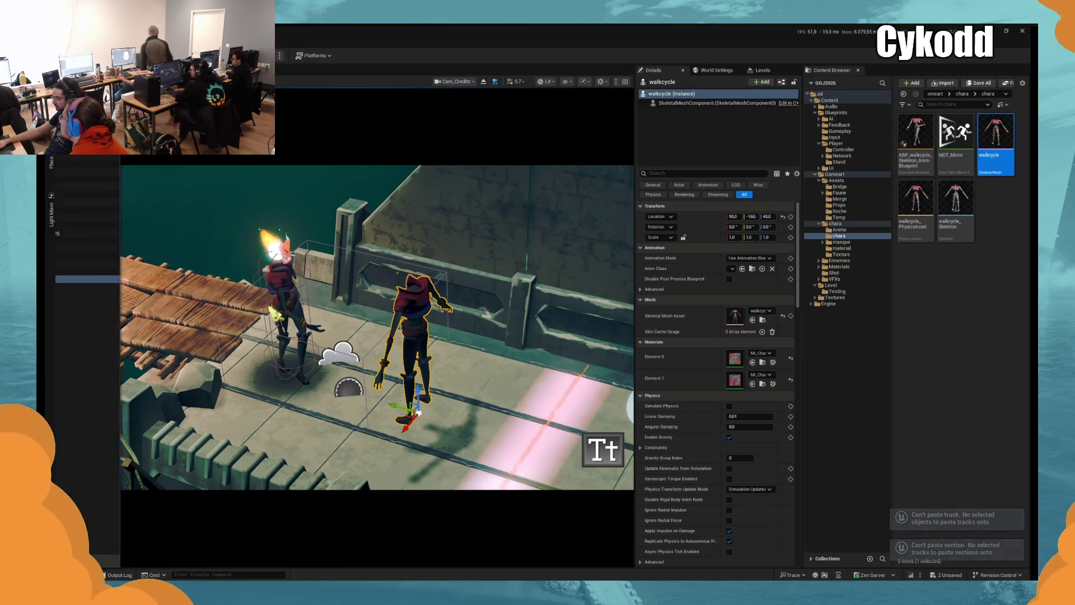
{"action": "left_click", "coordinate": [112, 283]}
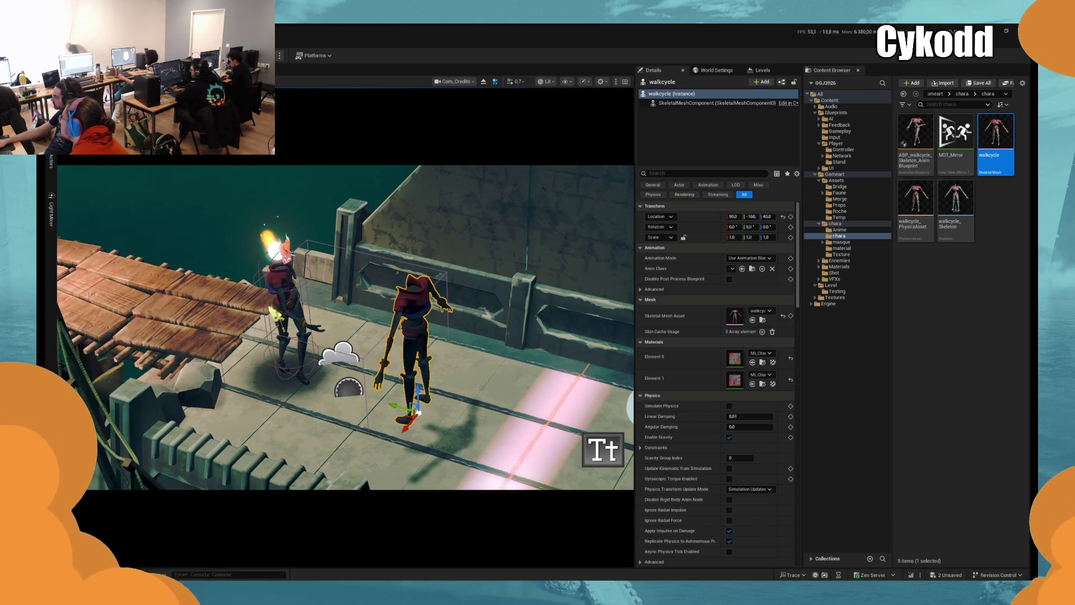
{"action": "key", "text": "ctrl+z"}
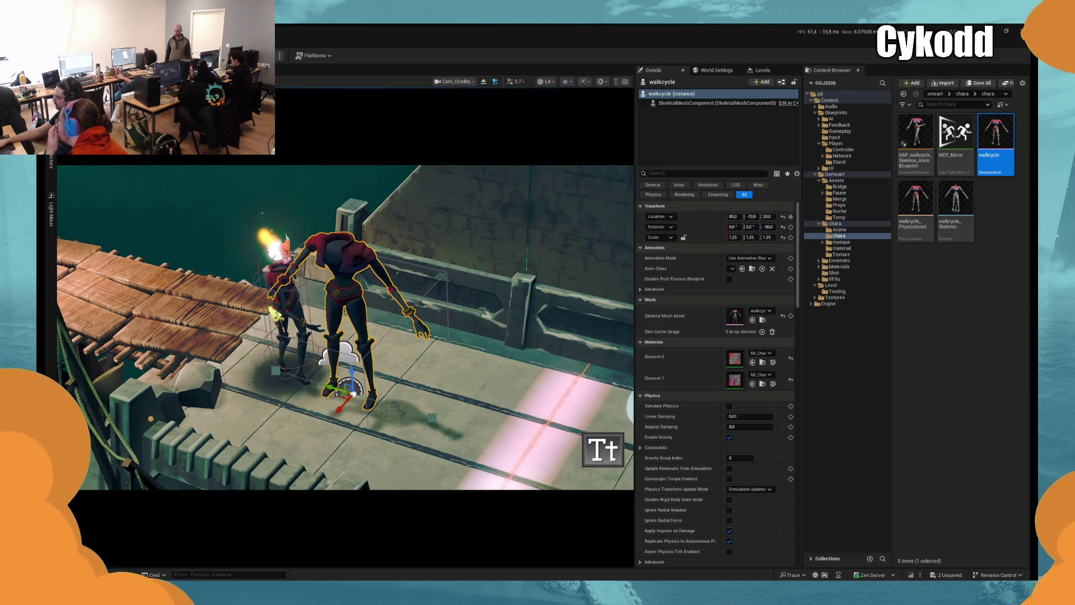
{"action": "left_click_drag", "start_coordinate": [335, 388], "coordinate": [342, 390]}
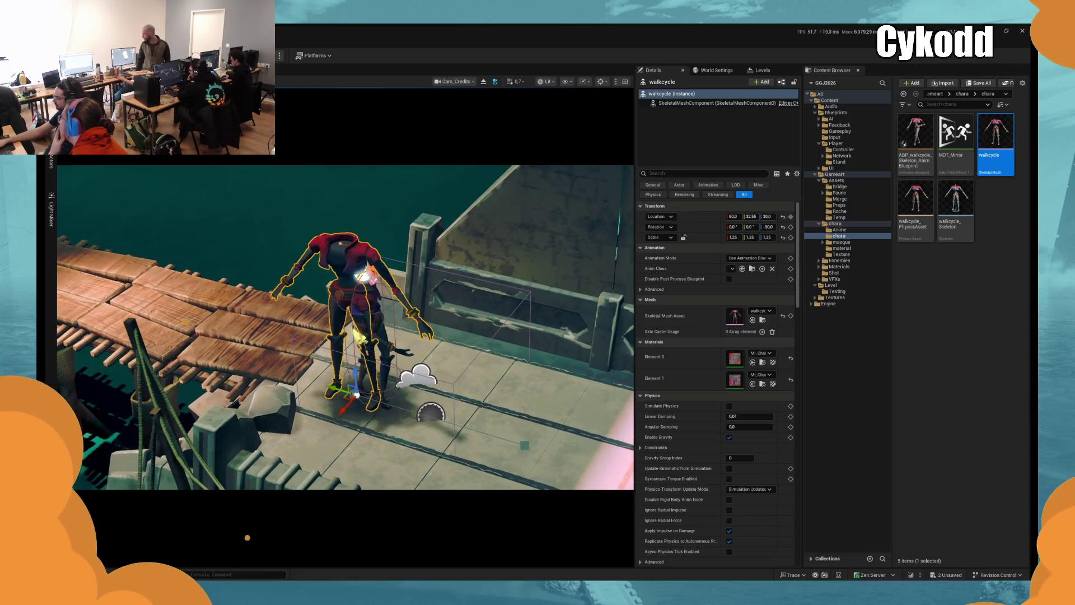
Reselect the walkcycle mesh and turn it about -80° in yaw to face back along the walkway
{"action": "left_click", "coordinate": [381, 335]}
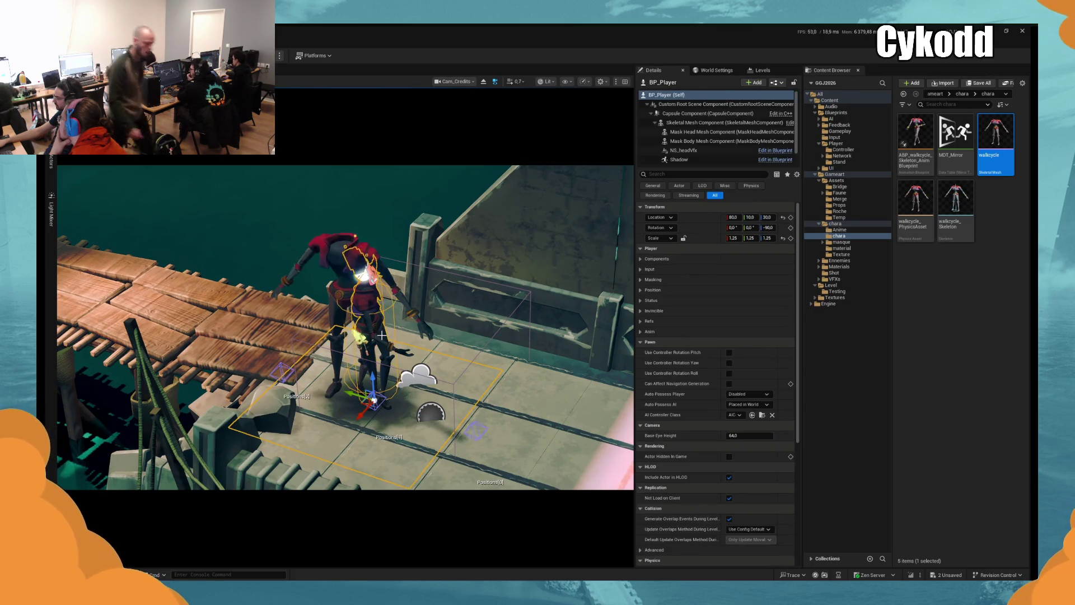
{"action": "key", "text": "Escape"}
{"action": "left_click", "coordinate": [380, 338]}
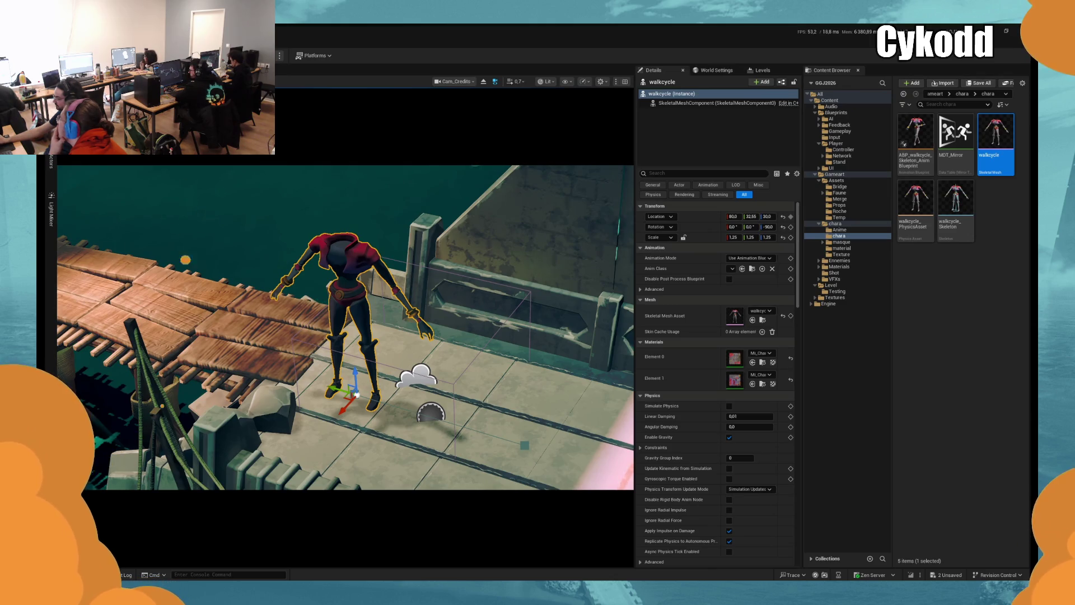
{"action": "key", "text": "e"}
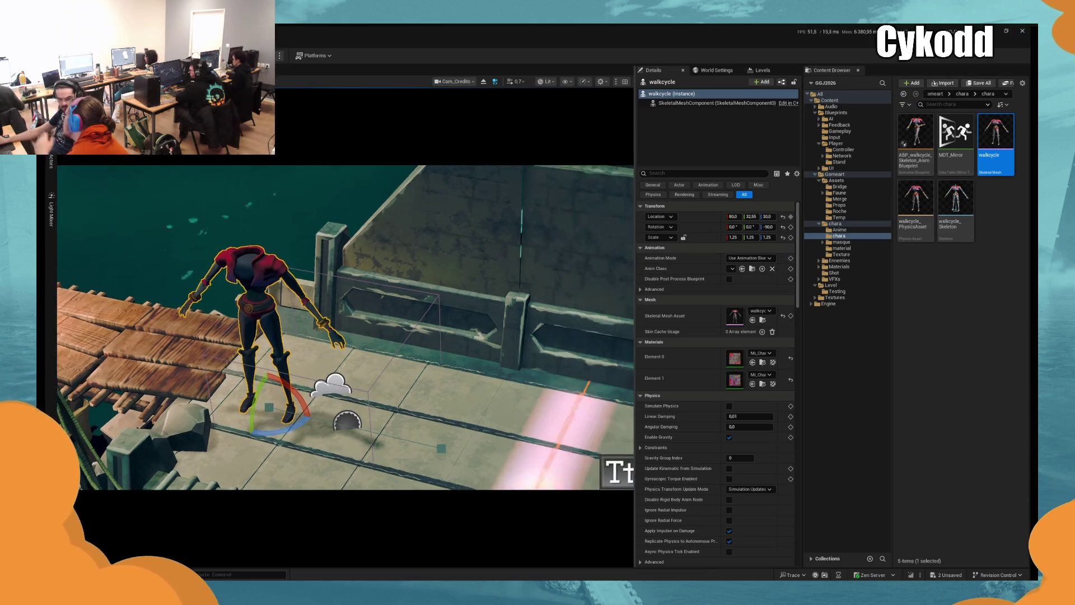
{"action": "key", "text": "f"}
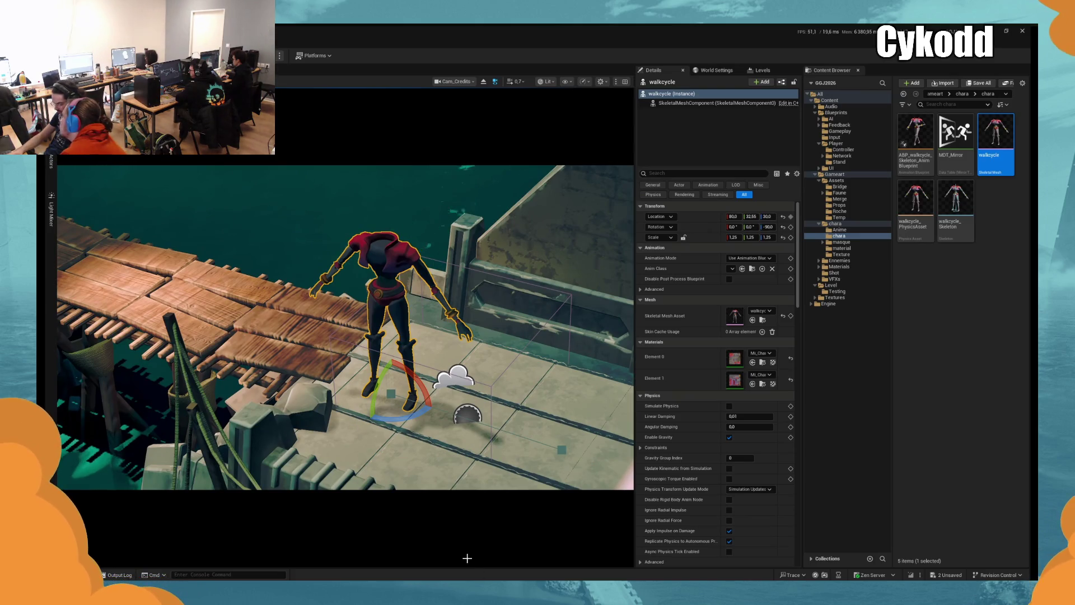
{"action": "key", "text": "ctrl+z"}
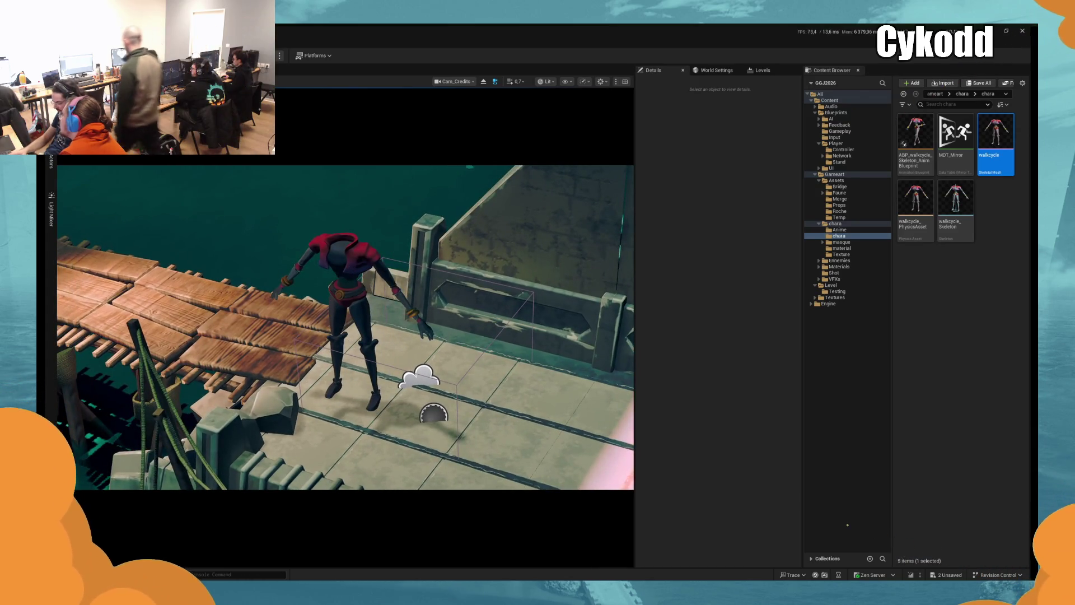
{"action": "key", "text": "ctrl+y"}
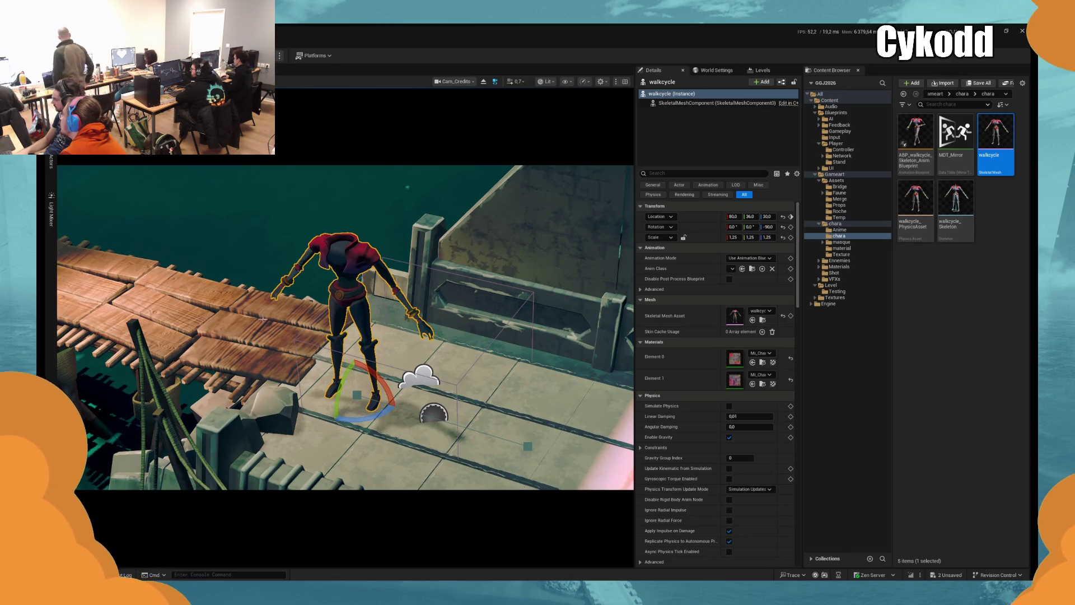
{"action": "left_click_drag", "start_coordinate": [361, 423], "coordinate": [317, 418]}
Drop the walkcycle character to the floor, set Location X to 40 and uniform scale 1
{"action": "type", "text": "w"}
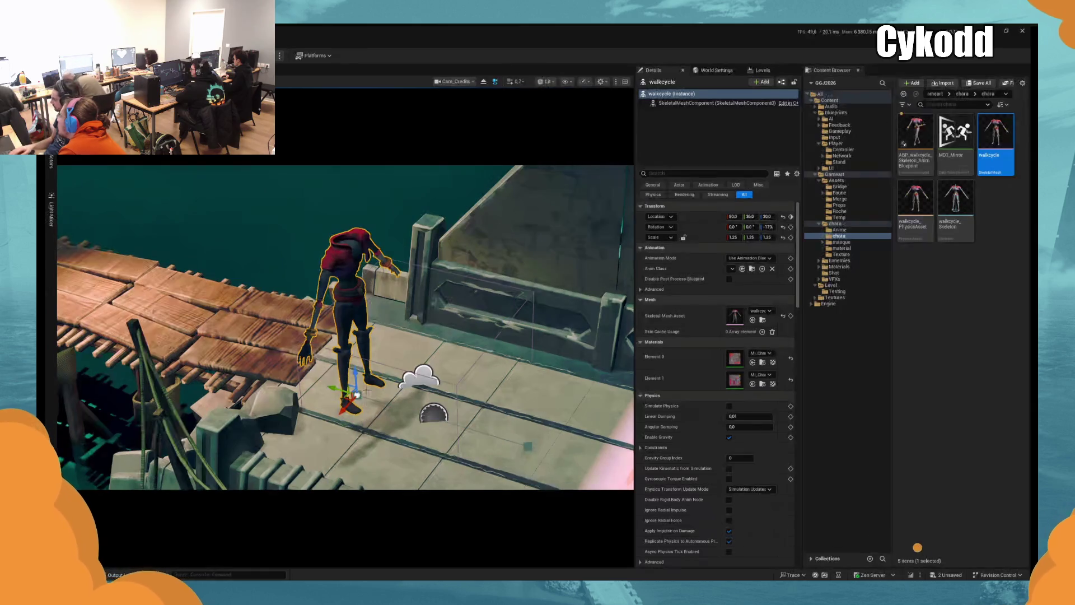
{"action": "type", "text": "0"}
{"action": "key", "text": "Return"}
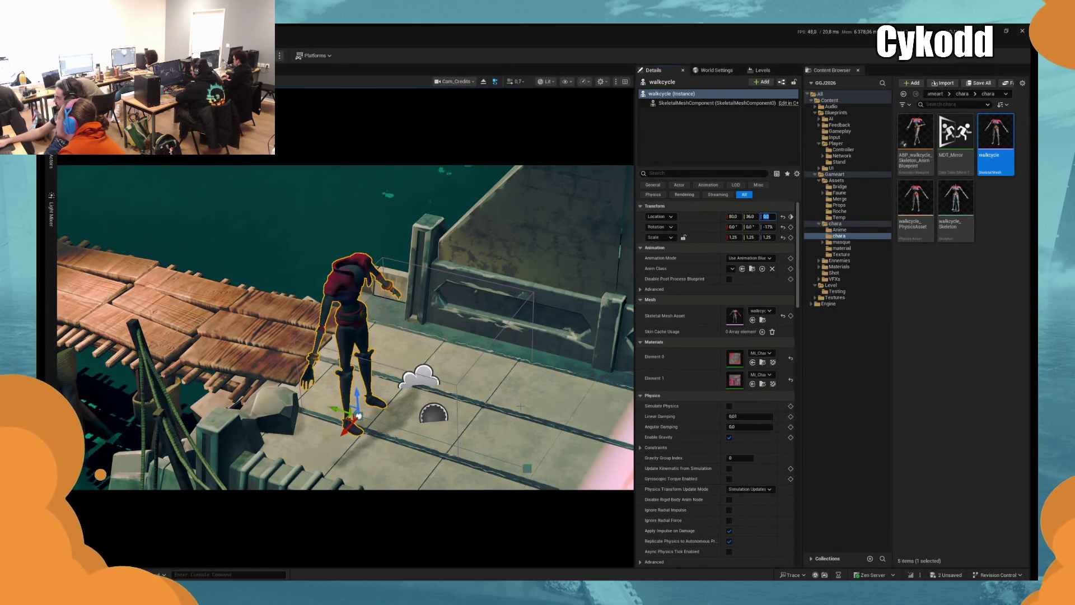
{"action": "left_click", "coordinate": [733, 216]}
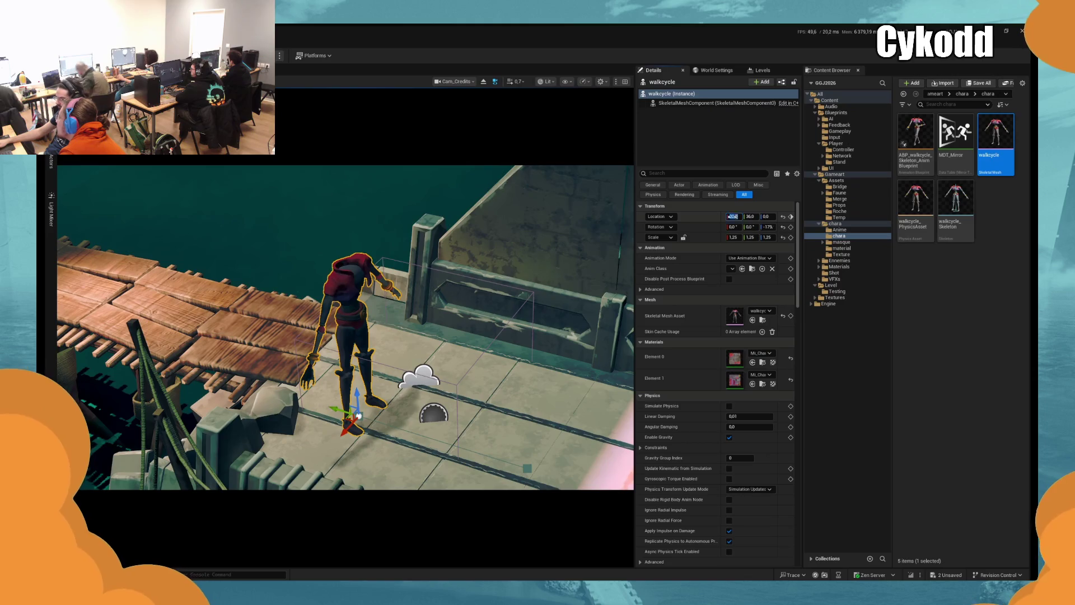
{"action": "type", "text": "0"}
{"action": "key", "text": "Return"}
{"action": "type", "text": "40"}
{"action": "key", "text": "Return"}
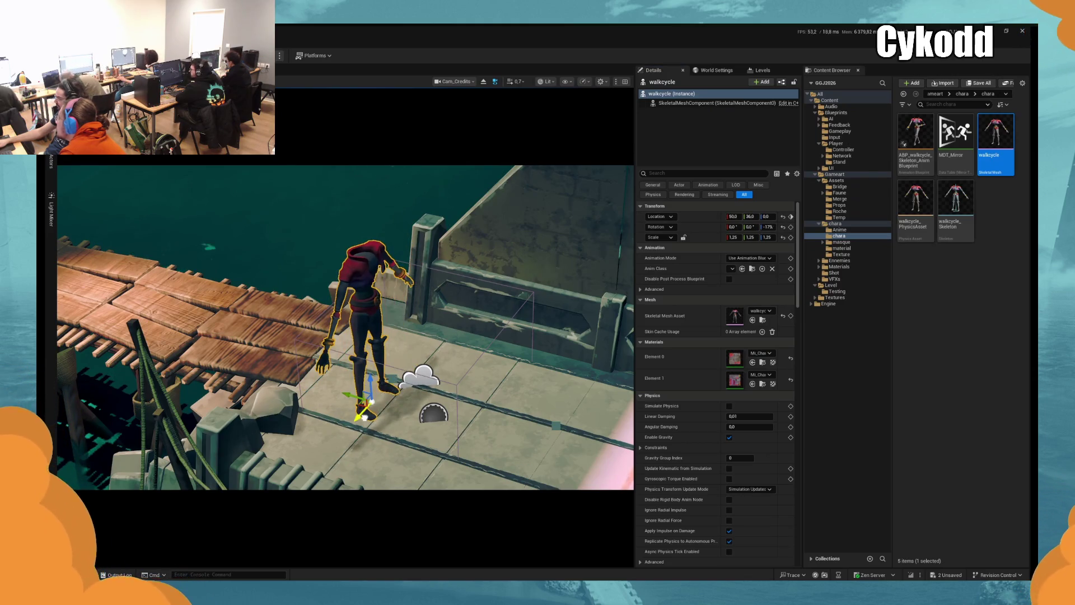
{"action": "left_click", "coordinate": [733, 237]}
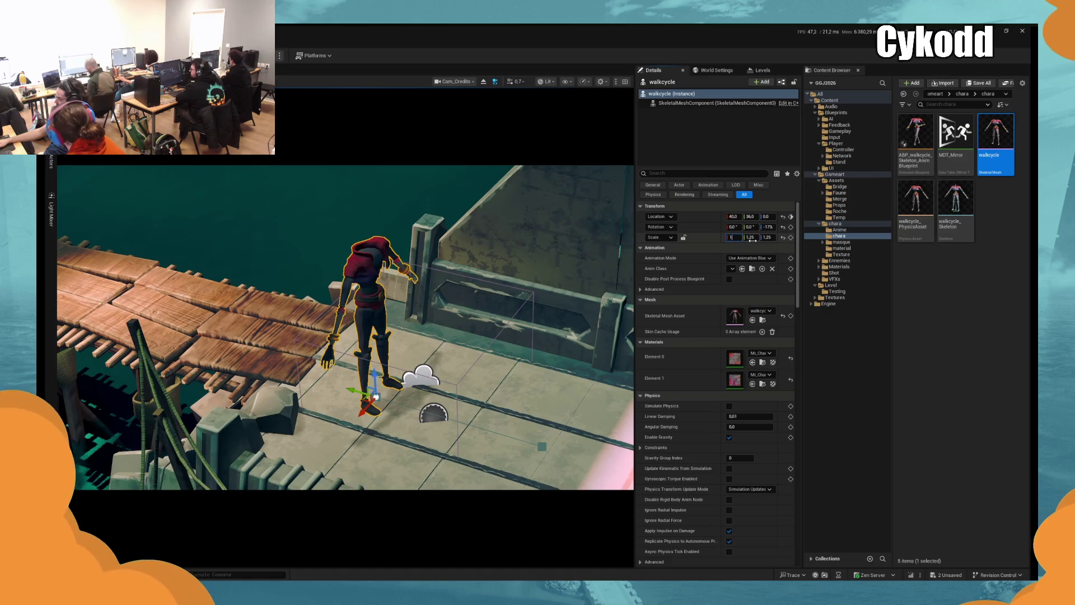
{"action": "key", "text": "Tab"}
{"action": "type", "text": "1"}
{"action": "key", "text": "Tab"}
{"action": "type", "text": "1"}
{"action": "key", "text": "Return"}
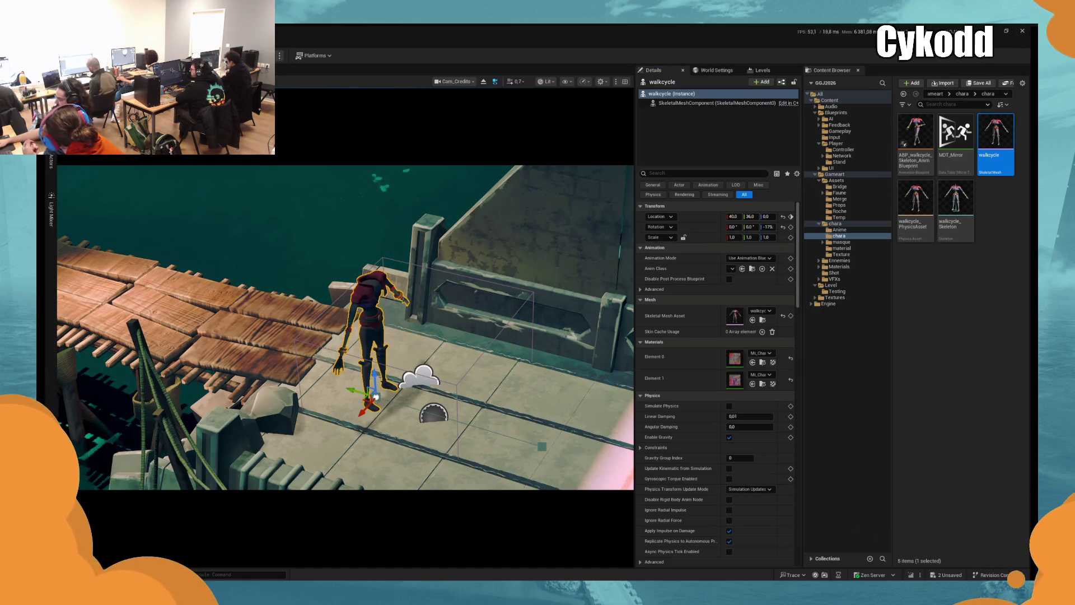
Deselect the character to check its walking animation and show the editor icons again
{"action": "left_click_drag", "start_coordinate": [376, 396], "coordinate": [376, 397]}
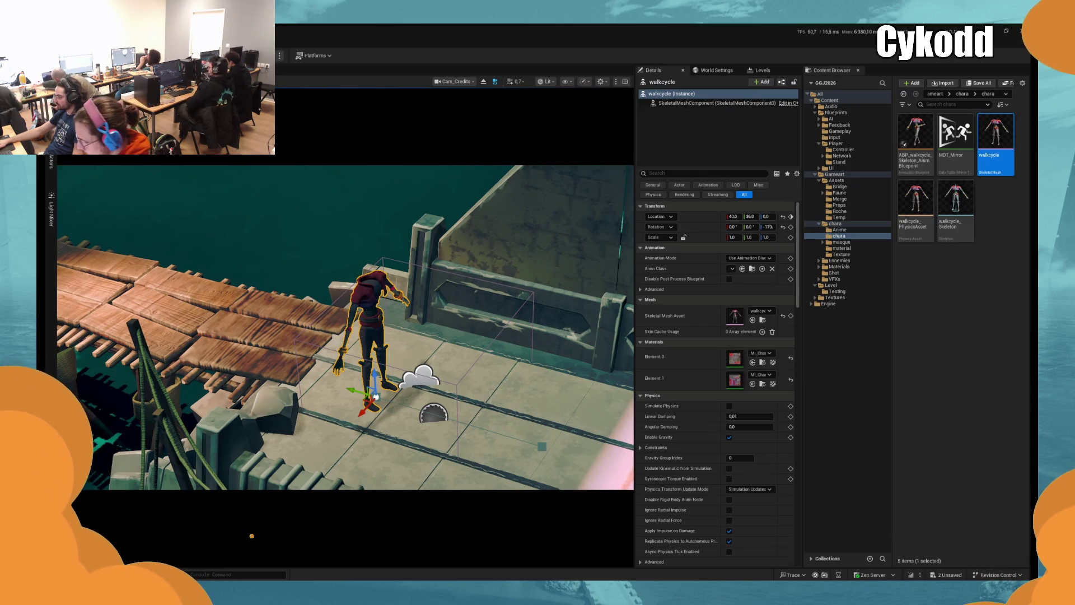
{"action": "key", "text": "Escape"}
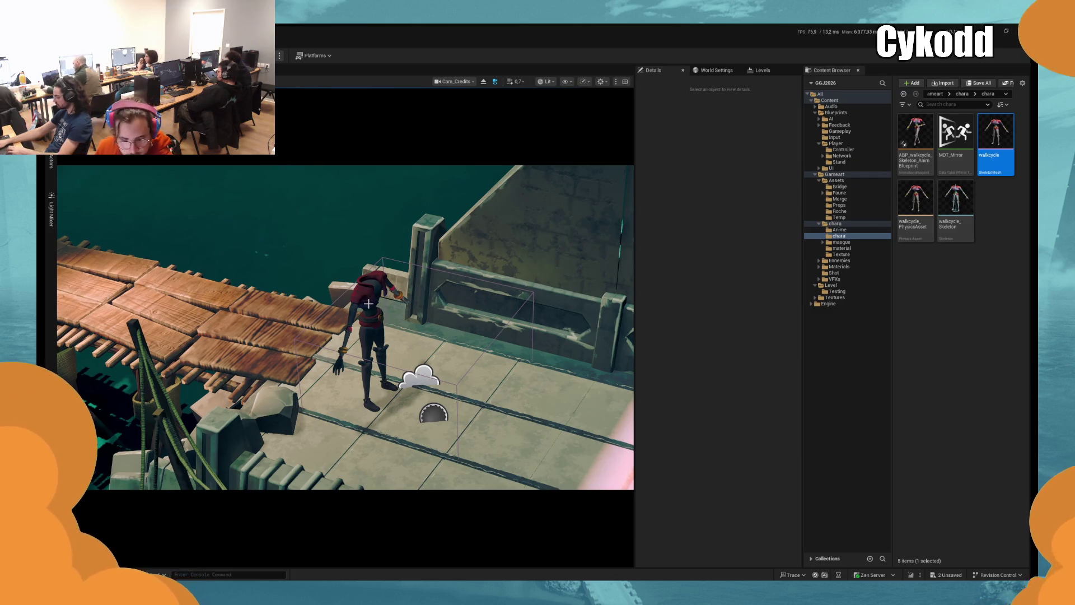
{"action": "left_click", "coordinate": [367, 336]}
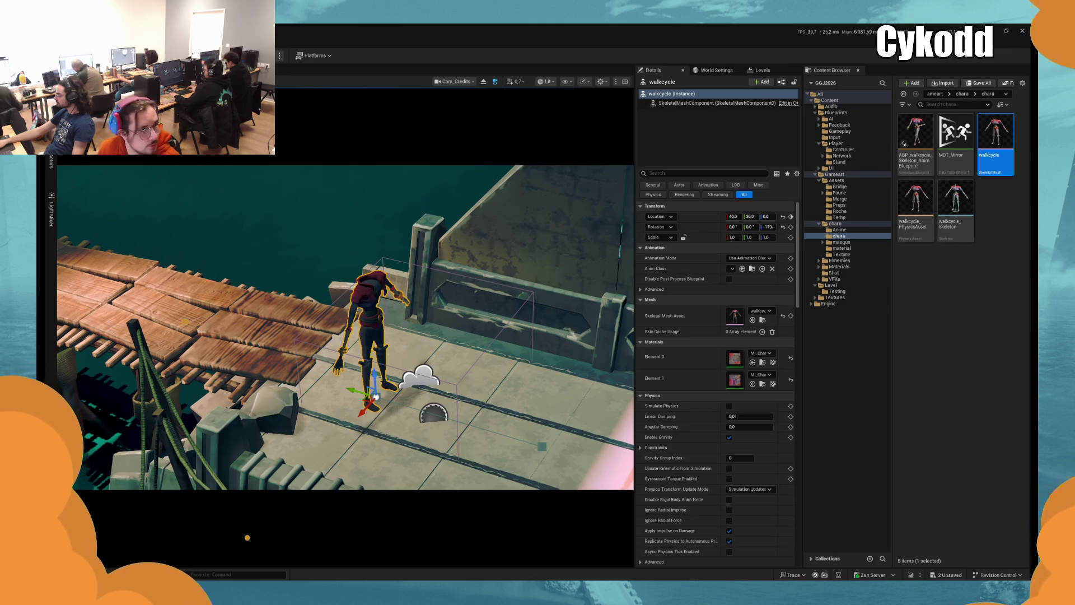
{"action": "key", "text": "Escape"}
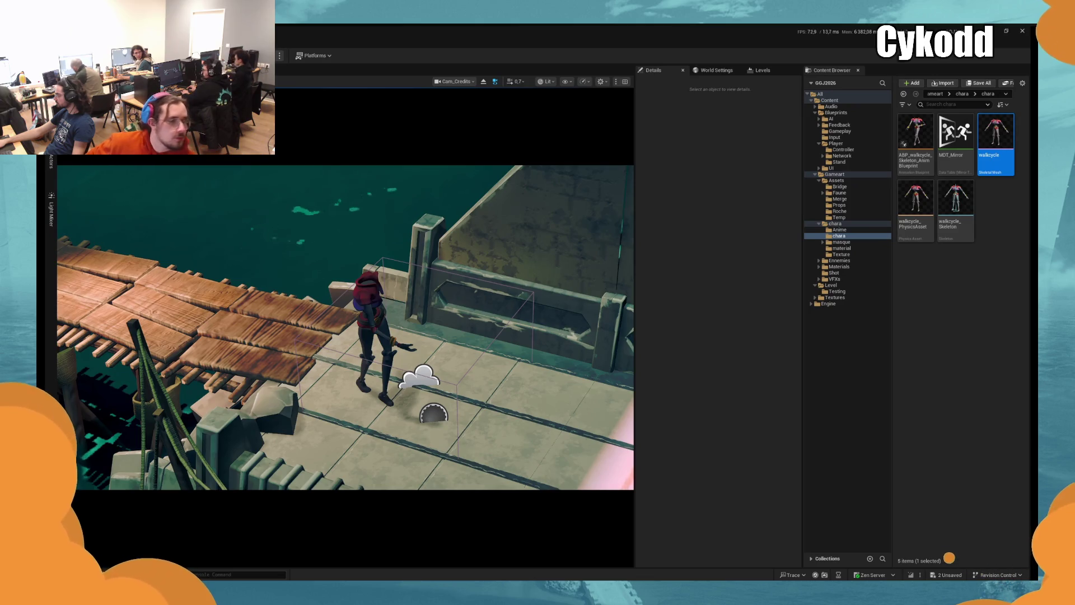
{"action": "key", "text": "g"}
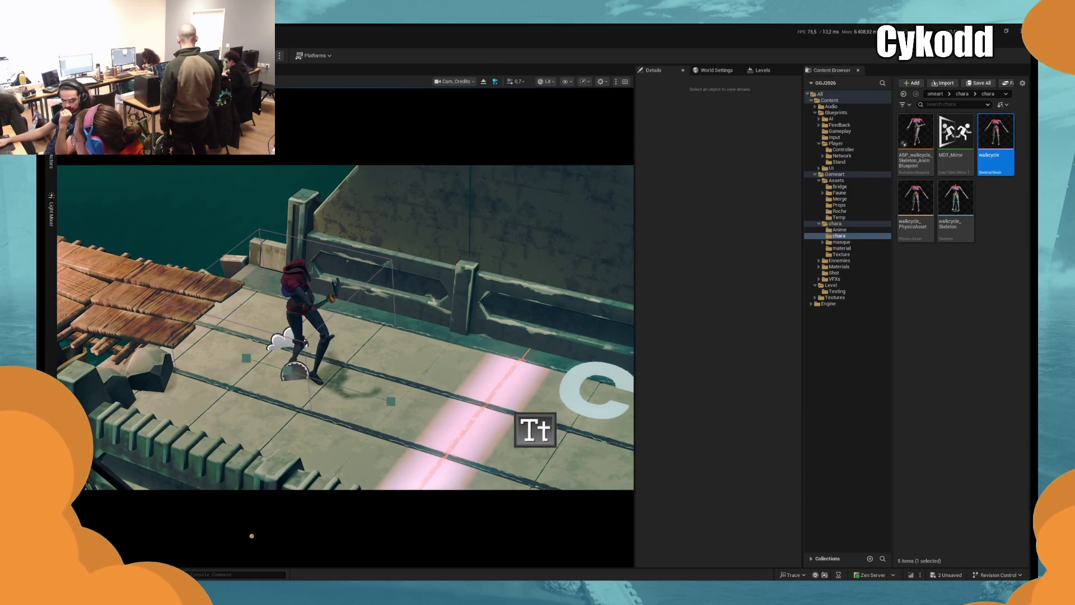
Move the walkcycle character further along the bridge to Location Y -133, beside the pink strip
{"action": "left_click", "coordinate": [347, 387]}
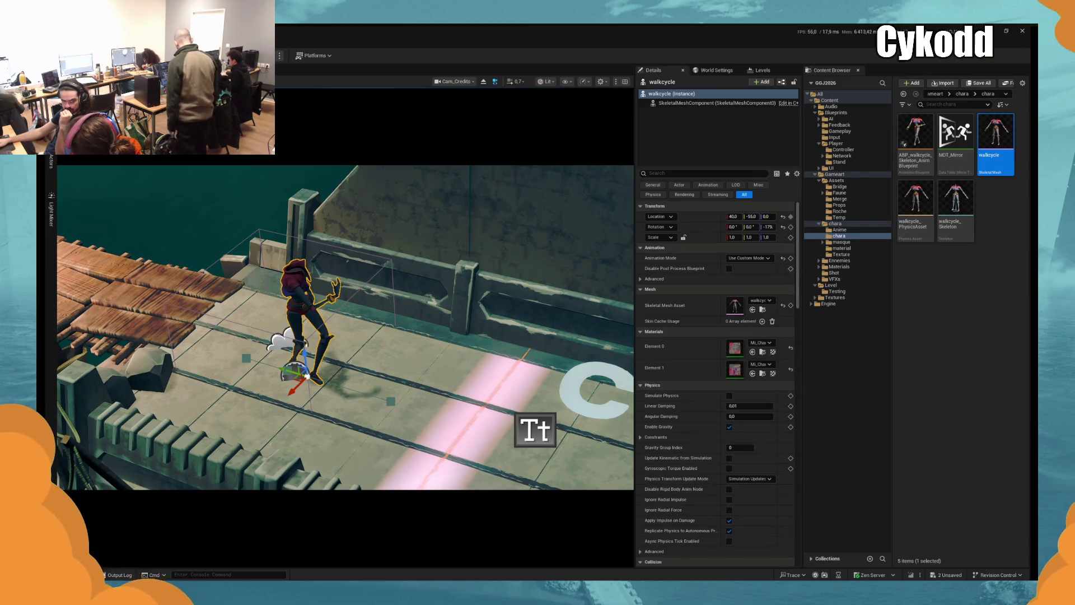
{"action": "left_click_drag", "start_coordinate": [347, 388], "coordinate": [363, 393]}
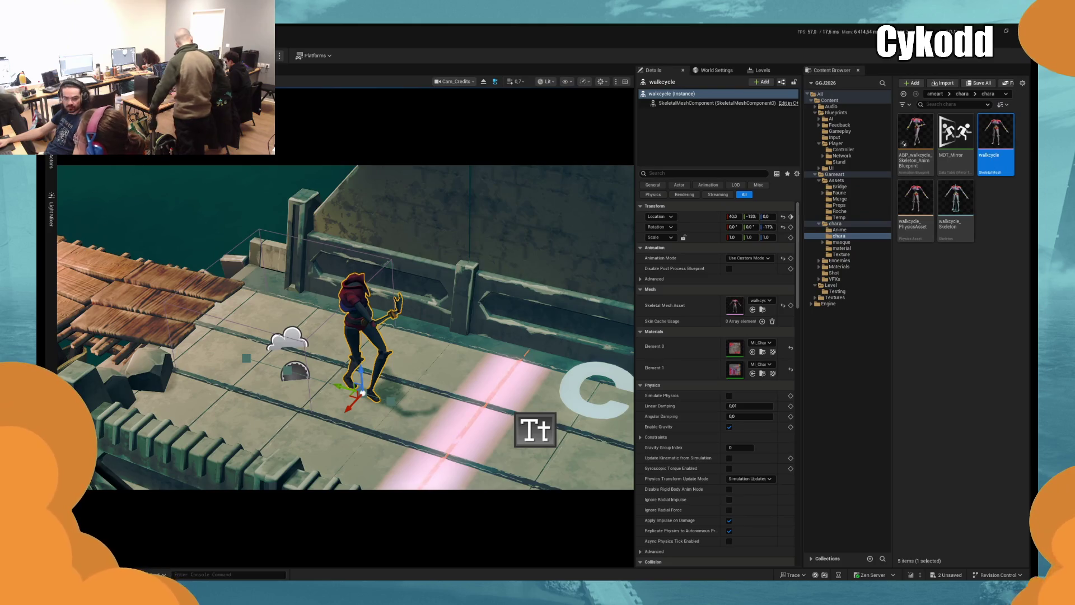
{"action": "left_click_drag", "start_coordinate": [362, 393], "coordinate": [375, 396]}
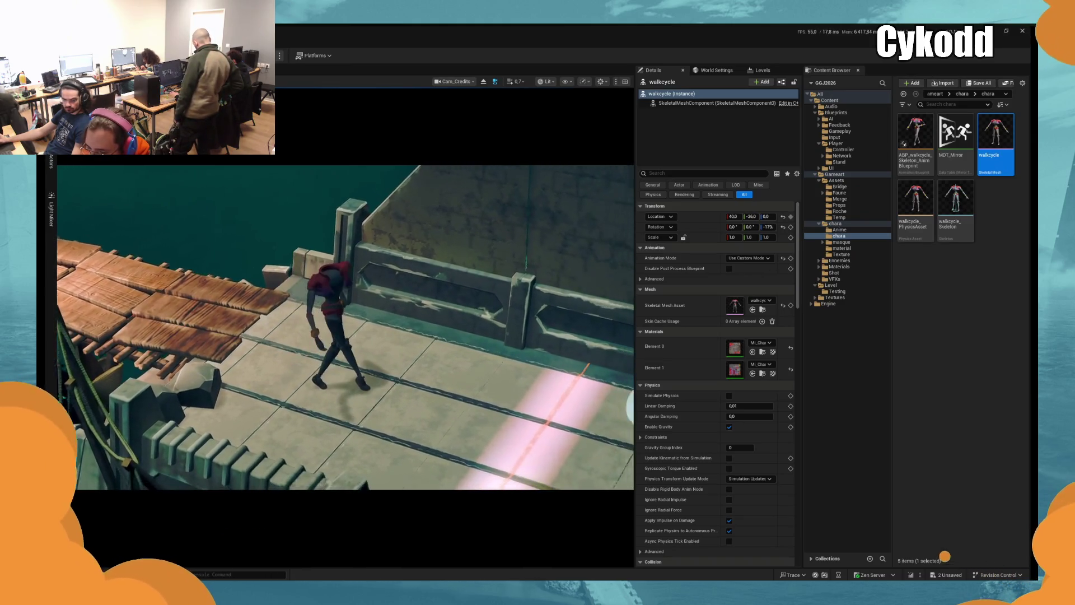
{"action": "key", "text": "g"}
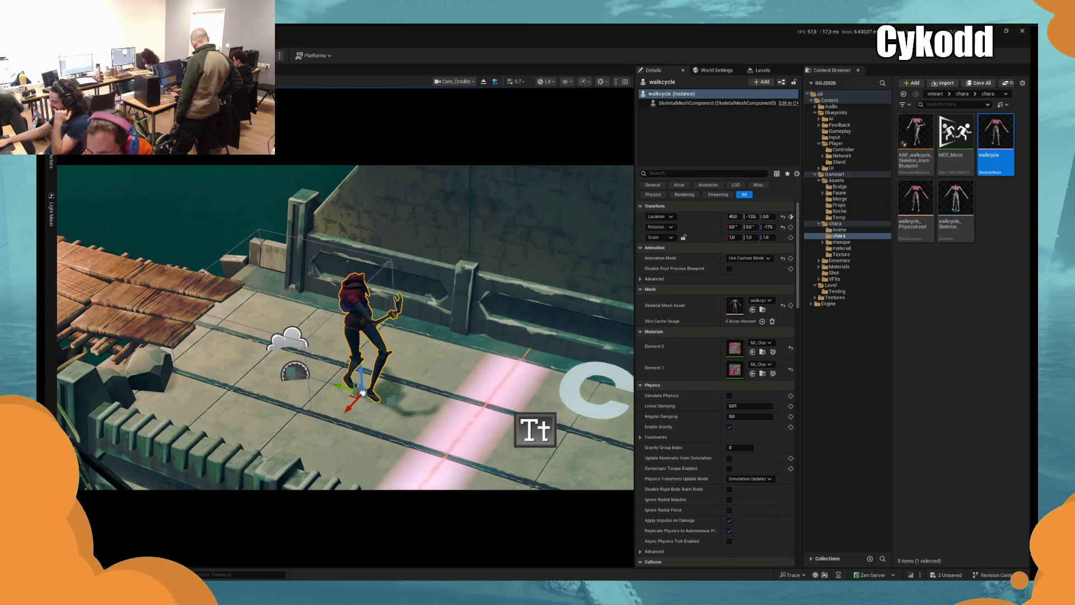
{"action": "left_click_drag", "start_coordinate": [363, 393], "coordinate": [435, 414]}
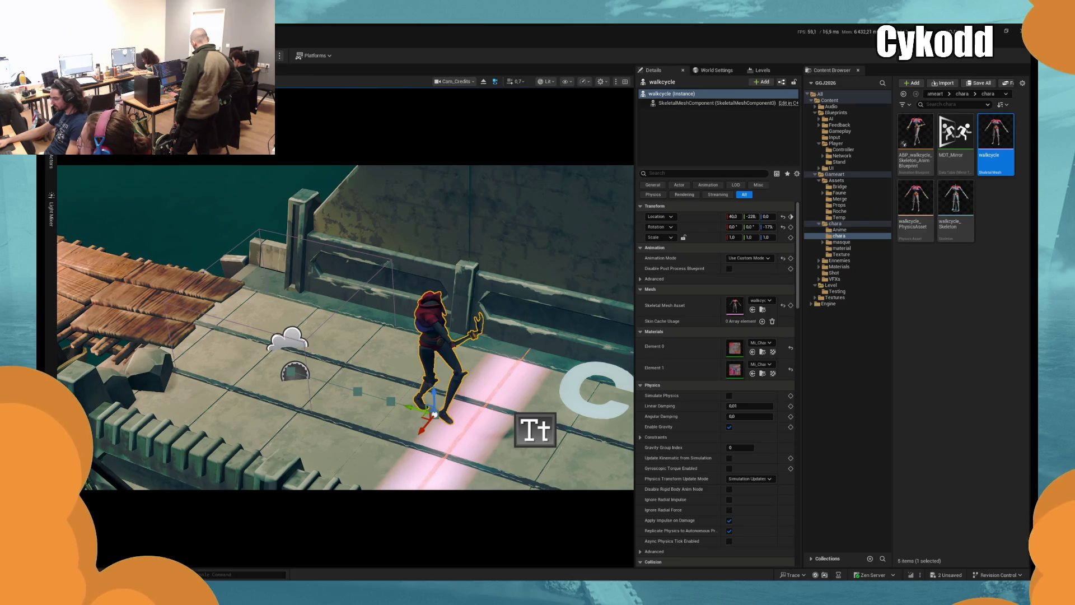
Preview the character's new bridge position in game with Alt+P, then return and deselect it
{"action": "key", "text": "Right"}
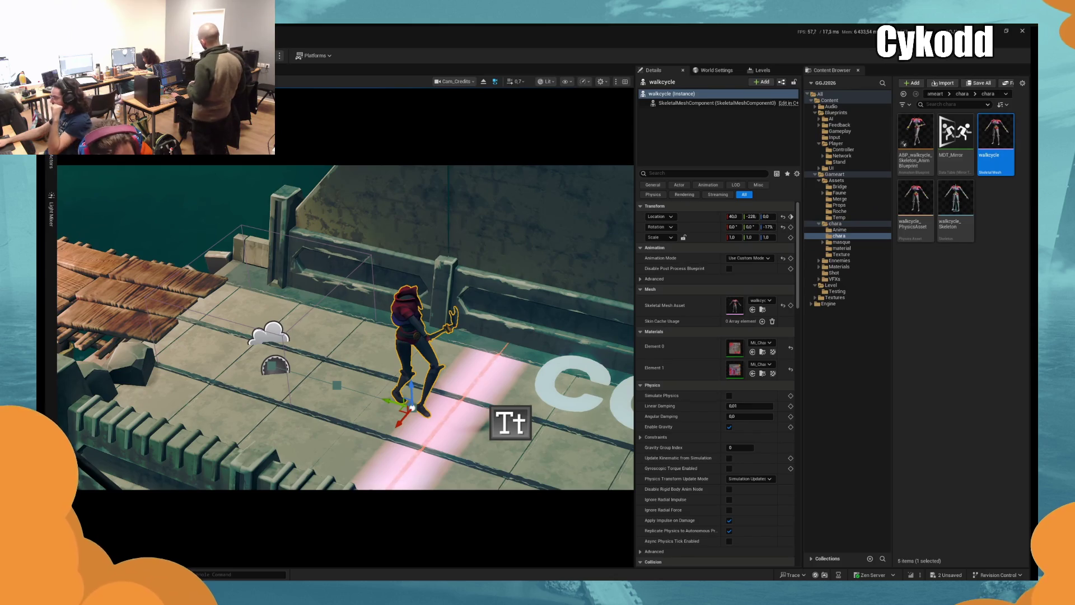
{"action": "key", "text": "space"}
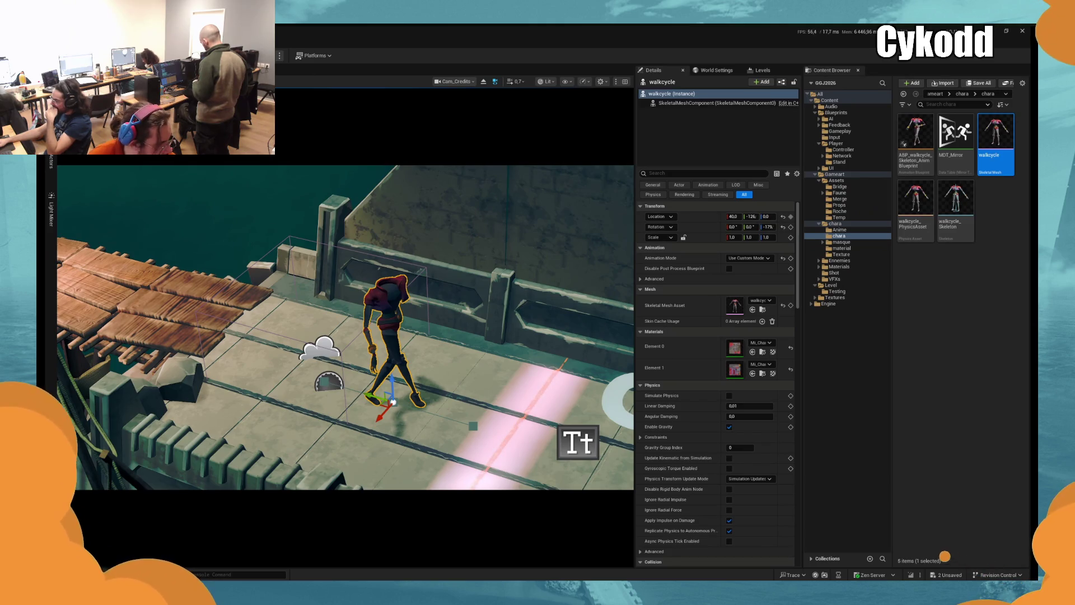
{"action": "key", "text": "alt+p"}
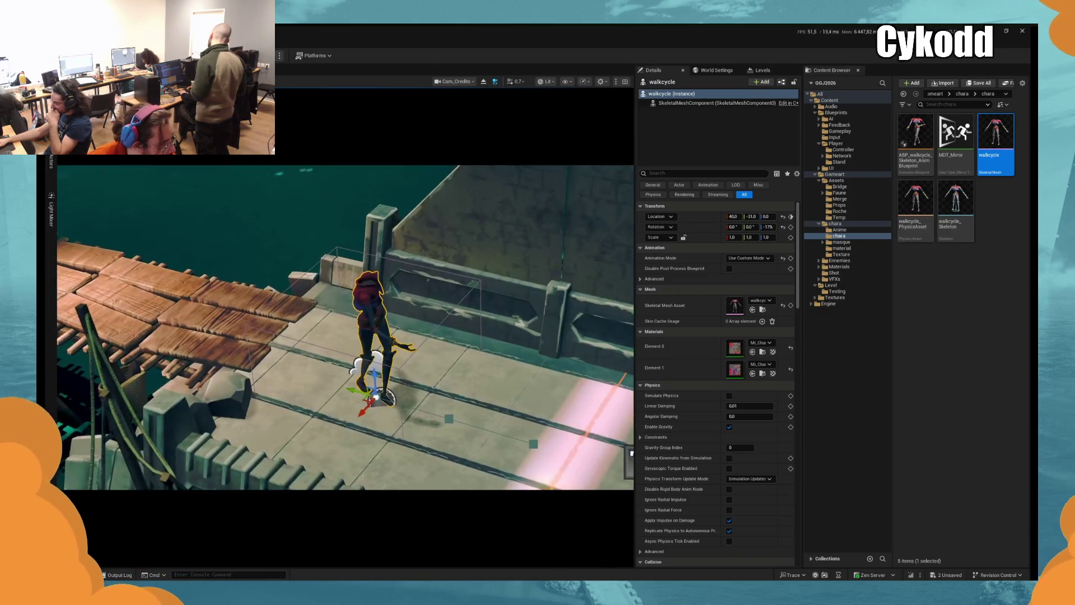
{"action": "key", "text": "Escape"}
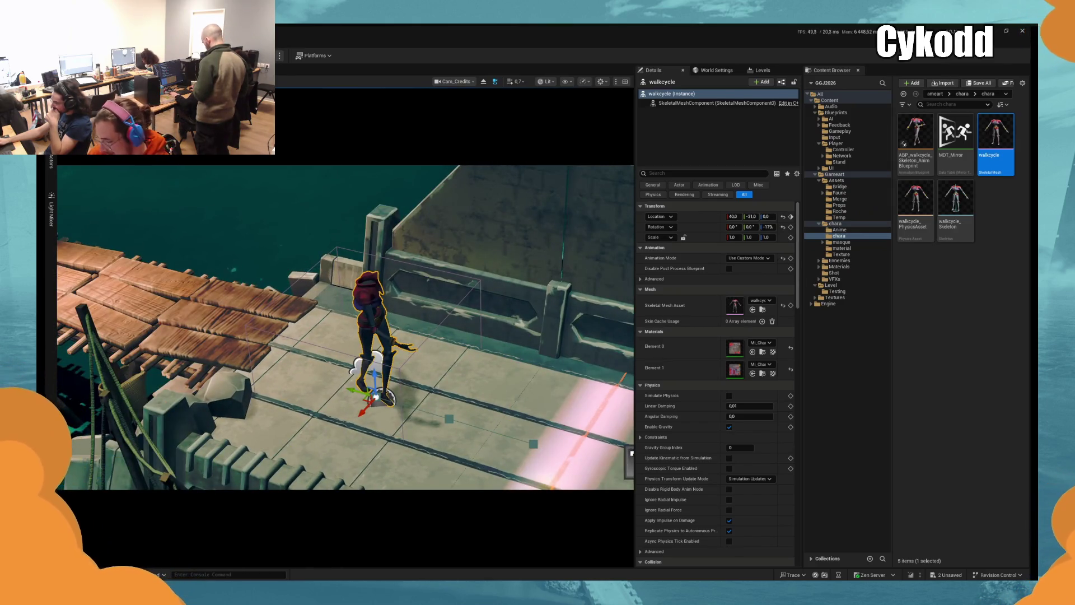
{"action": "key", "text": "Escape"}
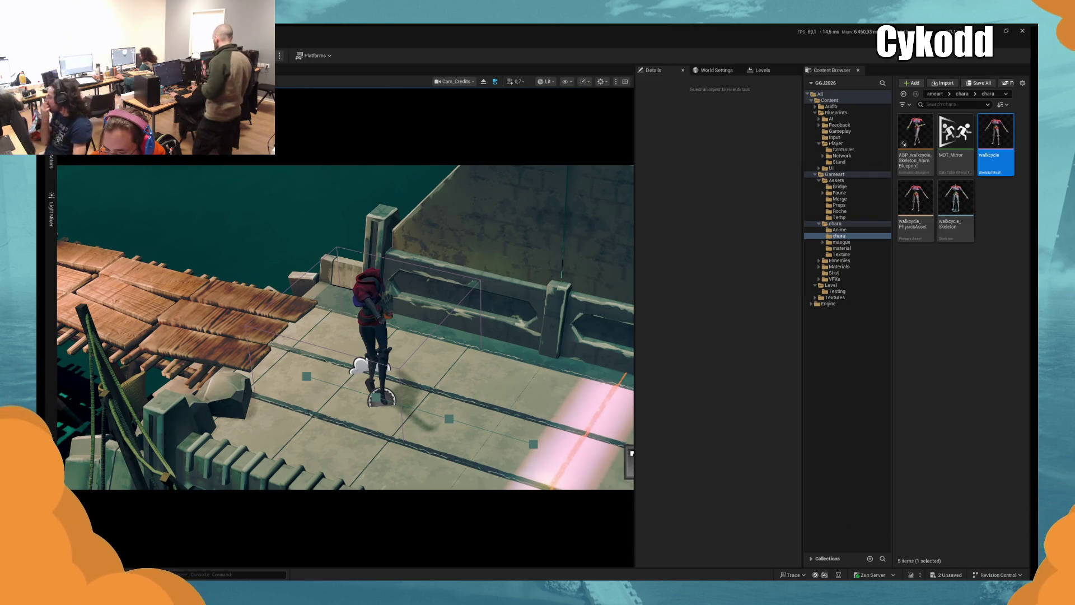
Save all changes, play the level to watch the walk, and undo a stray Cam_Credits key
{"action": "key", "text": "ctrl+shift+s"}
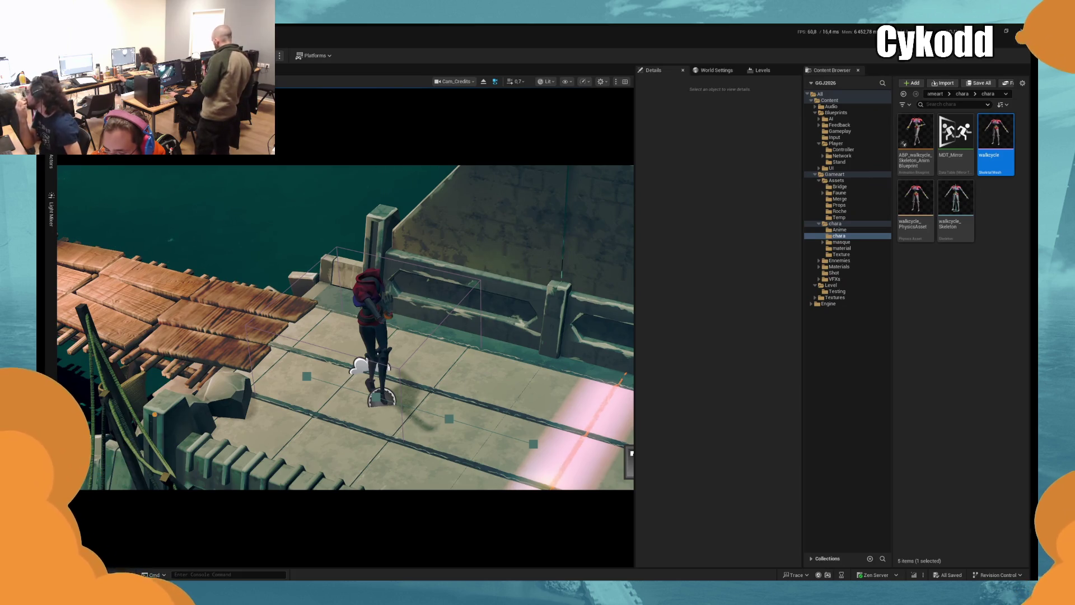
{"action": "key", "text": "alt+p"}
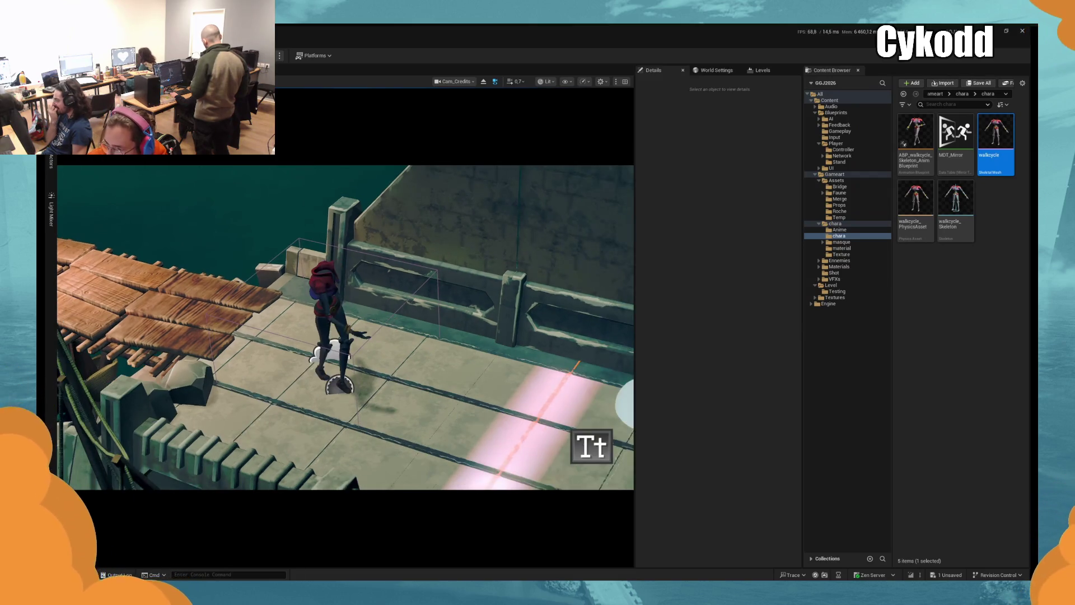
{"action": "left_click", "coordinate": [220, 548]}
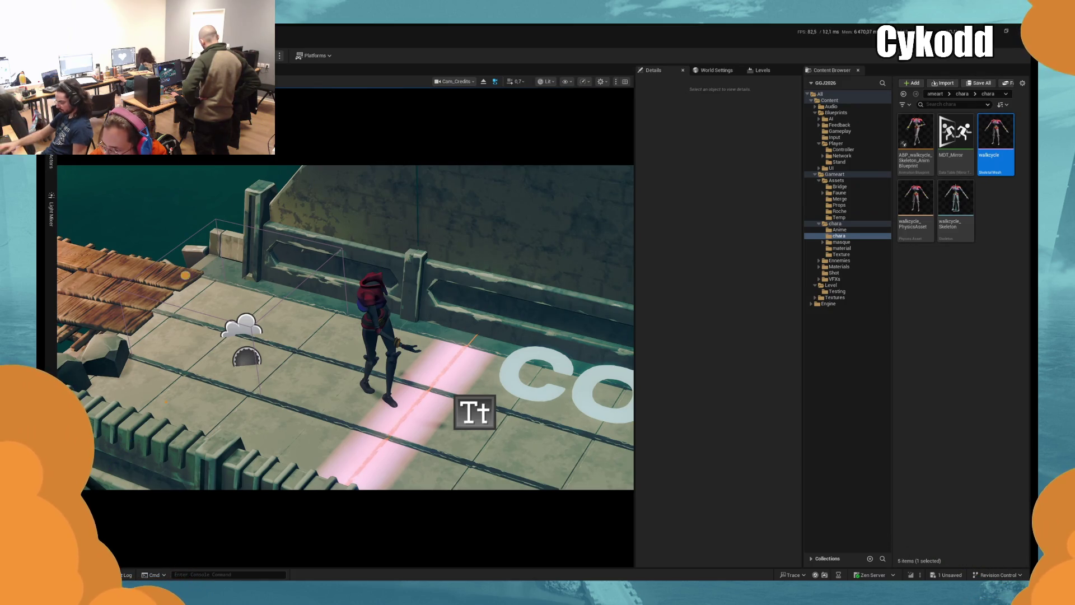
{"action": "key", "text": "ctrl+s"}
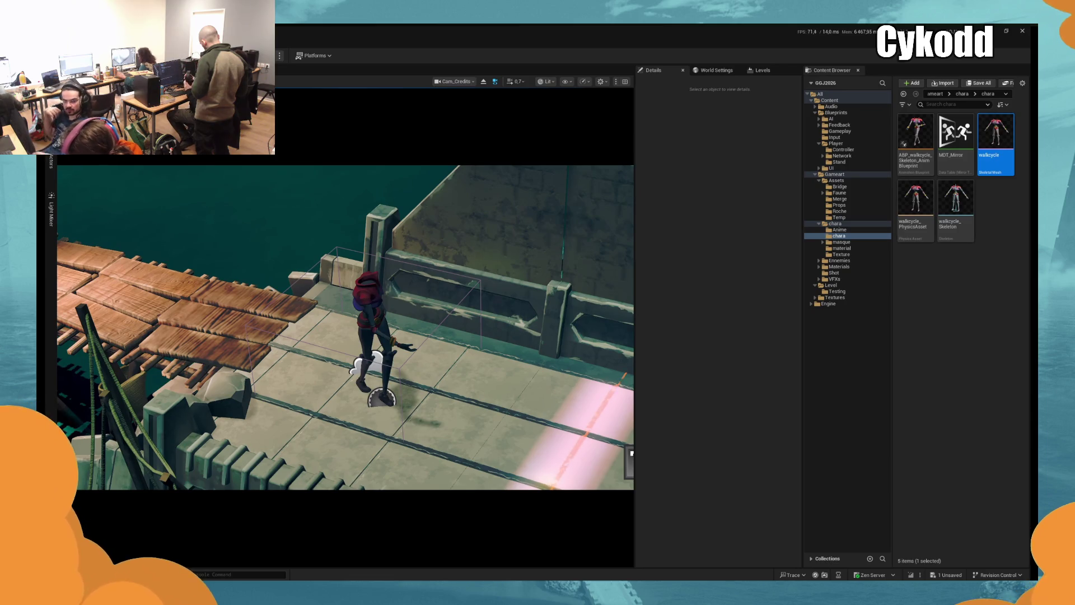
{"action": "key", "text": "ctrl+z"}
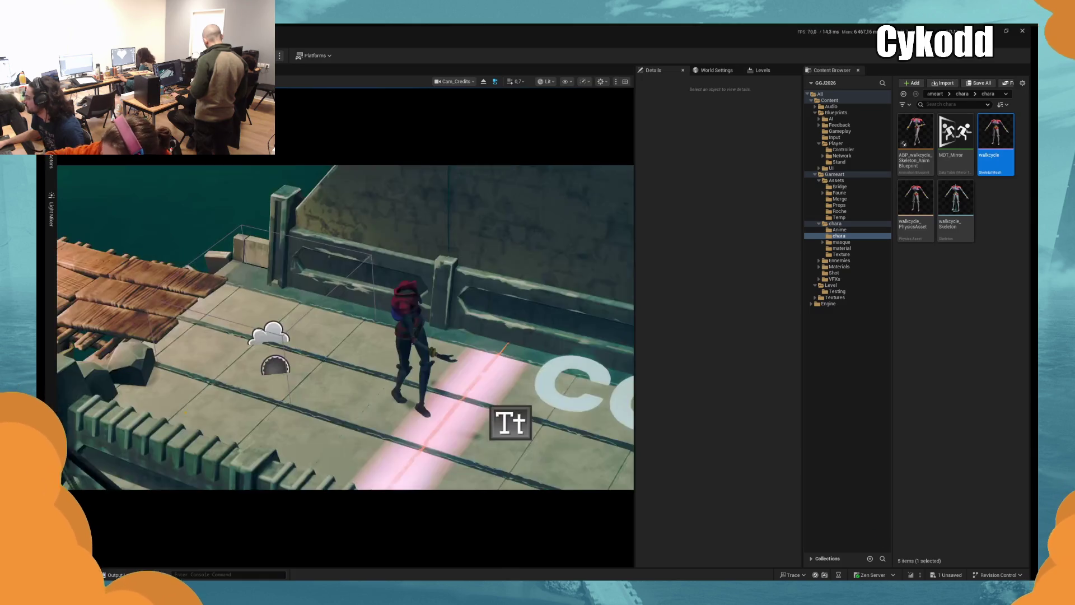
{"action": "left_click", "coordinate": [431, 415]}
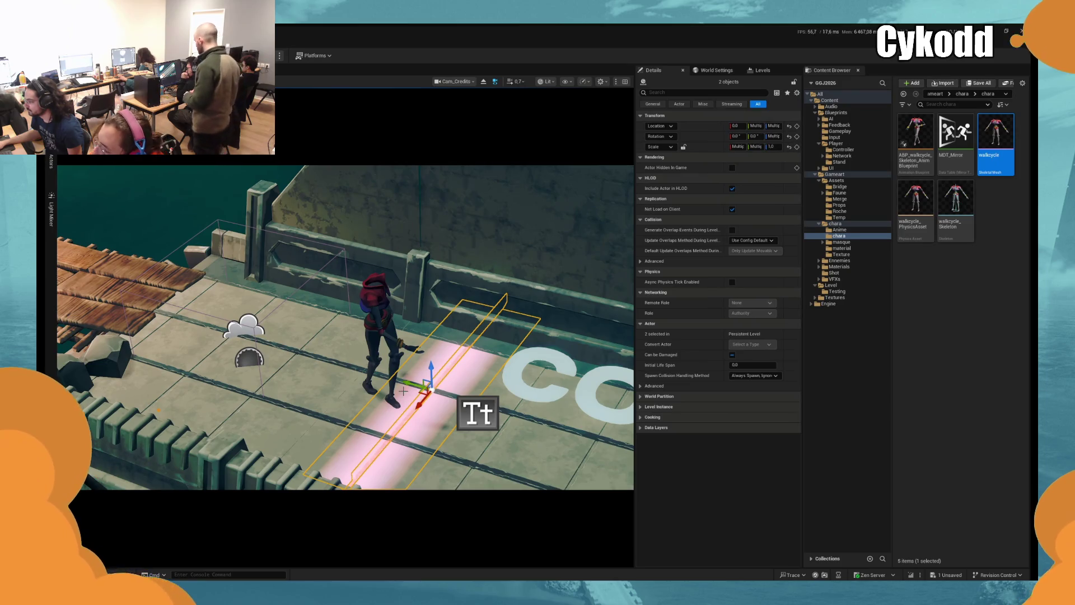
Slide the pink light strip right along the bridge, away from the walking character
{"action": "left_click_drag", "start_coordinate": [394, 388], "coordinate": [362, 375]}
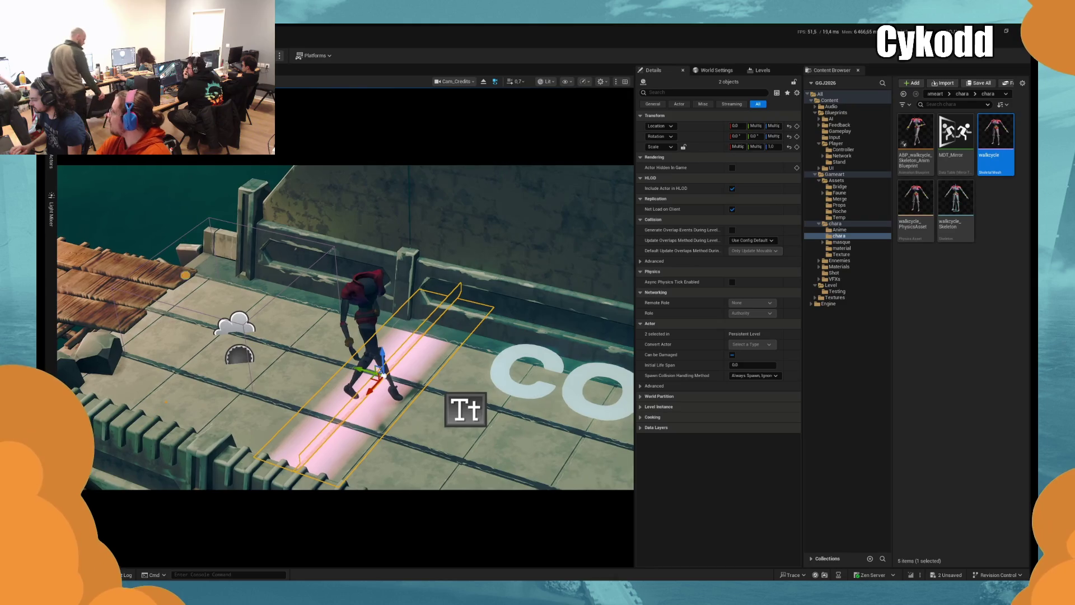
{"action": "key", "text": "ctrl+z"}
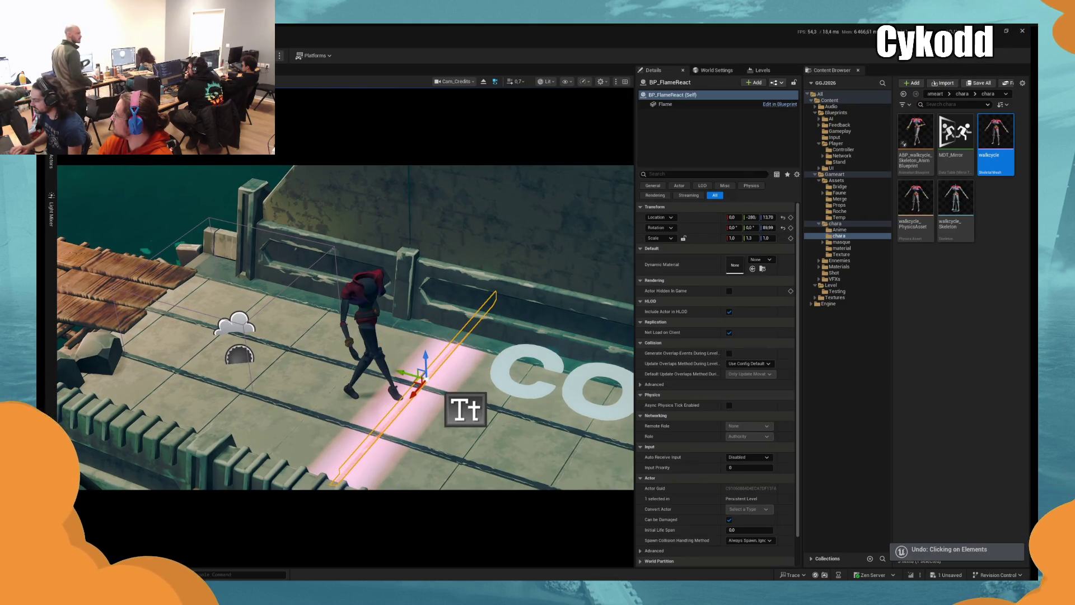
{"action": "key", "text": "ctrl+y"}
{"action": "left_click_drag", "start_coordinate": [399, 380], "coordinate": [431, 407]}
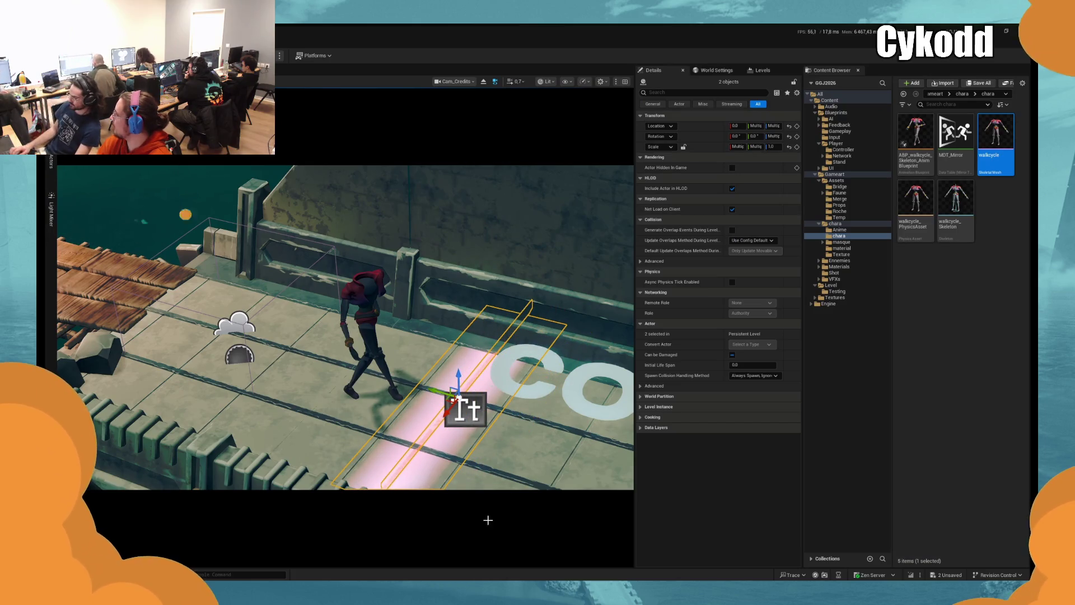
{"action": "key", "text": "a"}
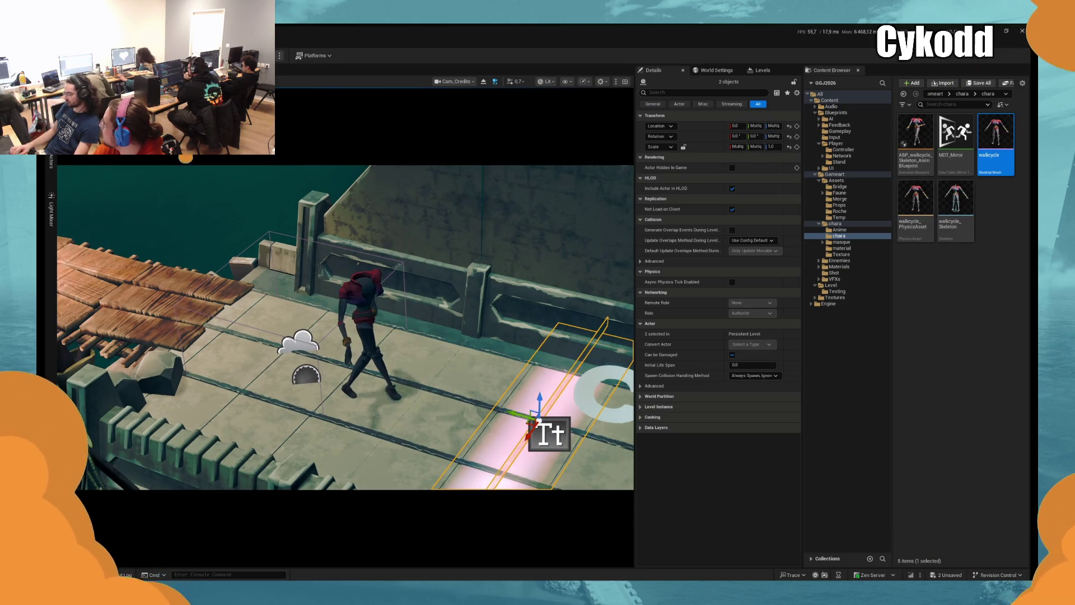
Save the level, clear the selection, and toggle Game View repeatedly while the cinematic plays
{"action": "key", "text": "ctrl+s"}
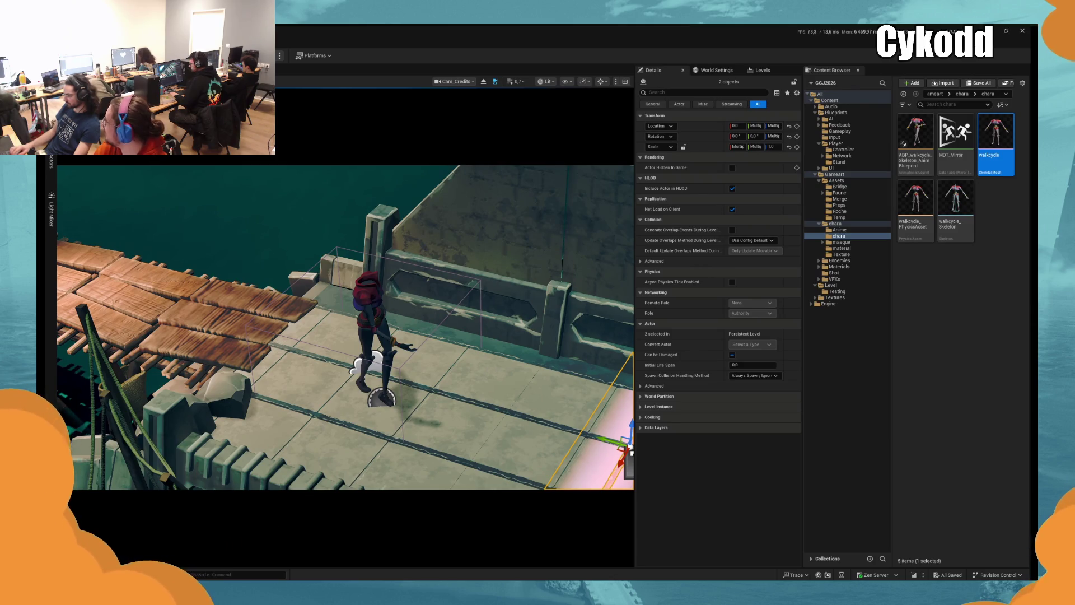
{"action": "key", "text": "Escape"}
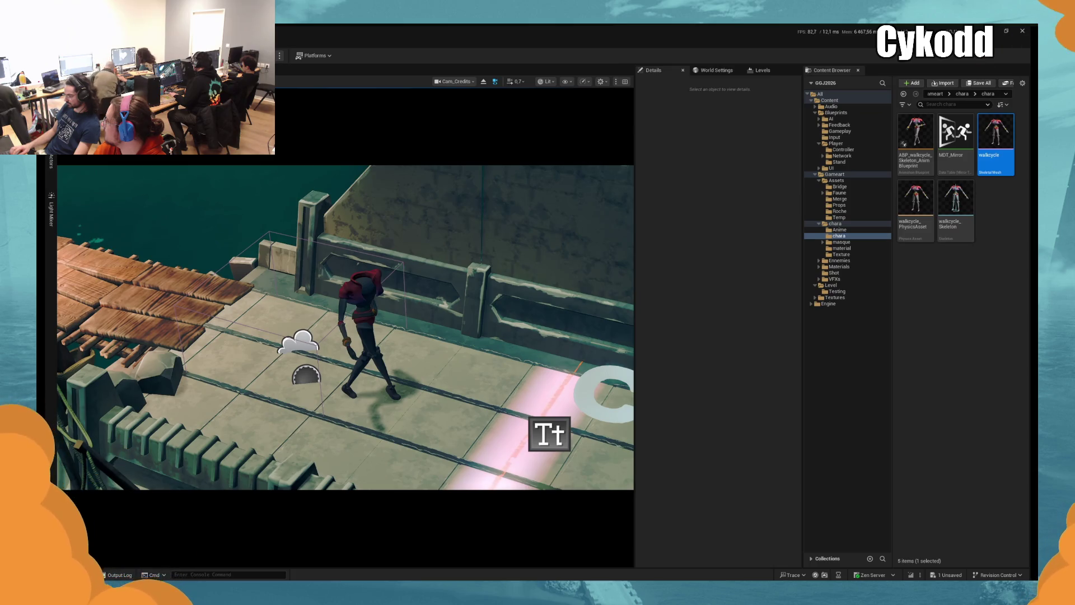
{"action": "key", "text": "g"}
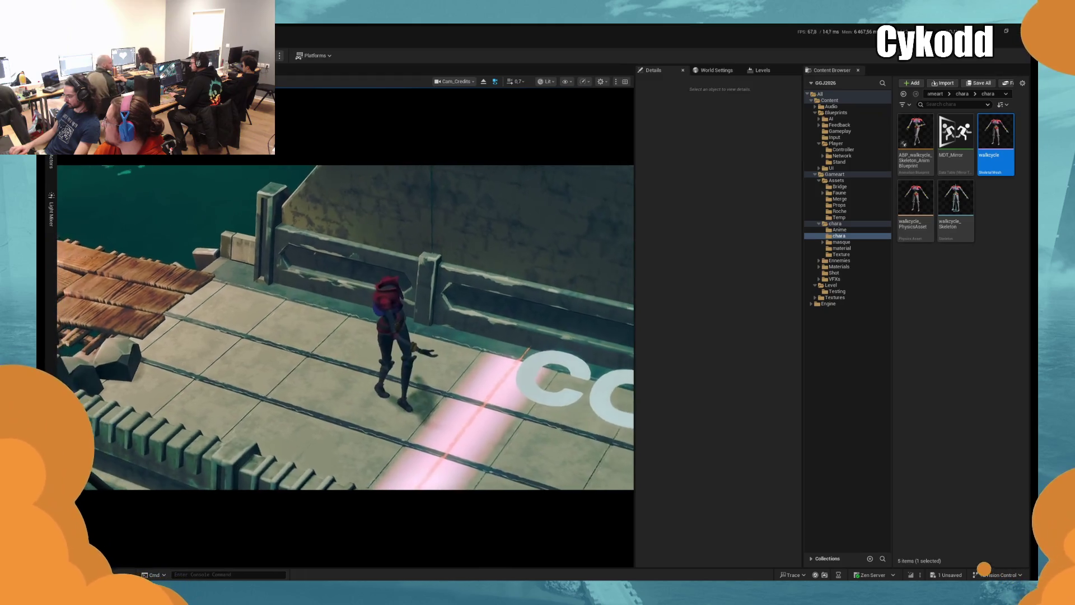
{"action": "key", "text": "g"}
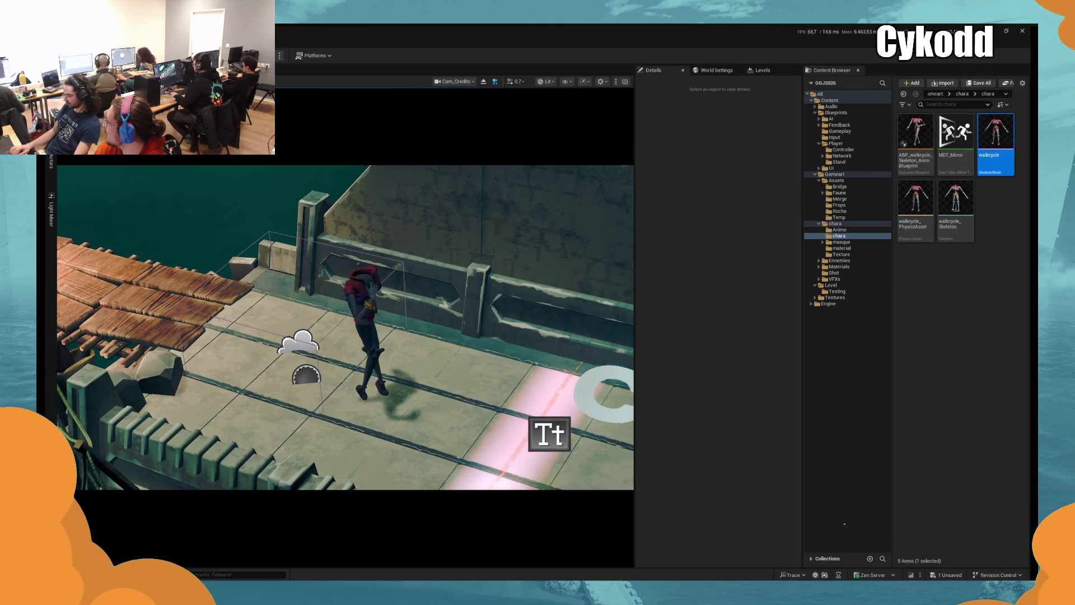
{"action": "key", "text": "g"}
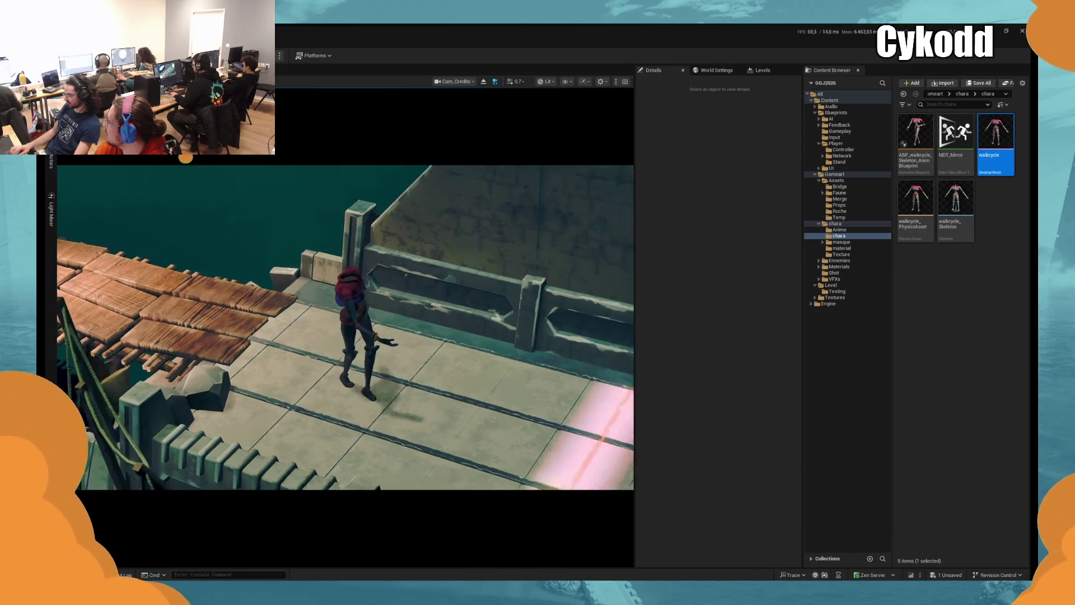
{"action": "key", "text": "g"}
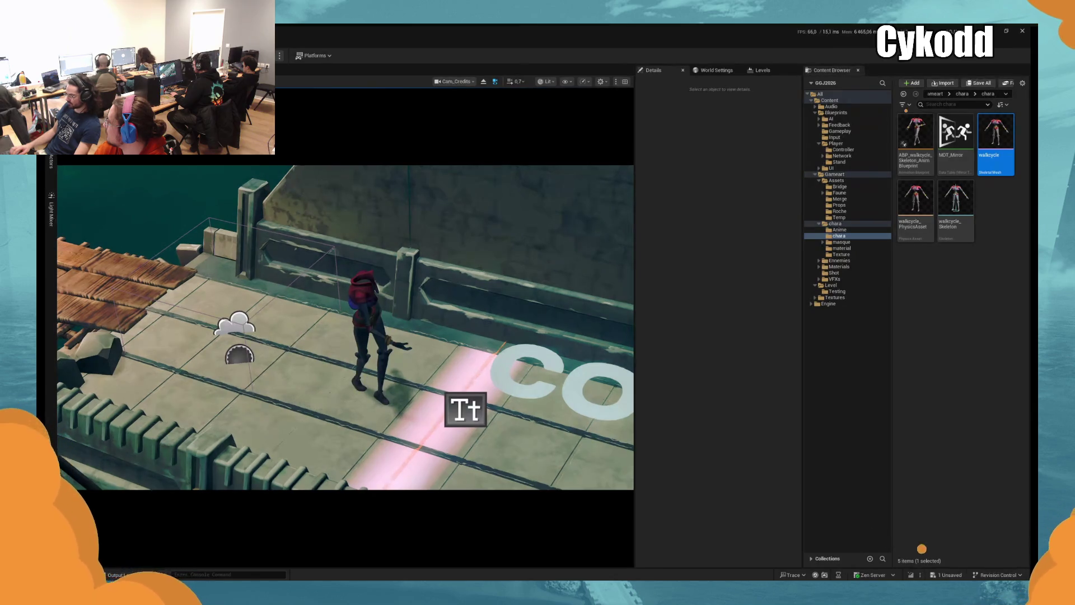
{"action": "key", "text": "g"}
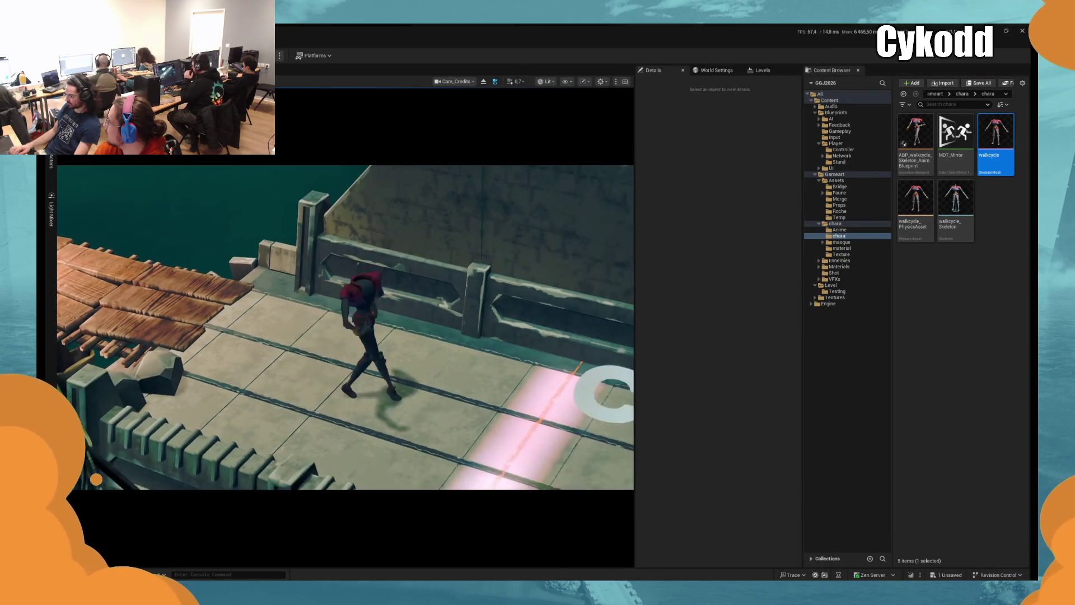
{"action": "key", "text": "g"}
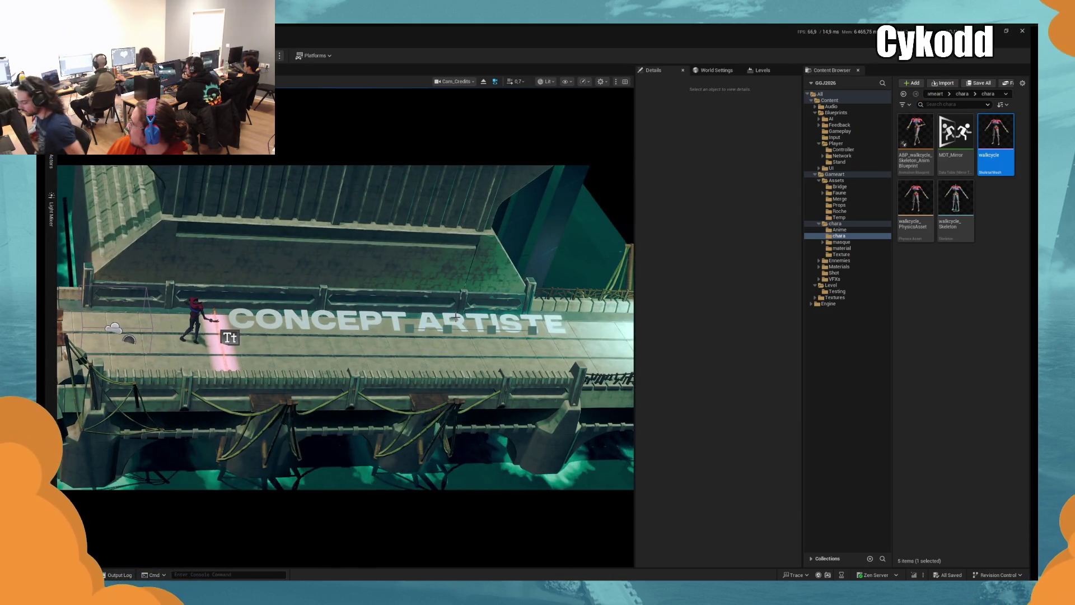
{"action": "left_click", "coordinate": [458, 317]}
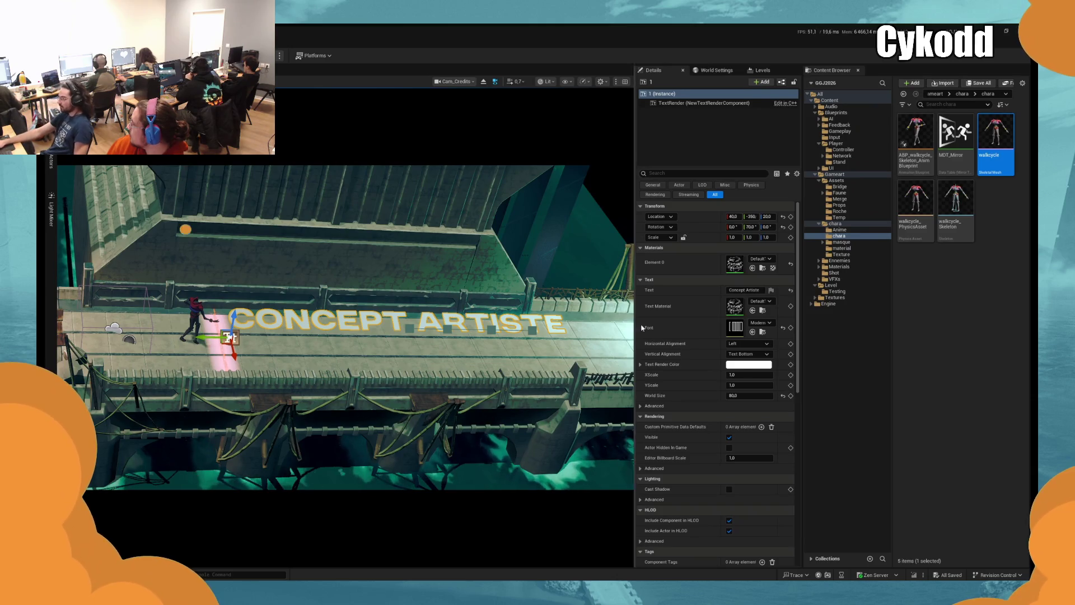
Set the CONCEPT ARTISTE text render colour brightness to 5.0
{"action": "left_click", "coordinate": [749, 365]}
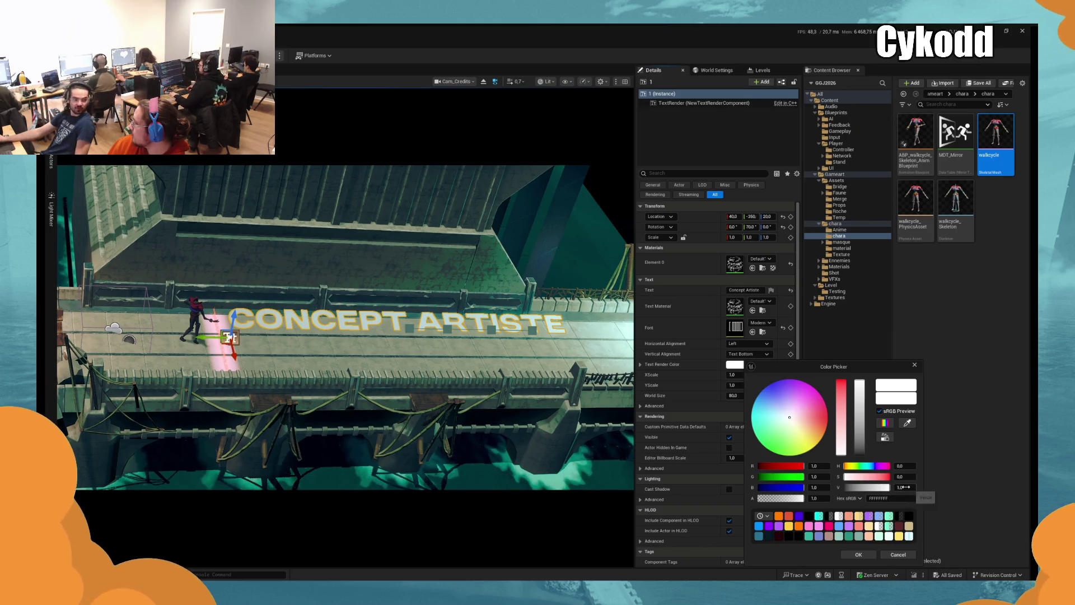
{"action": "left_click", "coordinate": [903, 488]}
{"action": "type", "text": "5"}
{"action": "key", "text": "Return"}
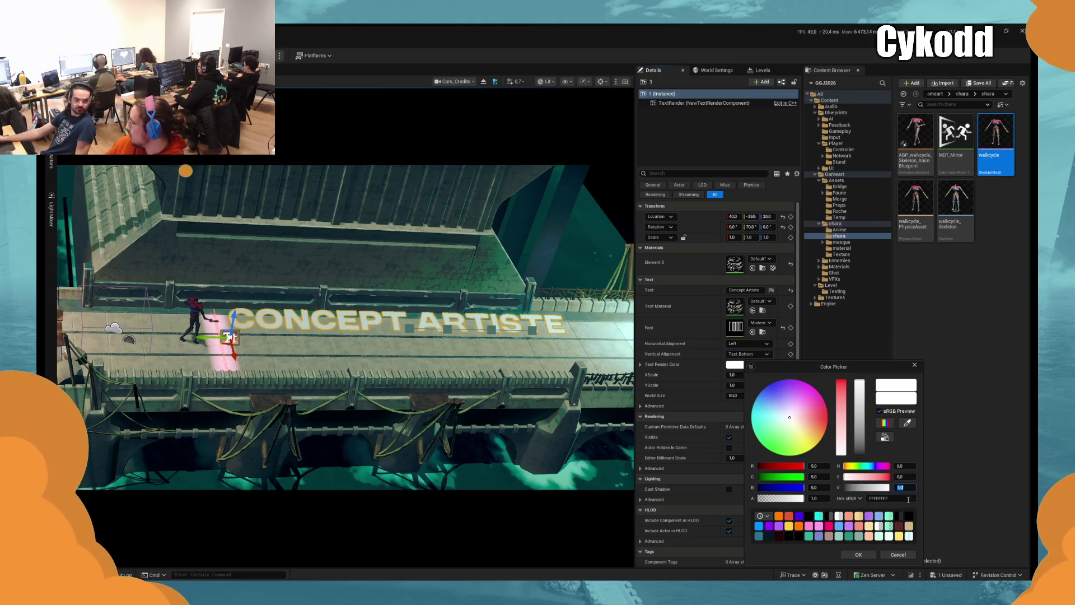
{"action": "left_click", "coordinate": [898, 554]}
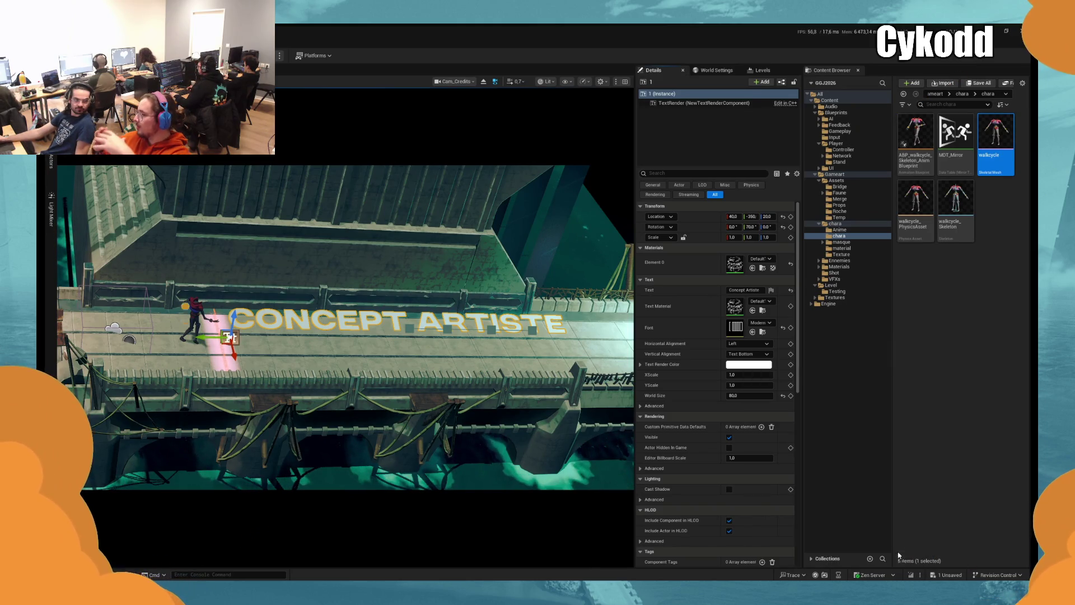
Assign DefaultTextMaterialTranslucent as the text's Text Material
{"action": "left_click", "coordinate": [761, 310]}
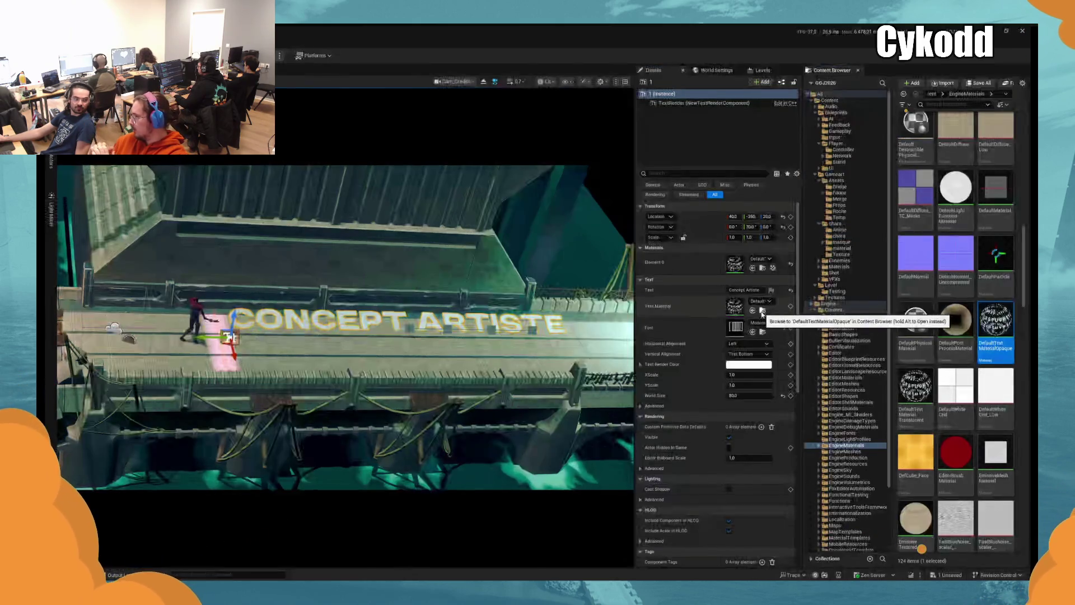
{"action": "left_click", "coordinate": [917, 401]}
{"action": "left_click_drag", "start_coordinate": [917, 401], "coordinate": [737, 309]}
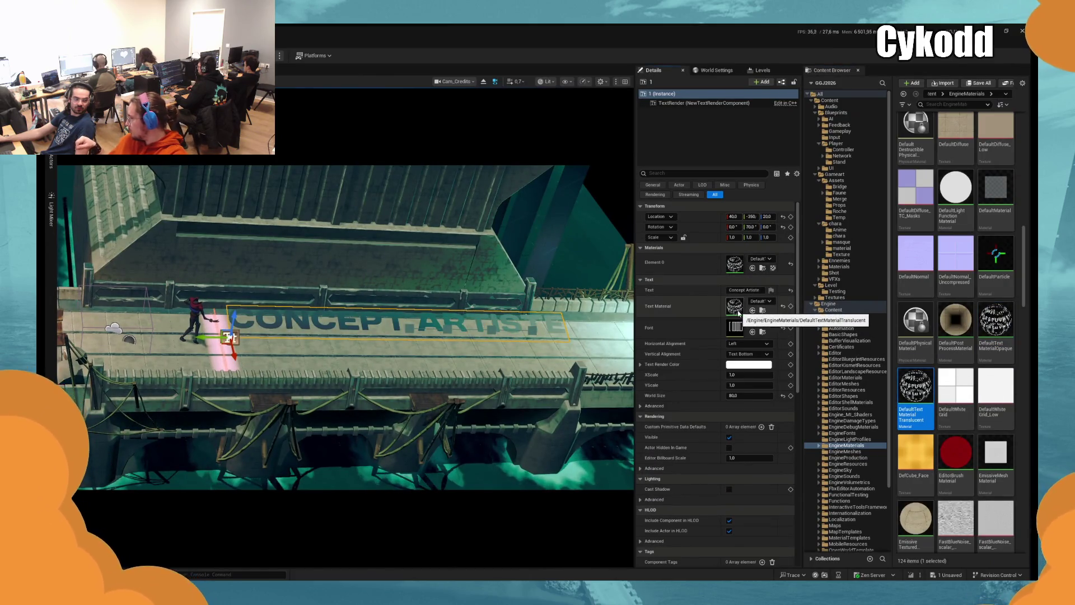
Try a text colour brightness of 10.0, then discard the change
{"action": "left_click", "coordinate": [748, 364]}
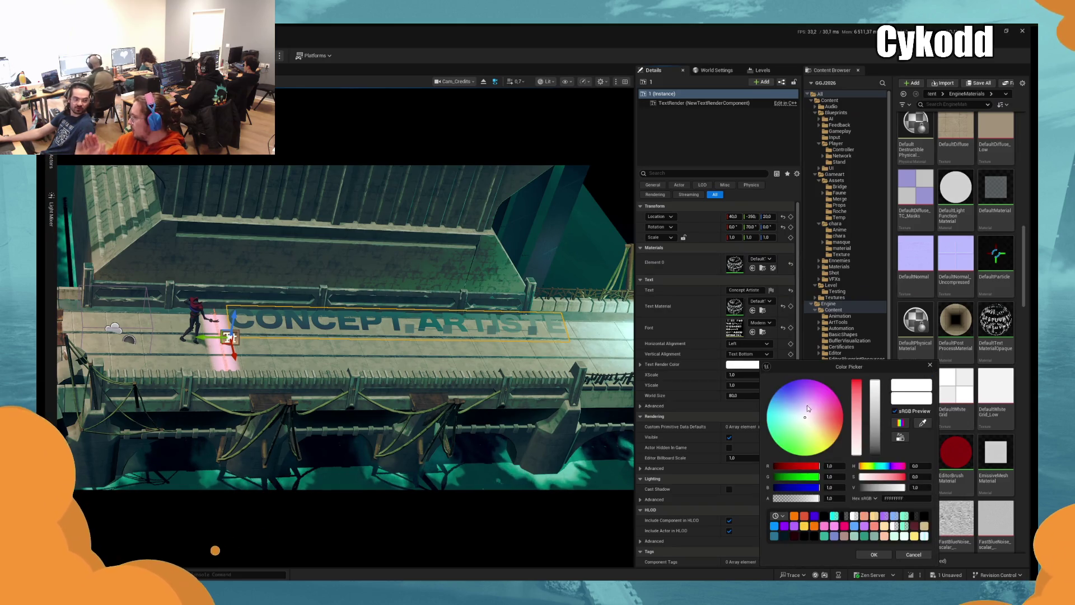
{"action": "left_click", "coordinate": [919, 487]}
{"action": "type", "text": "10"}
{"action": "key", "text": "Return"}
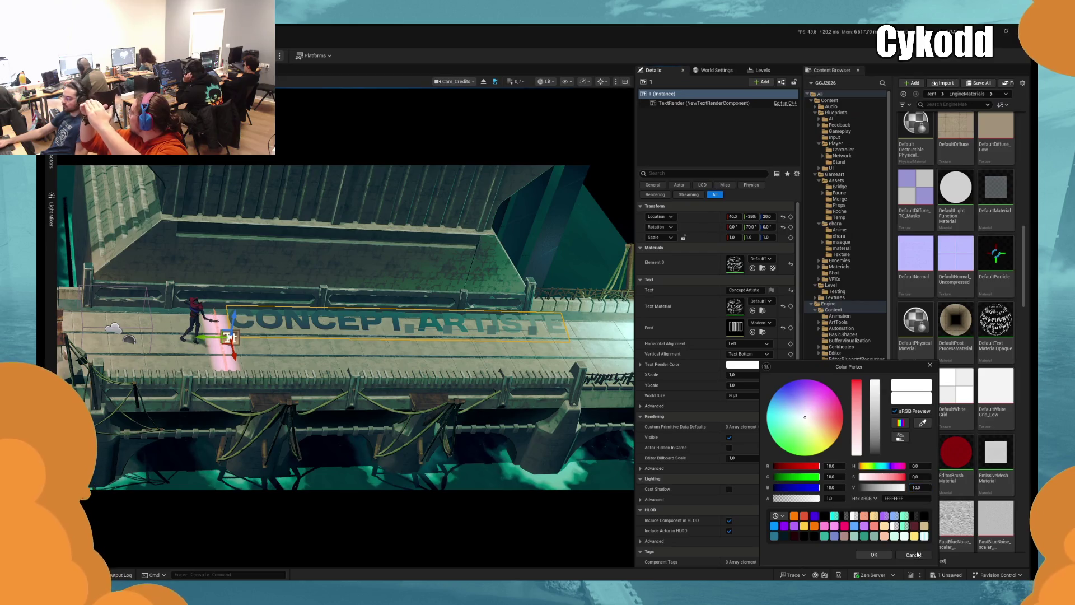
{"action": "left_click", "coordinate": [913, 554]}
Assign the UnlitText material to the CONCEPT ARTISTE text
{"action": "scroll", "coordinate": [990, 409], "scroll_direction": "down", "scroll_amount": 3}
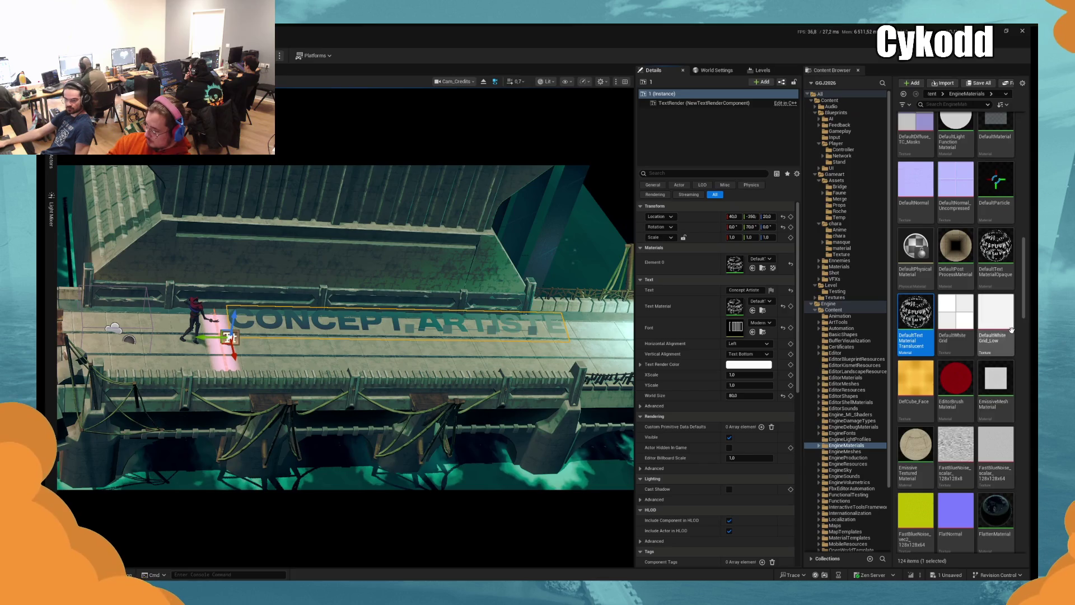
{"action": "left_click_drag", "start_coordinate": [1024, 273], "coordinate": [996, 103]}
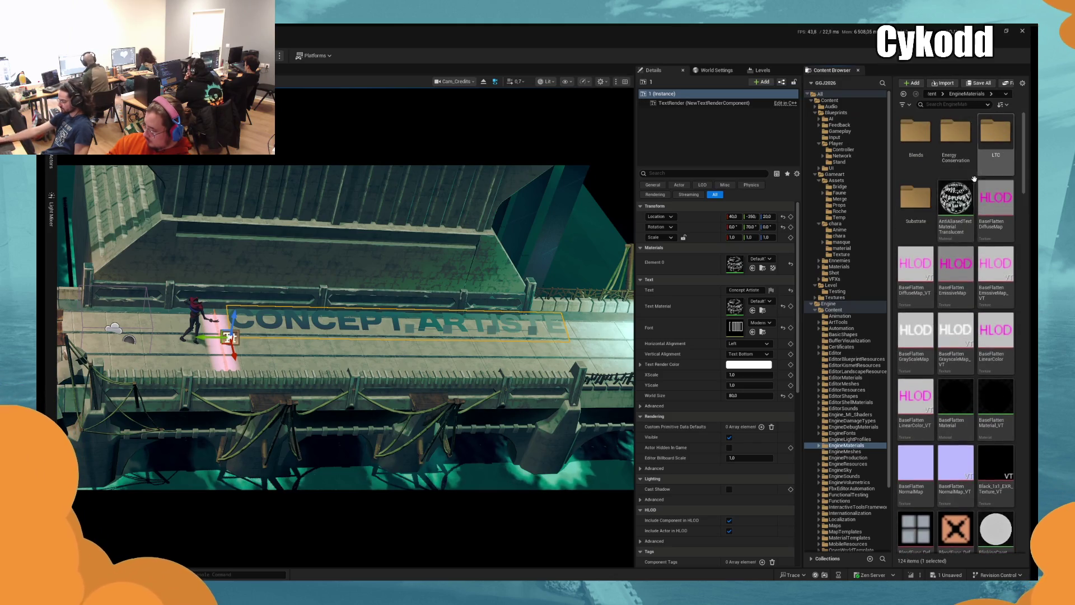
{"action": "left_click_drag", "start_coordinate": [1025, 176], "coordinate": [1023, 447]}
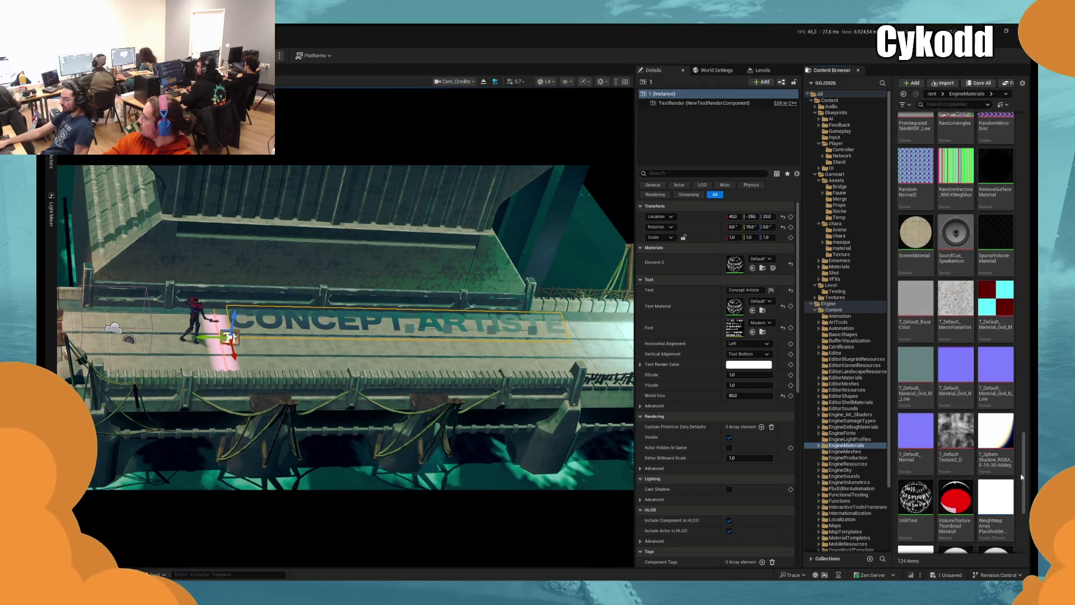
{"action": "mouse_move", "coordinate": [915, 497]}
{"action": "left_mouse_down"}
{"action": "mouse_move", "coordinate": [726, 312]}
{"action": "mouse_move", "coordinate": [734, 308]}
{"action": "left_mouse_up"}
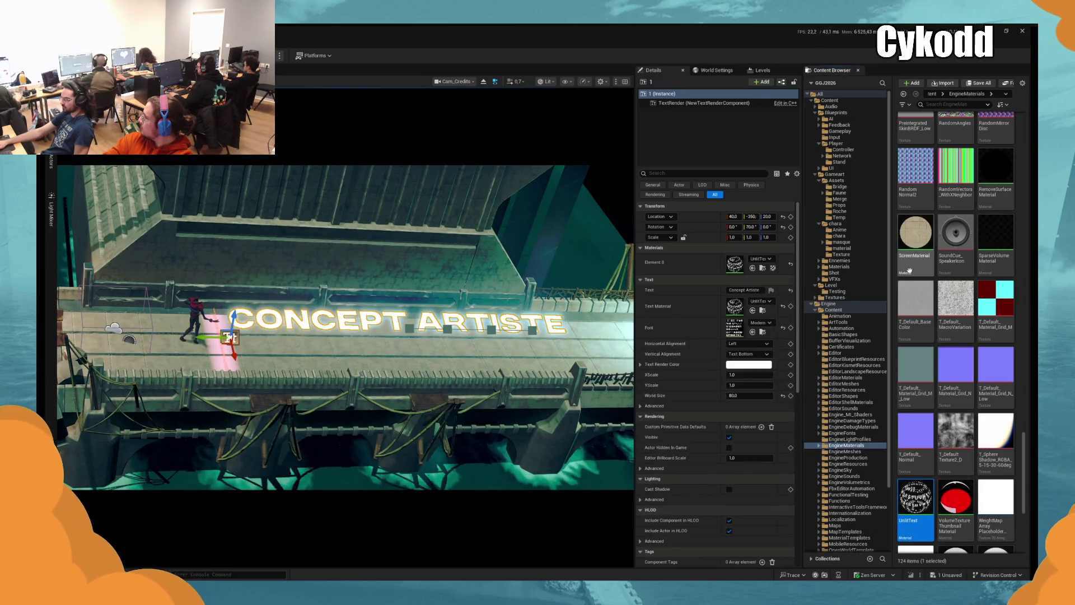
Dim the text render colour to 0,5 brightness, show all content folders, and deselect the text
{"action": "left_click", "coordinate": [749, 365]}
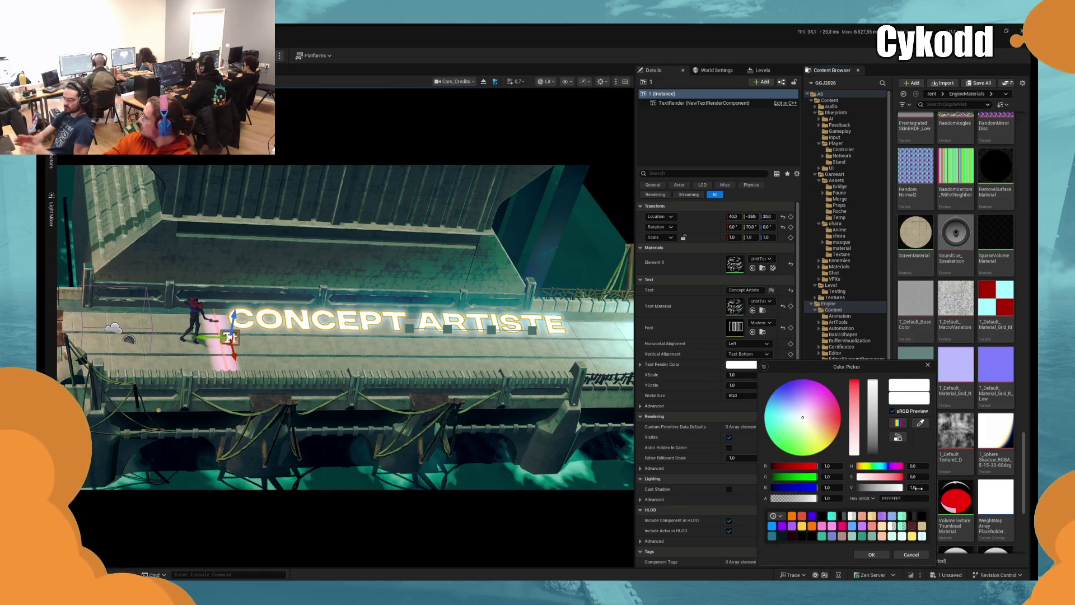
{"action": "type", "text": "0,5"}
{"action": "key", "text": "Return"}
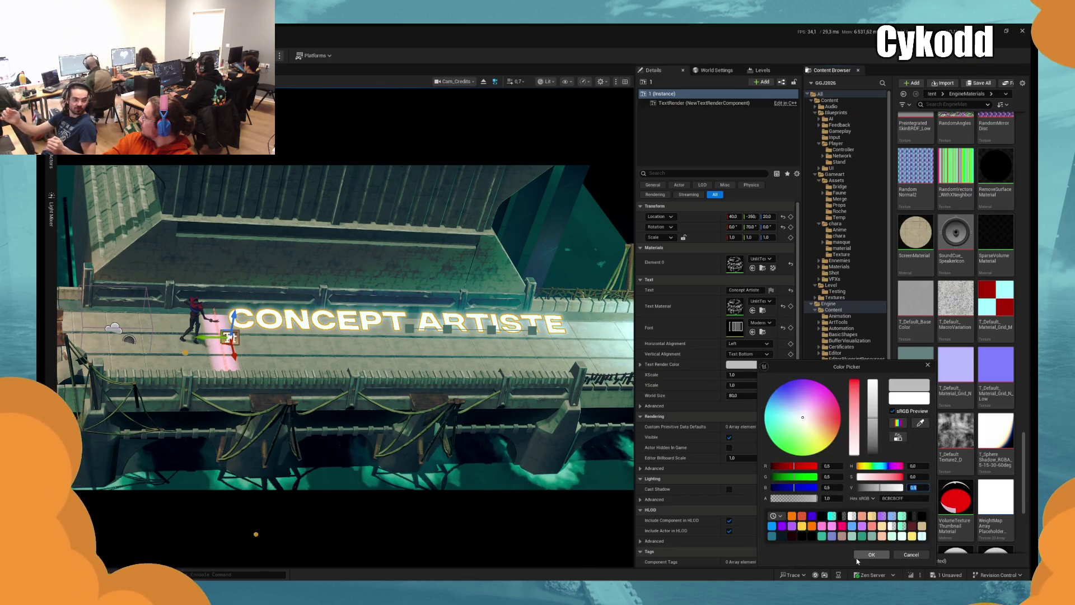
{"action": "left_click", "coordinate": [872, 554]}
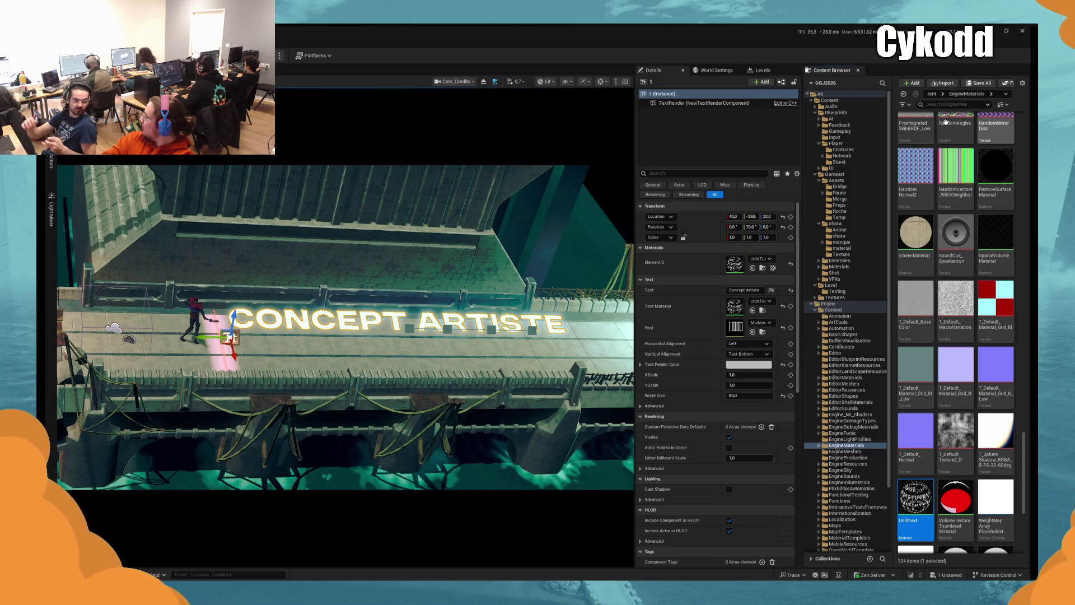
{"action": "left_click", "coordinate": [849, 94]}
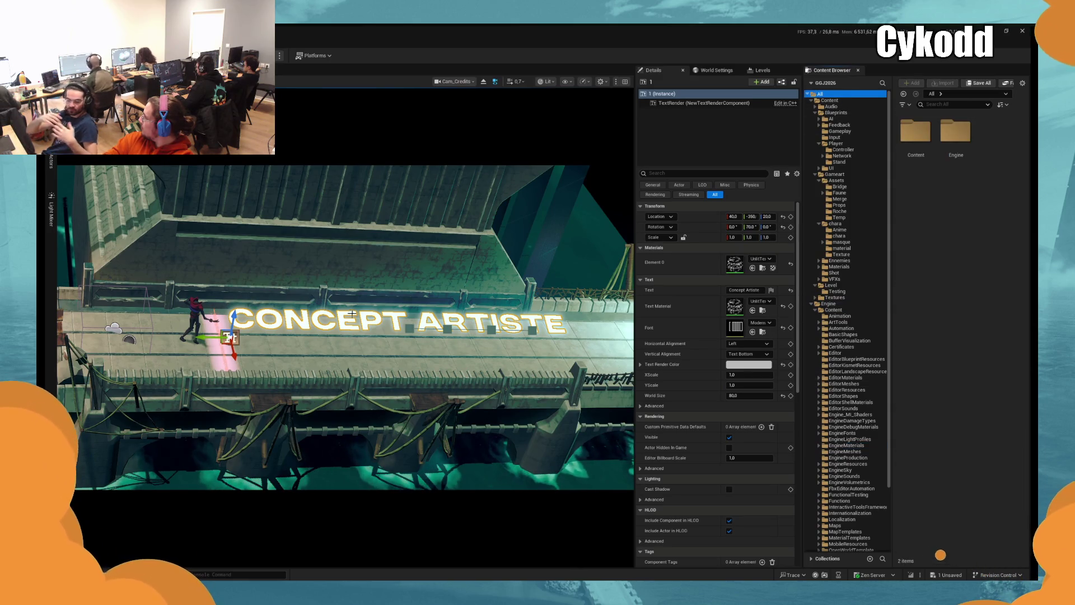
{"action": "key", "text": "Escape"}
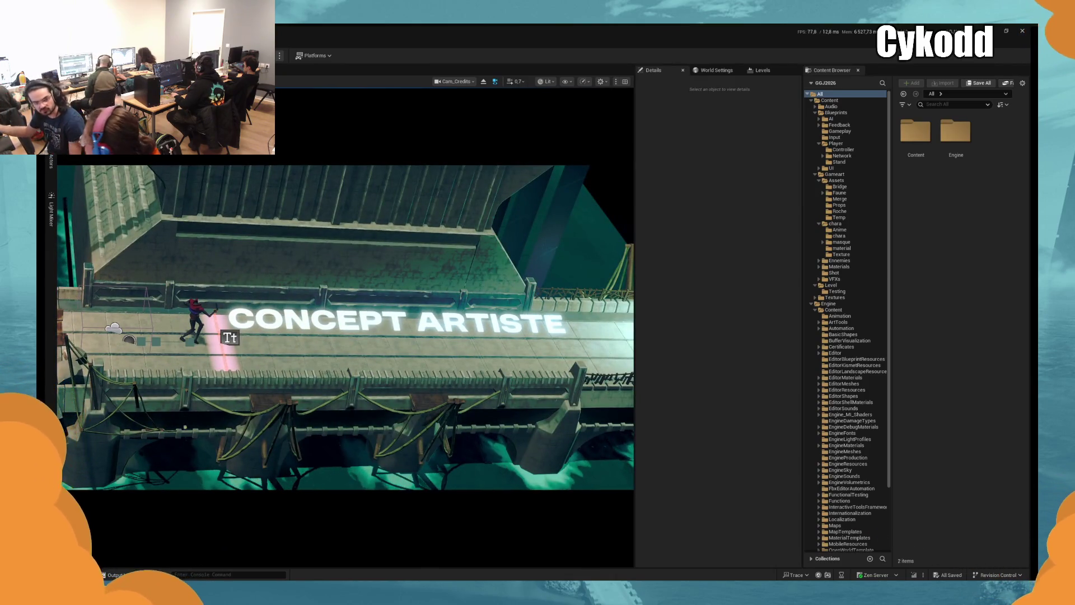
Undo the Cam_Credits rotation change to restore pitch -15, then save the level
{"action": "left_click", "coordinate": [187, 447]}
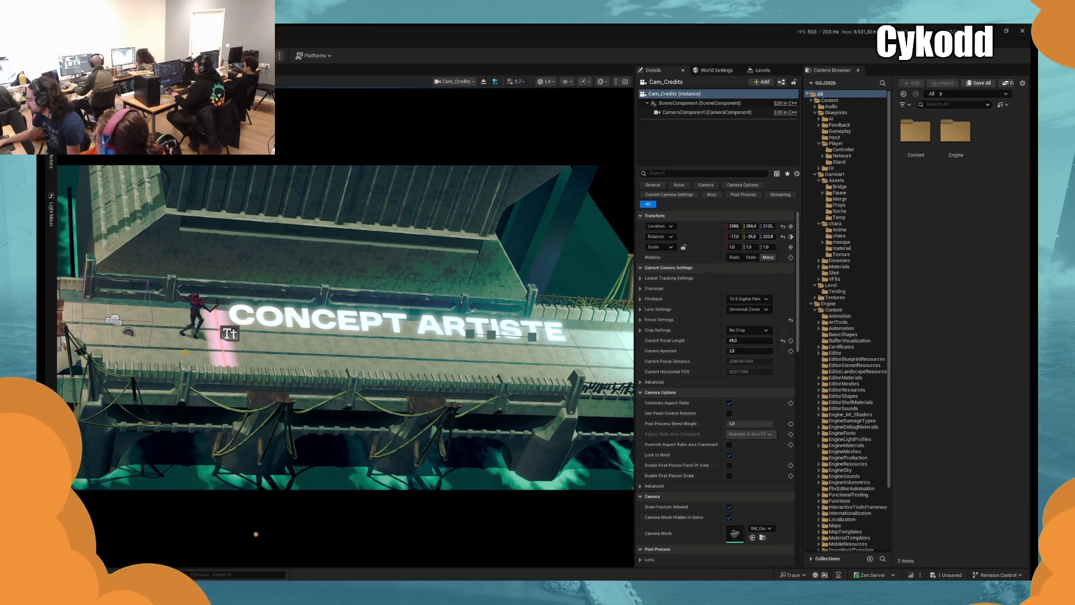
{"action": "key", "text": "ctrl+z"}
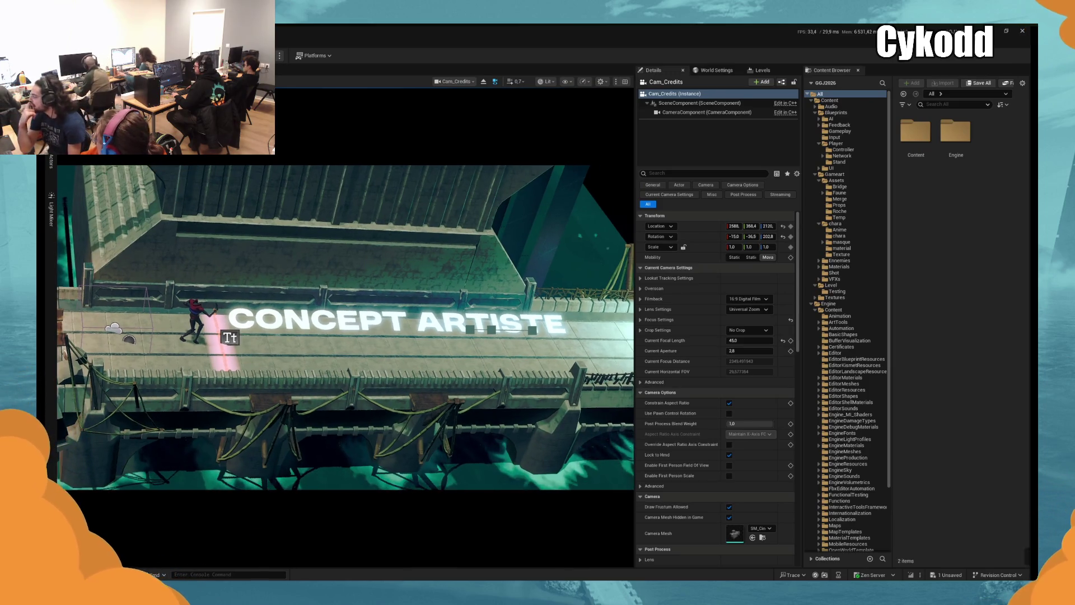
{"action": "key", "text": "ctrl+s"}
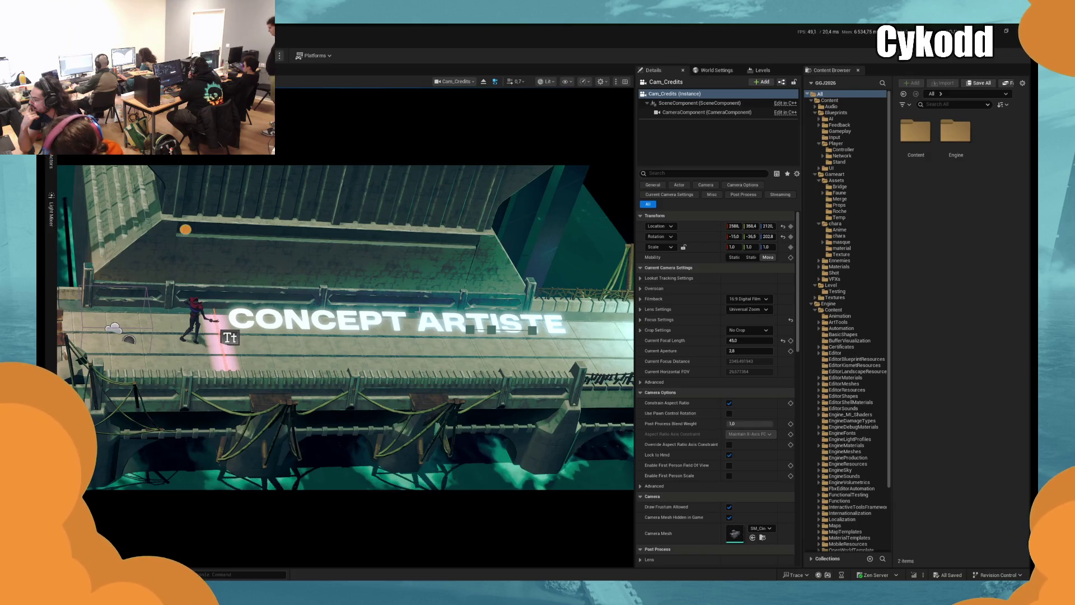
{"action": "left_click", "coordinate": [229, 337]}
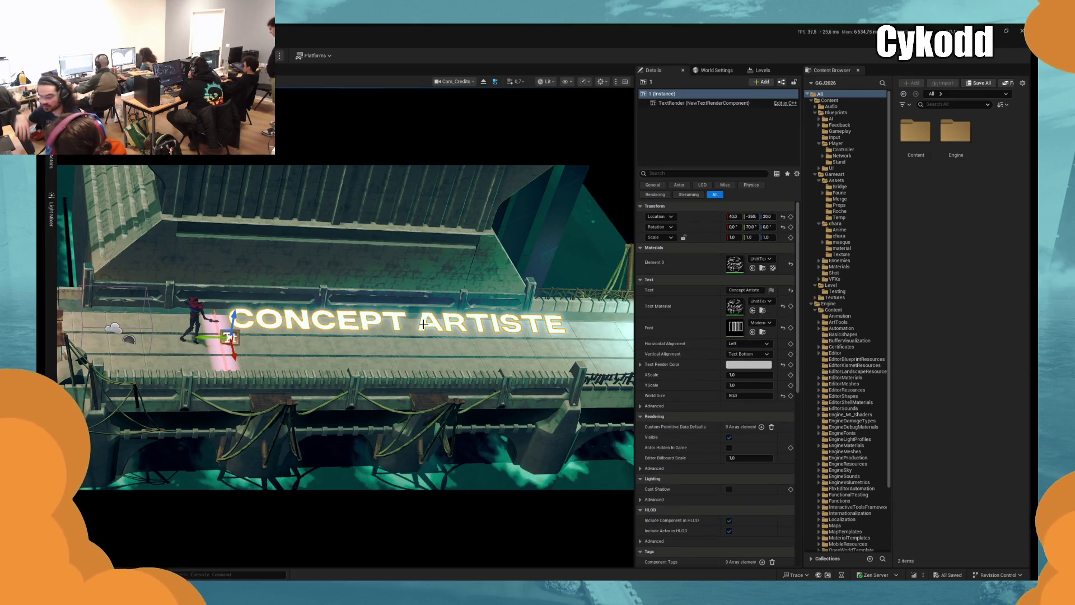
Change the bridge title's text to 'Concept Artist' and move it 50 units along Y to Y -400
{"action": "left_click", "coordinate": [749, 289]}
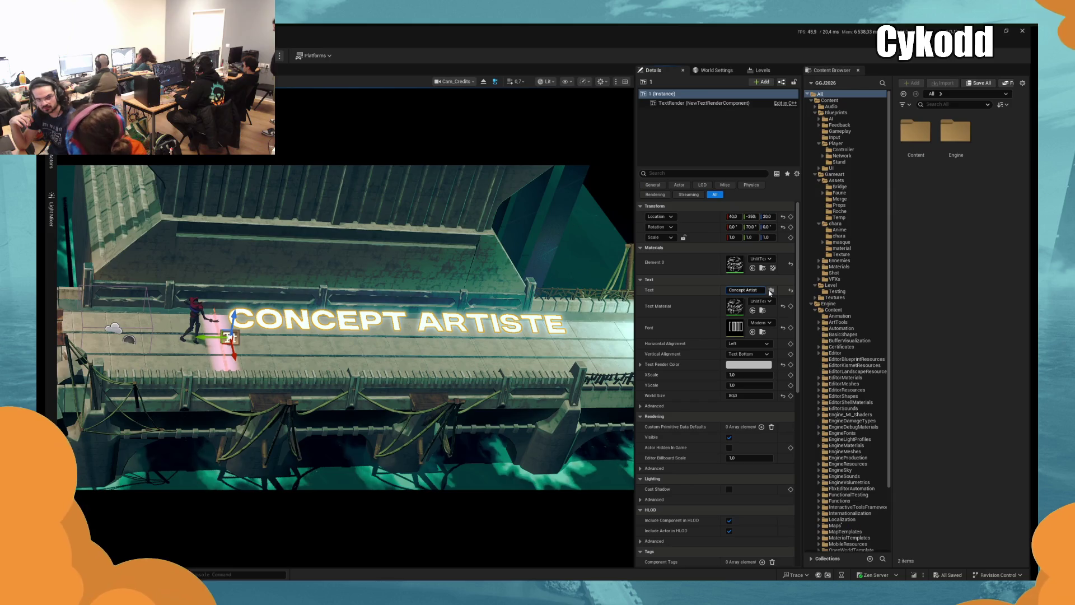
{"action": "key", "text": "Return"}
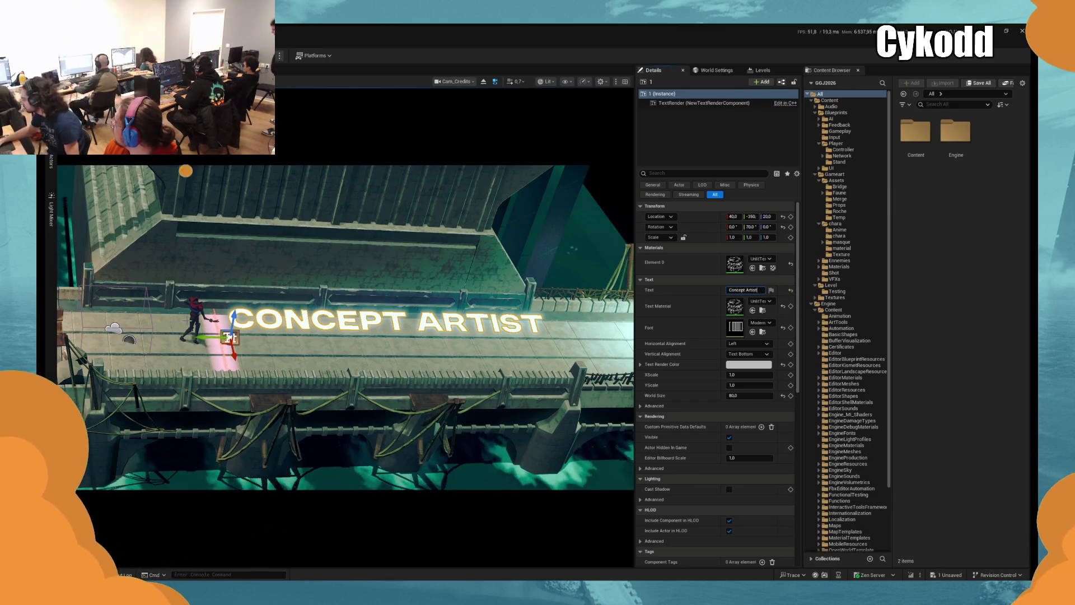
{"action": "left_click_drag", "start_coordinate": [203, 335], "coordinate": [223, 332]}
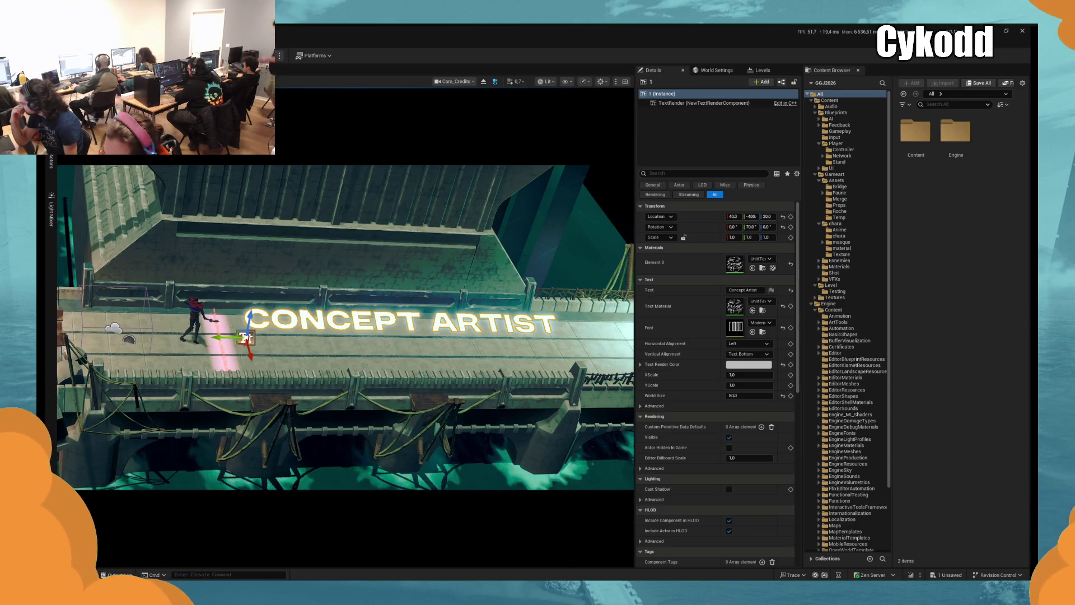
{"action": "key", "text": "Escape"}
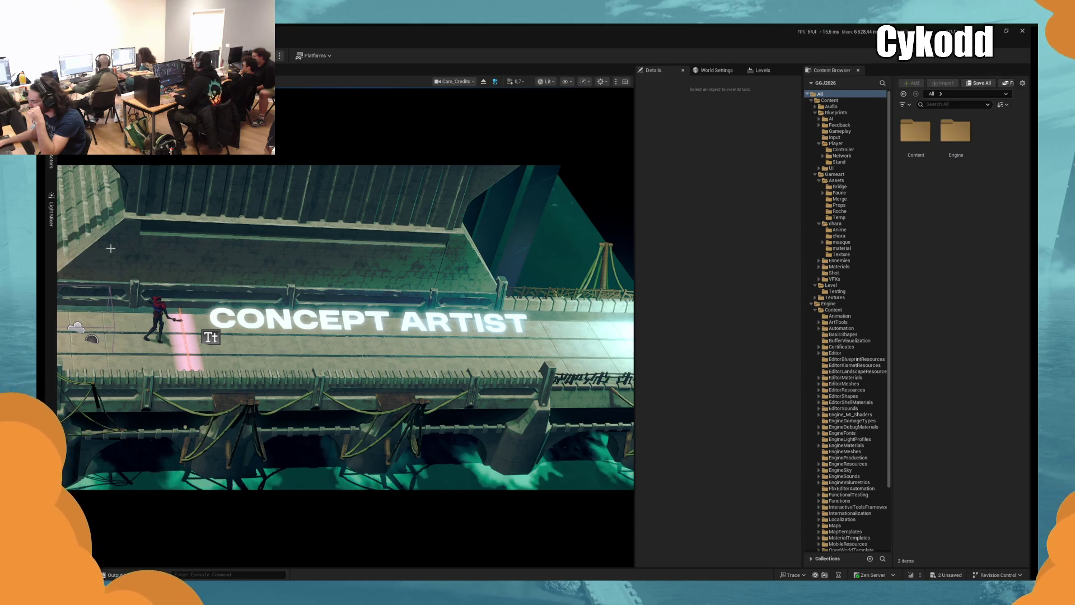
Select SpotLight and SpotLight1 and fly the perspective view around the dock scene
{"action": "left_click", "coordinate": [51, 161]}
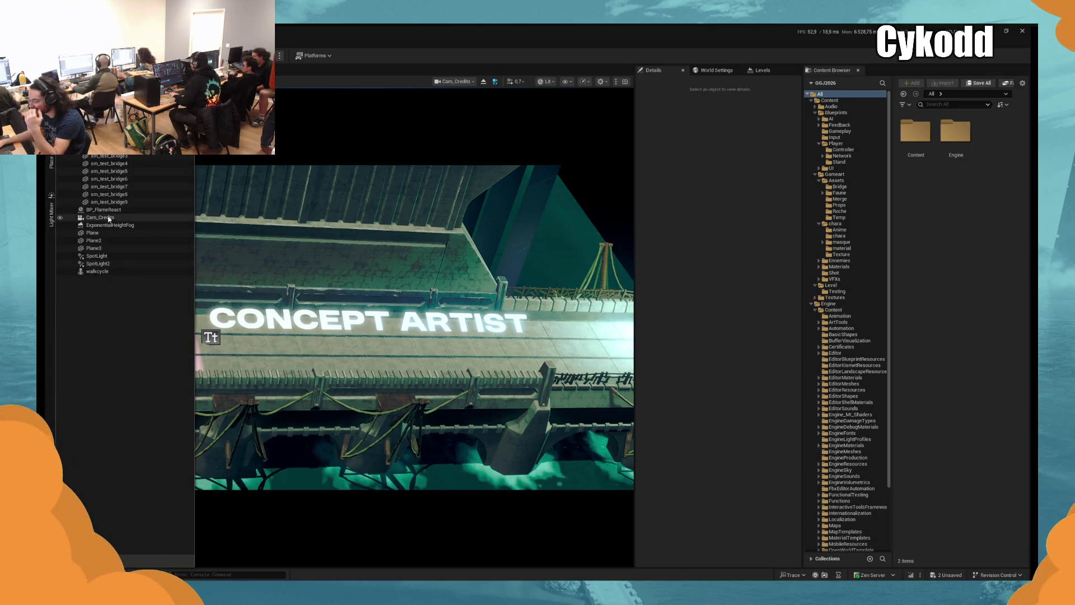
{"action": "left_click", "coordinate": [97, 264]}
{"action": "left_click", "coordinate": [96, 256], "text": "ctrl"}
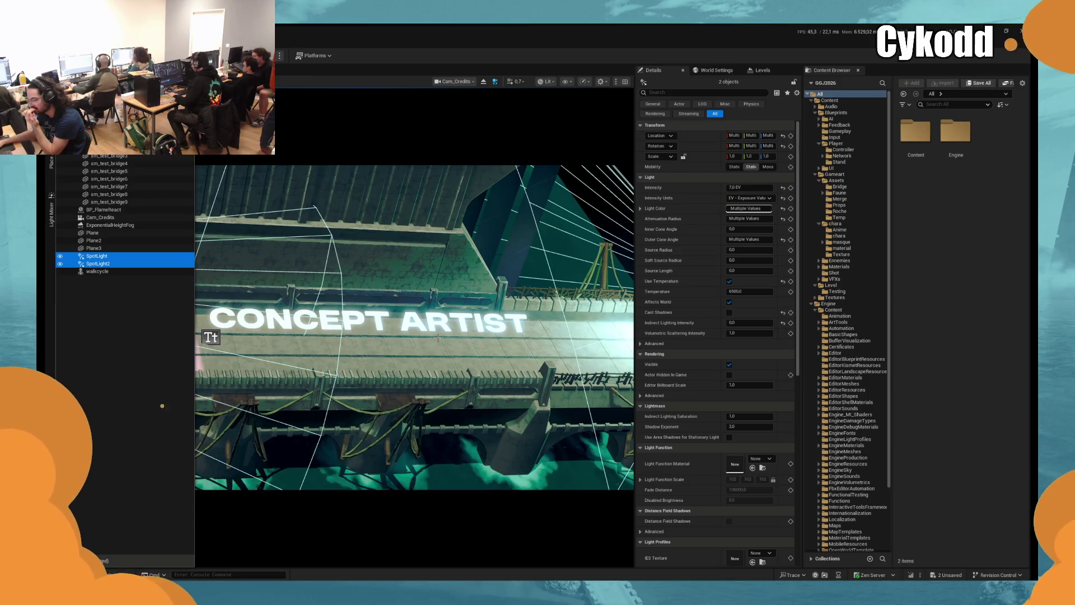
{"action": "left_click", "coordinate": [255, 532]}
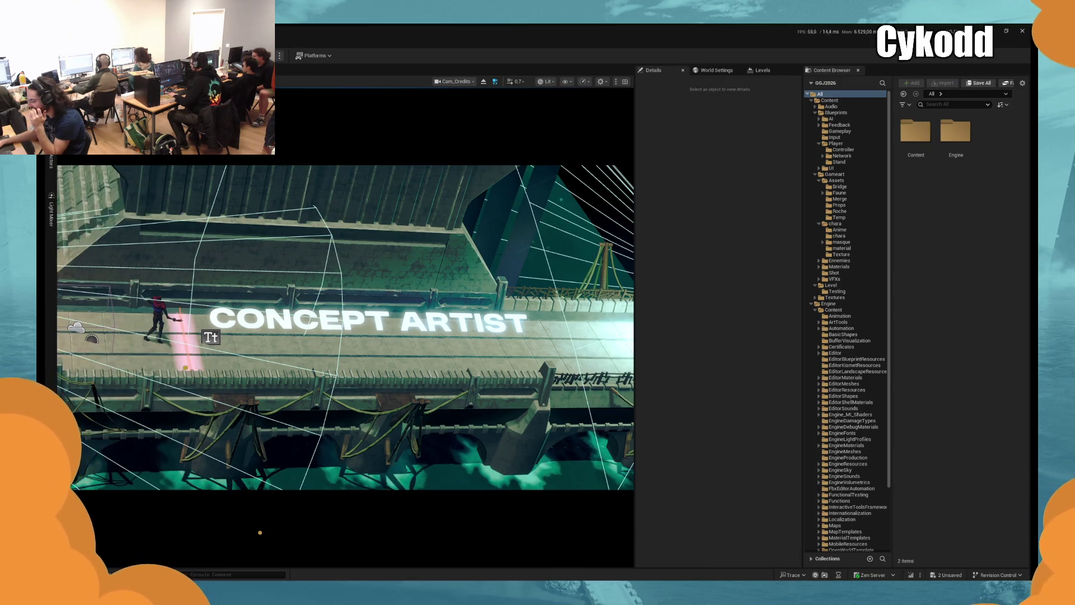
{"action": "scroll", "coordinate": [336, 364], "scroll_direction": "up", "scroll_amount": 5}
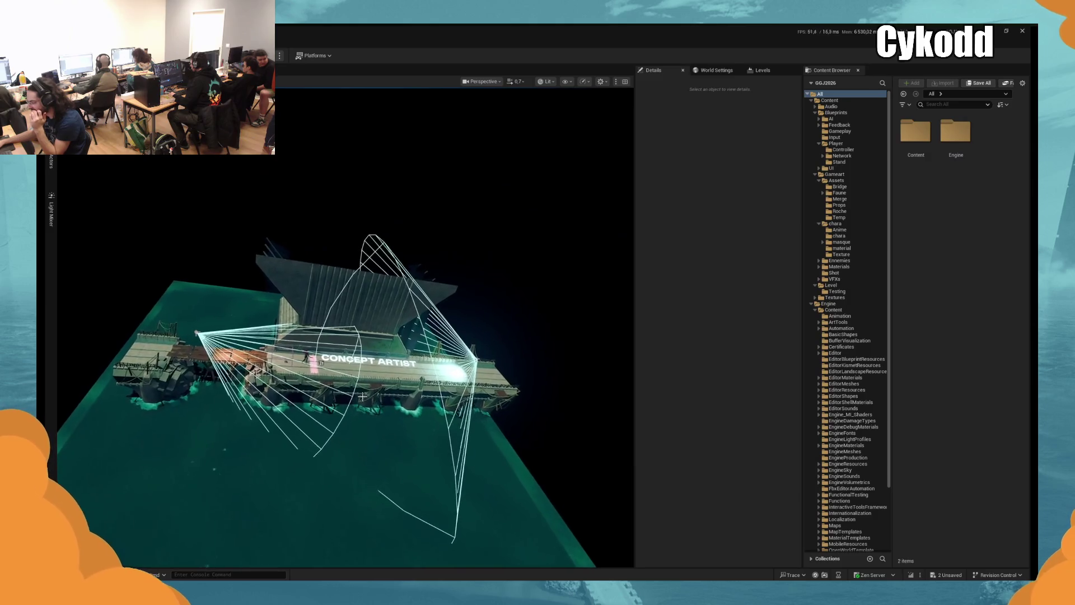
{"action": "scroll", "coordinate": [335, 364], "scroll_direction": "up", "scroll_amount": 2}
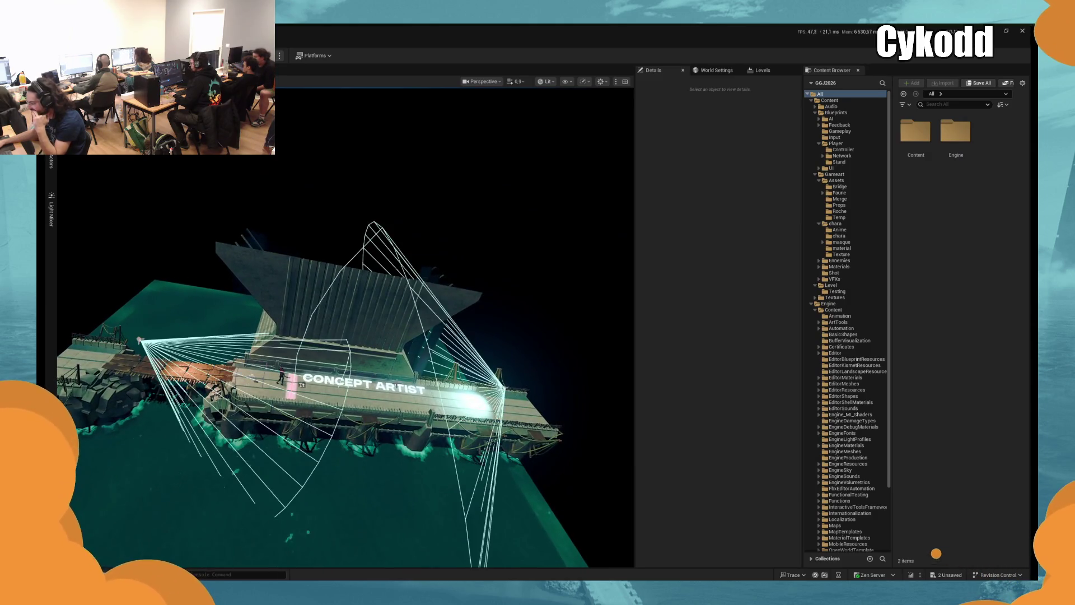
{"action": "key", "text": "d"}
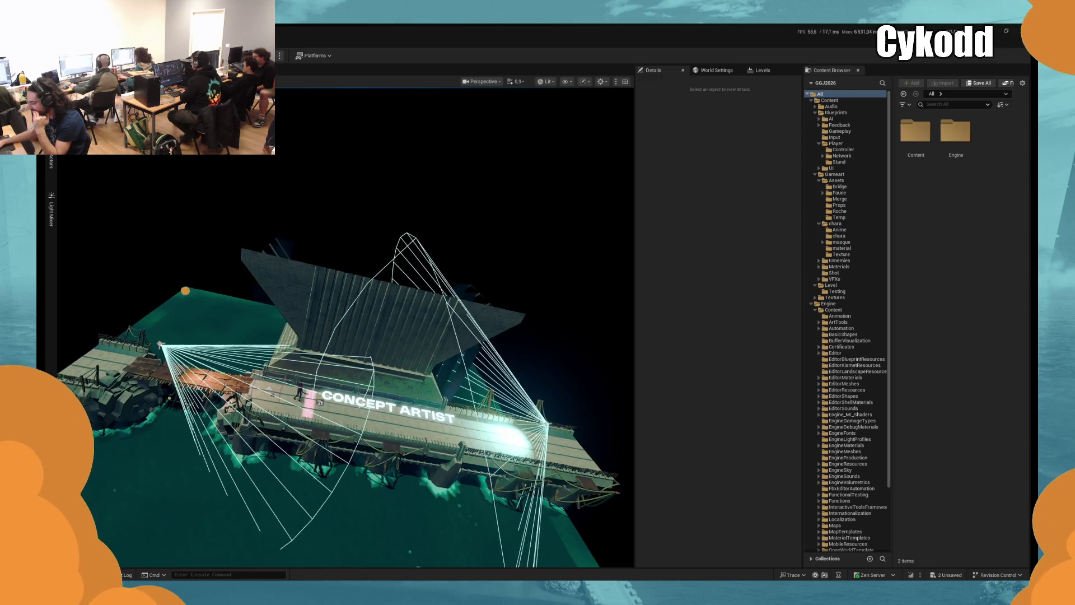
{"action": "key", "text": "s"}
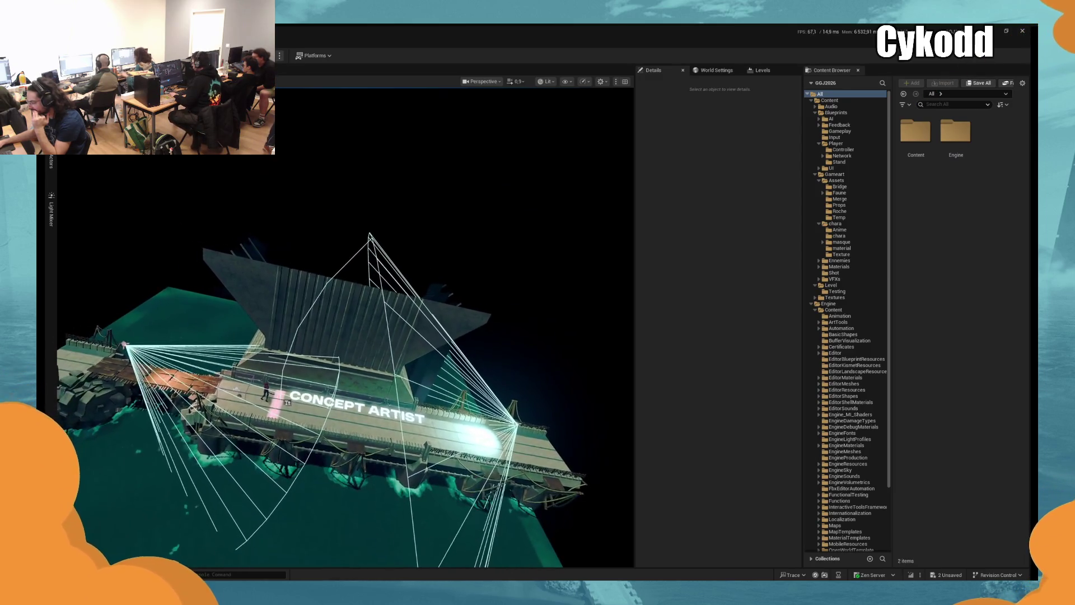
{"action": "key", "text": "w"}
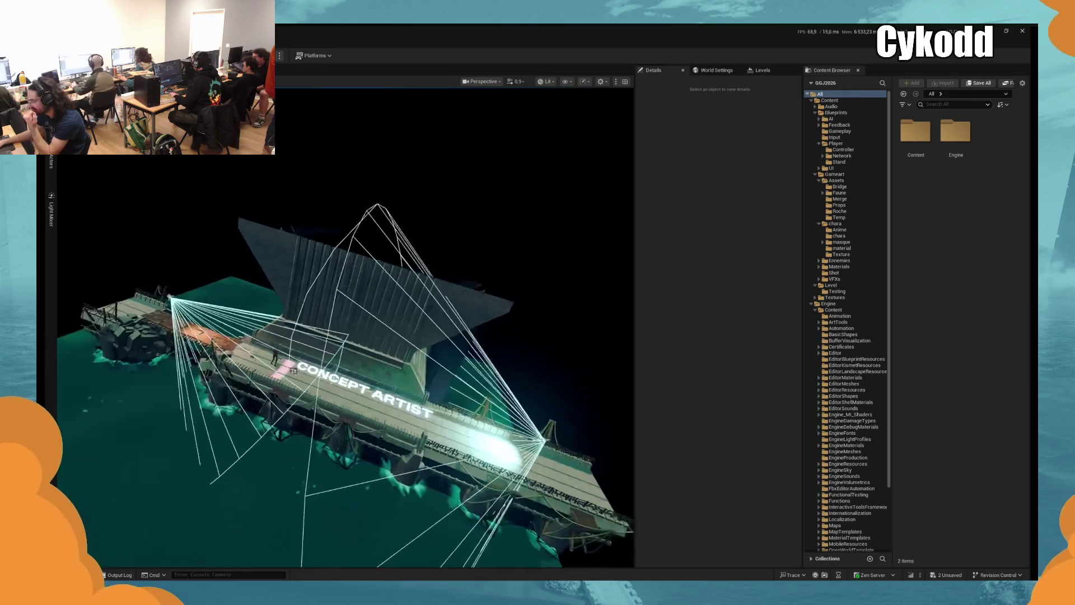
{"action": "key", "text": "a"}
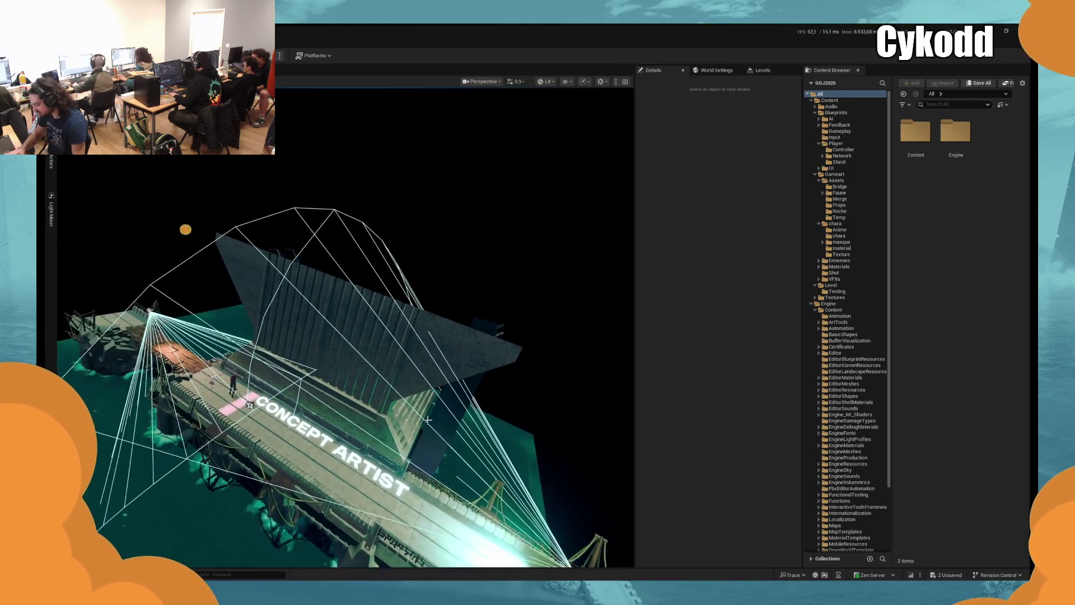
{"action": "left_click_drag", "start_coordinate": [428, 420], "coordinate": [411, 428]}
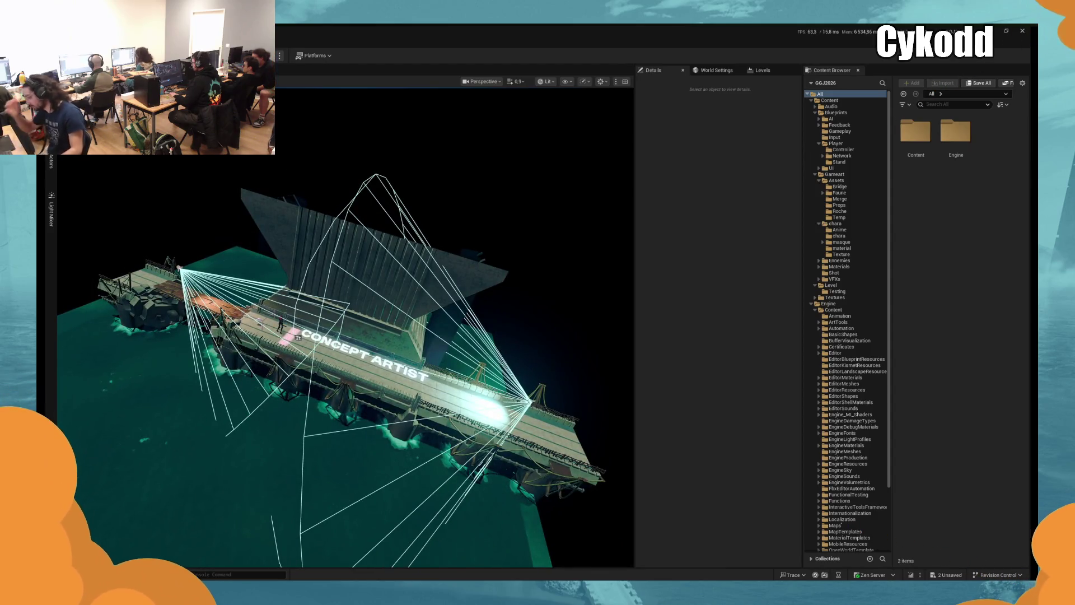
Frame both spotlights and move them toward the upper right, then select DirectionalLight2
{"action": "left_click", "coordinate": [51, 163]}
{"action": "left_click", "coordinate": [97, 256]}
{"action": "left_click", "coordinate": [109, 263], "text": "shift"}
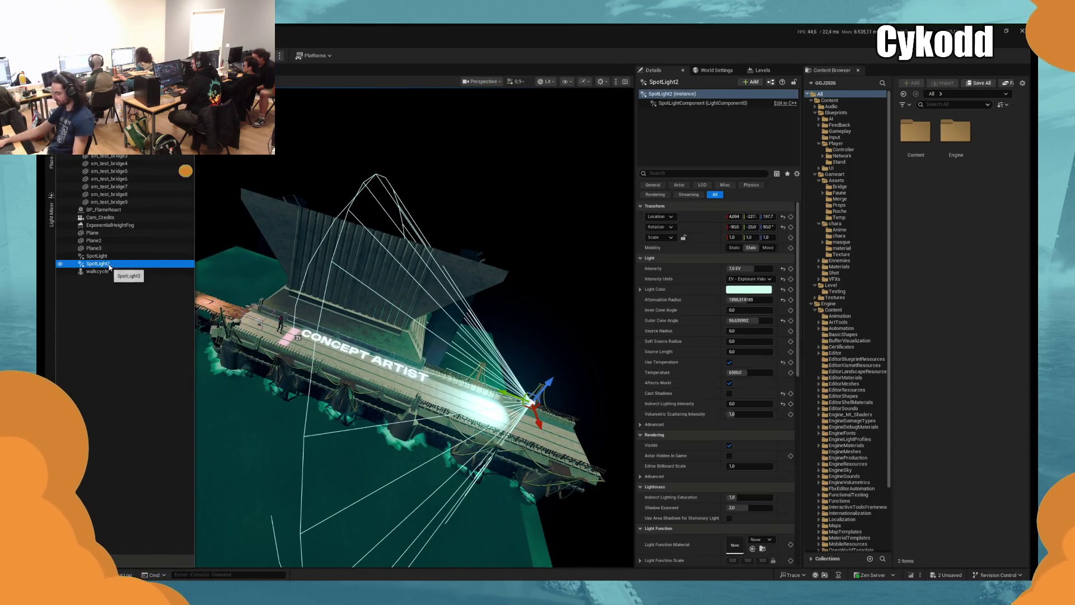
{"action": "key", "text": "f"}
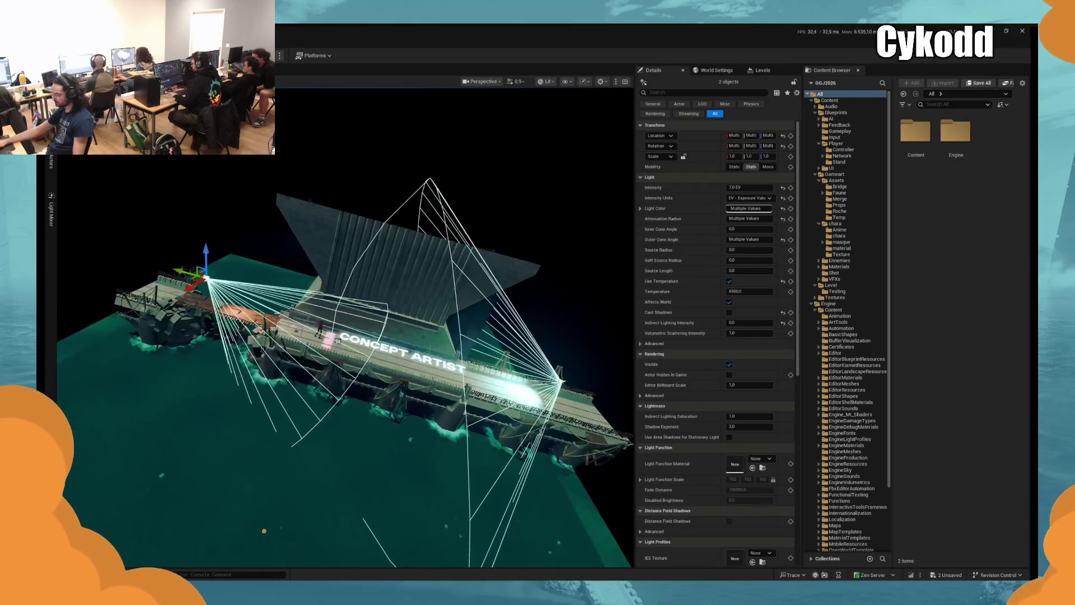
{"action": "left_click_drag", "start_coordinate": [177, 269], "coordinate": [199, 276]}
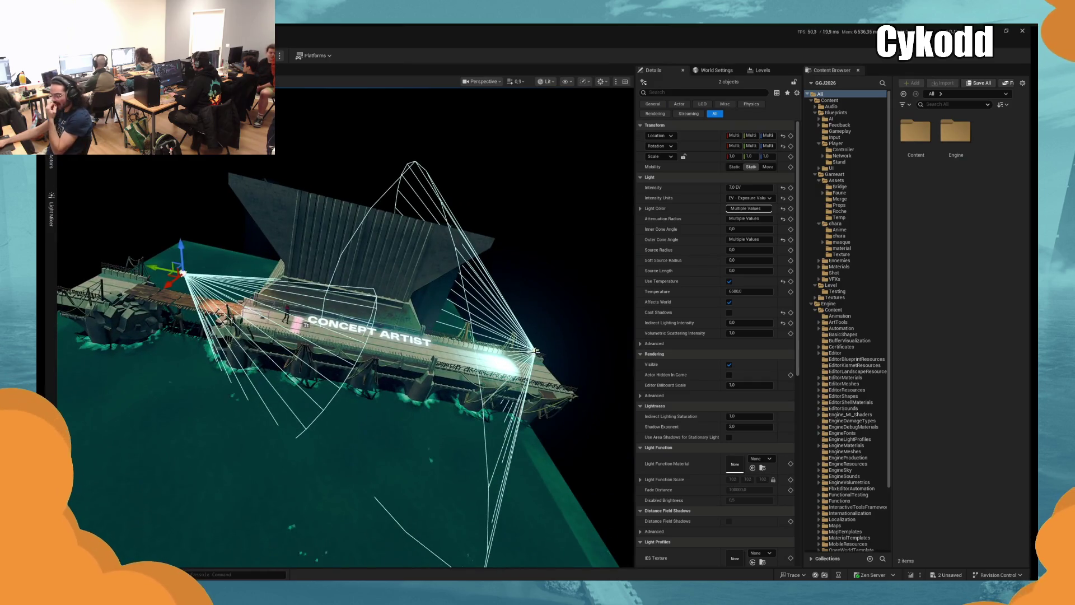
{"action": "left_click", "coordinate": [181, 272], "text": "ctrl"}
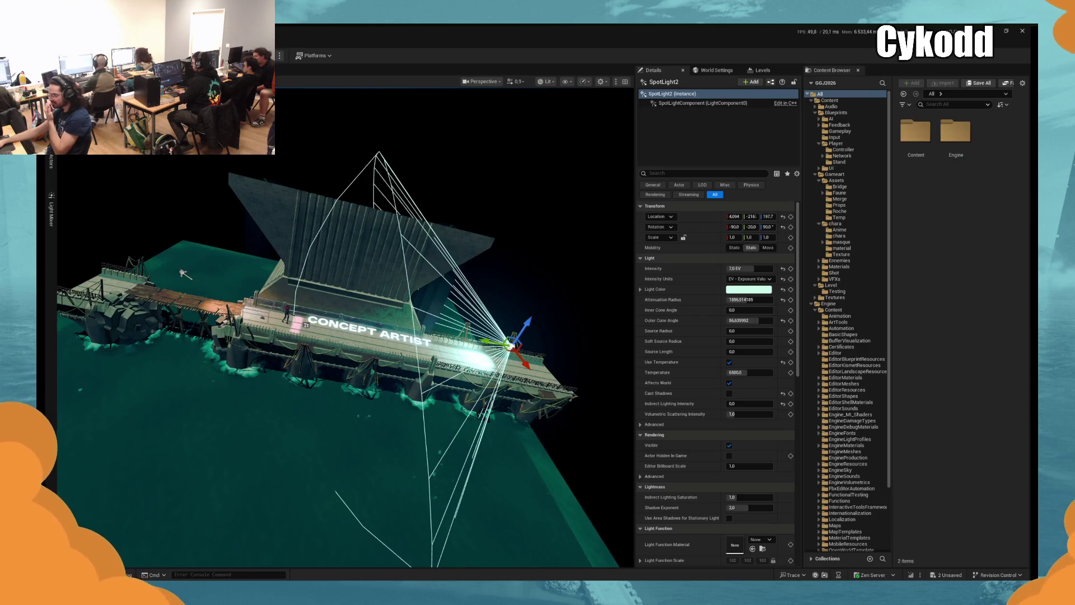
{"action": "left_click", "coordinate": [182, 273]}
{"action": "key", "text": "Escape"}
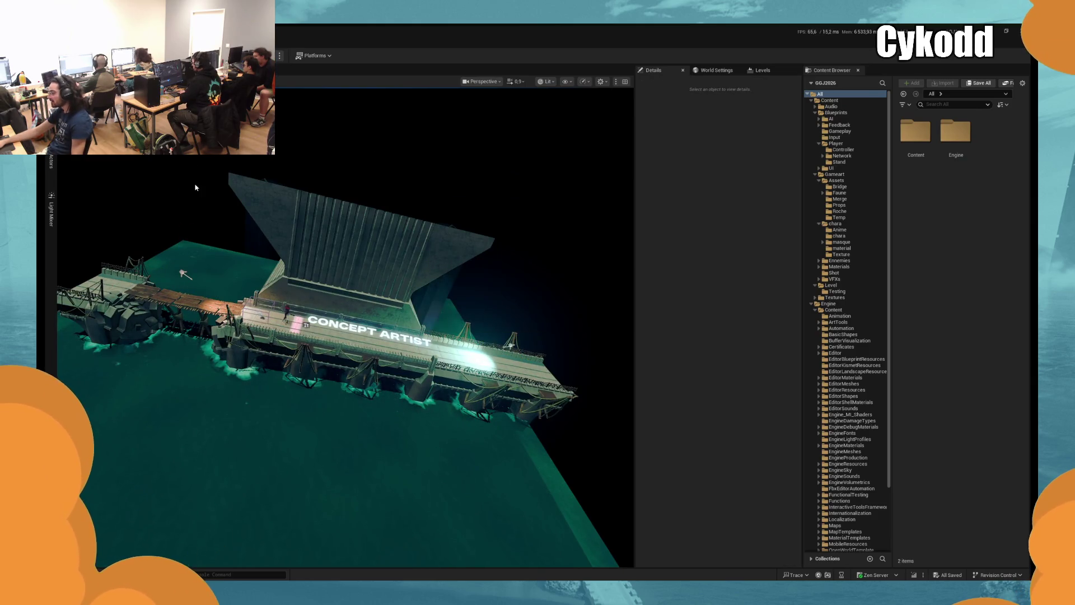
{"action": "left_click", "coordinate": [104, 156]}
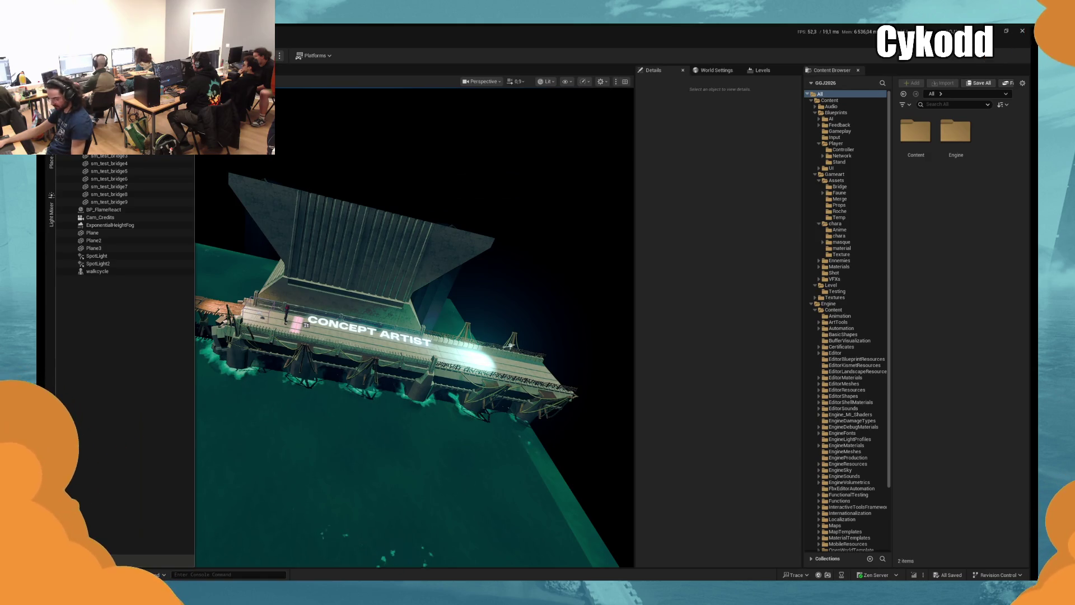
{"action": "left_click", "coordinate": [103, 148]}
Return to the Cam_Credits view and set DirectionalLight2's Light Temperature to 4800
{"action": "left_click", "coordinate": [750, 269]}
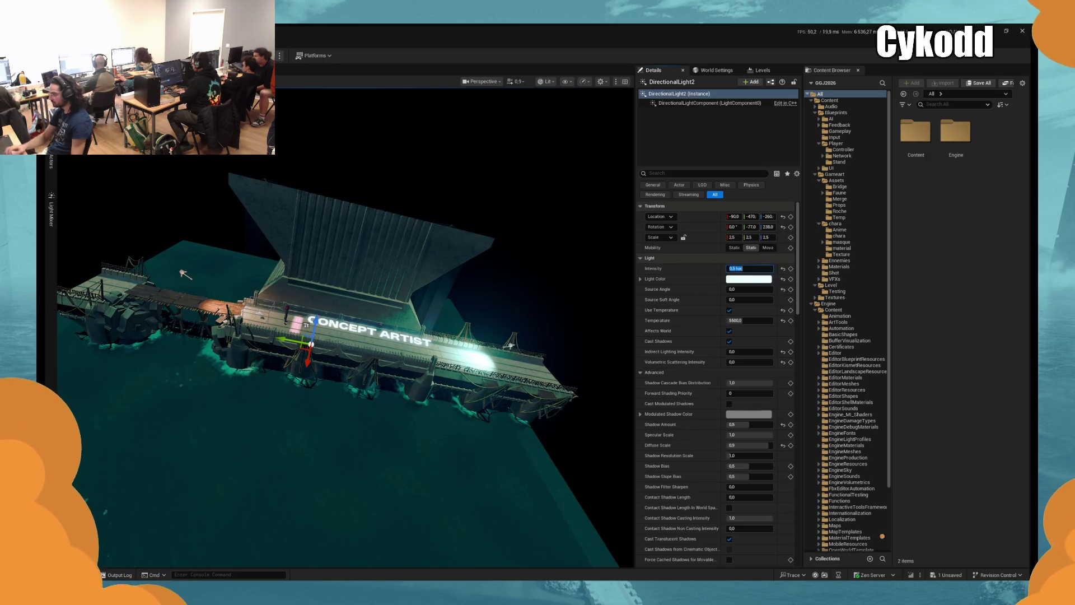
{"action": "key", "text": "Return"}
{"action": "key", "text": "1"}
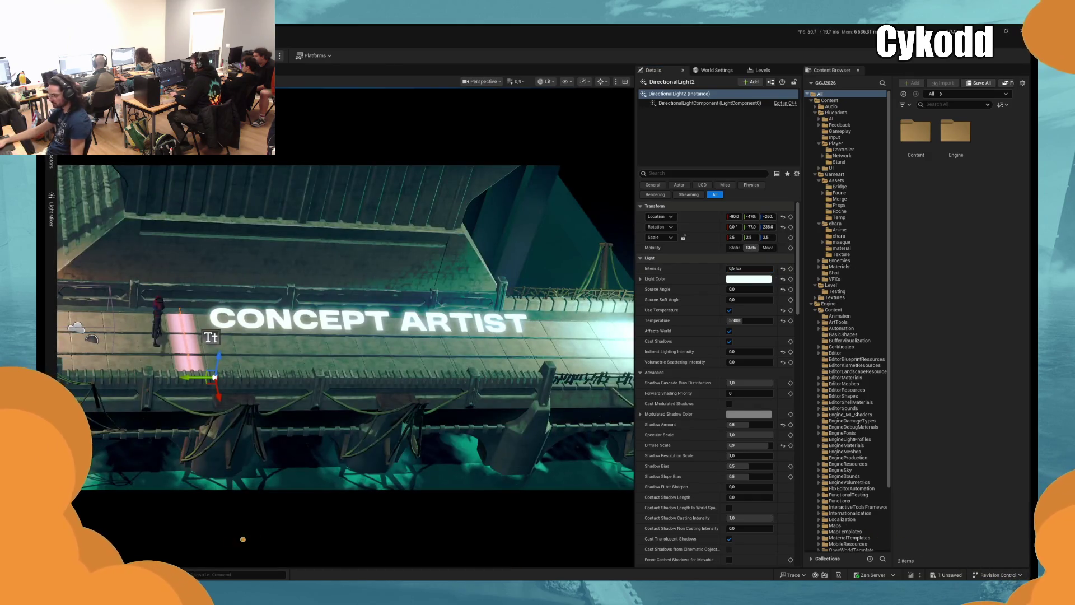
{"action": "left_click_drag", "start_coordinate": [753, 320], "coordinate": [740, 320]}
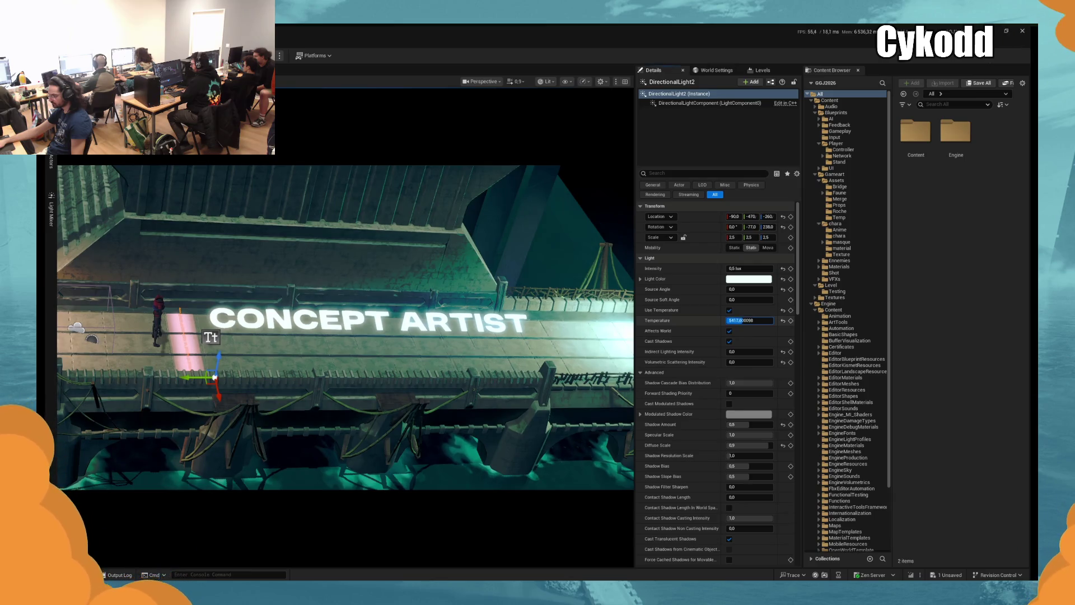
{"action": "type", "text": "4593"}
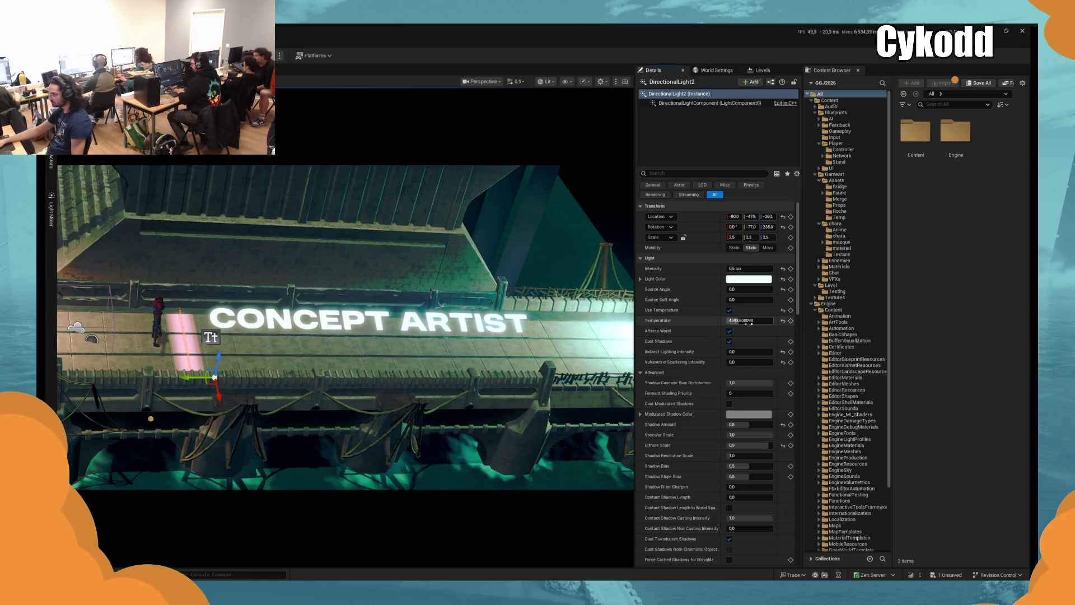
{"action": "type", "text": "0"}
{"action": "key", "text": "Return"}
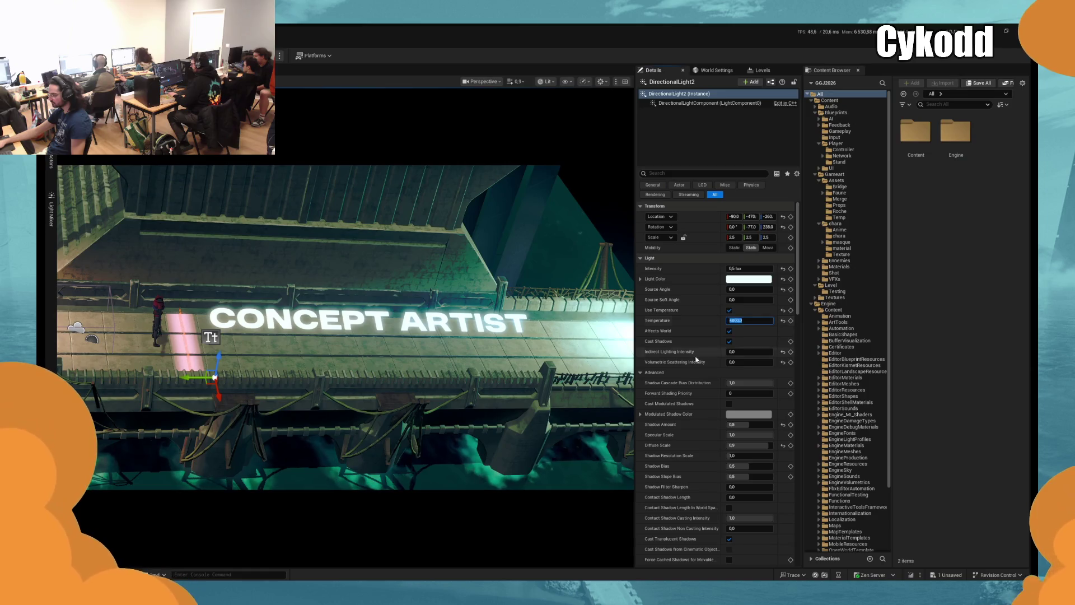
{"action": "left_click", "coordinate": [211, 336]}
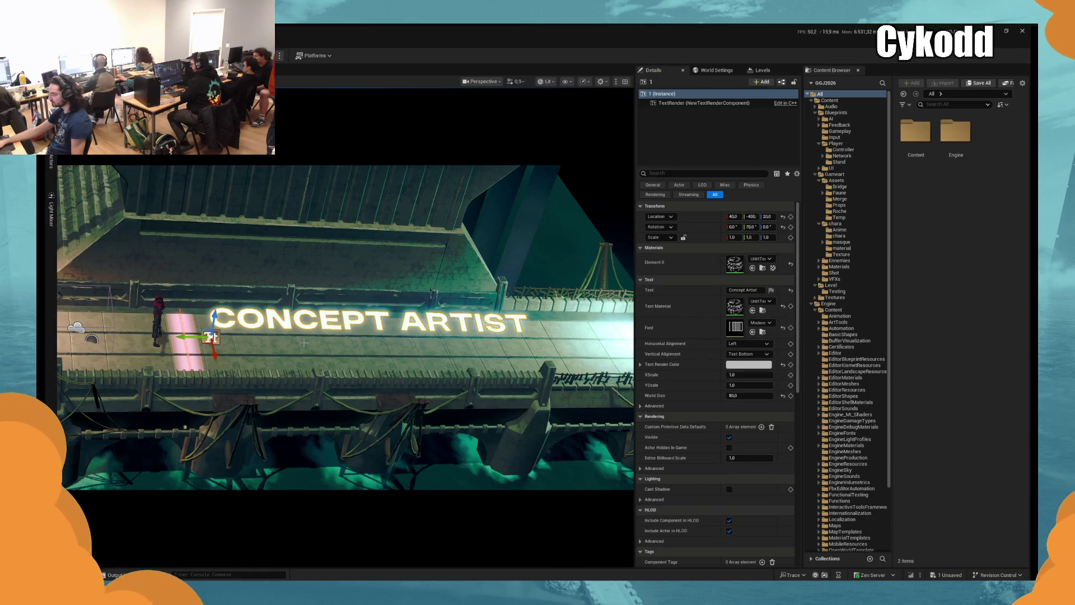
Duplicate the title as a second line, give both World Size 70, and raise them to Z 40
{"action": "left_click_drag", "start_coordinate": [214, 354], "coordinate": [219, 378]}
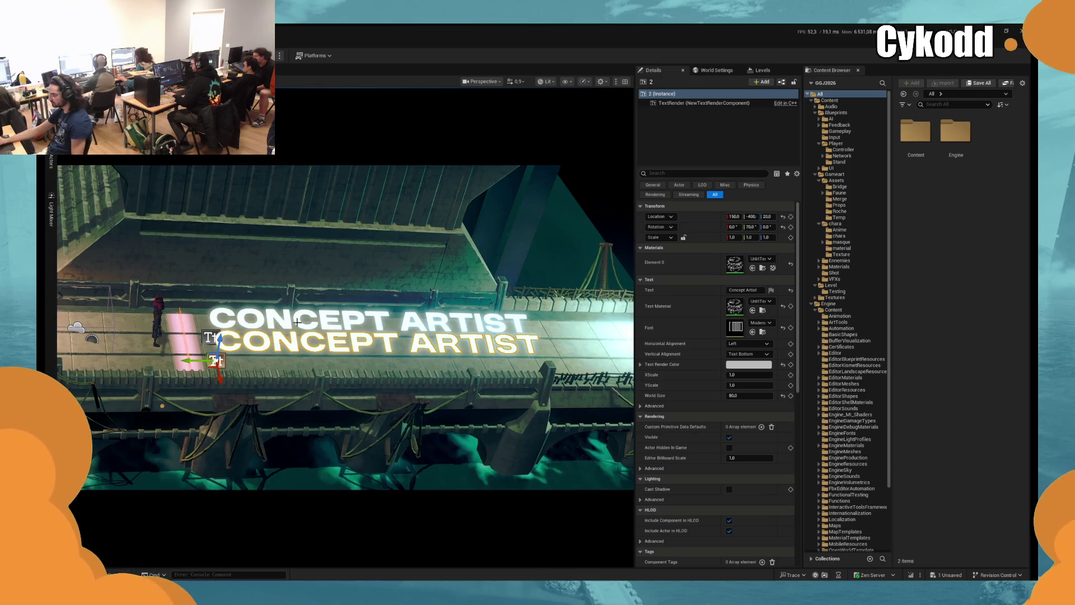
{"action": "left_click", "coordinate": [210, 336], "text": "ctrl"}
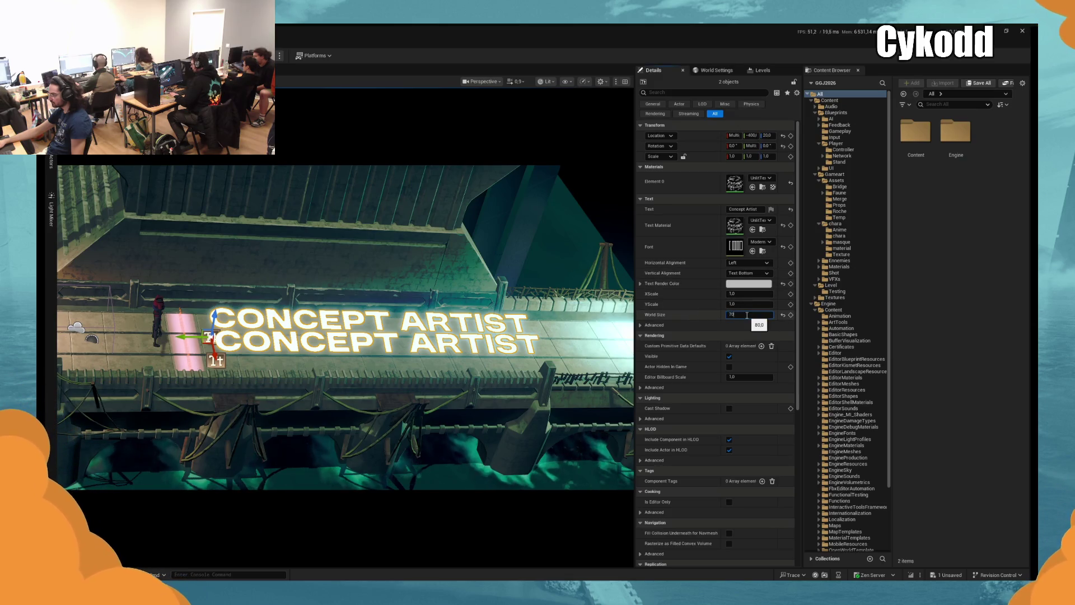
{"action": "key", "text": "Return"}
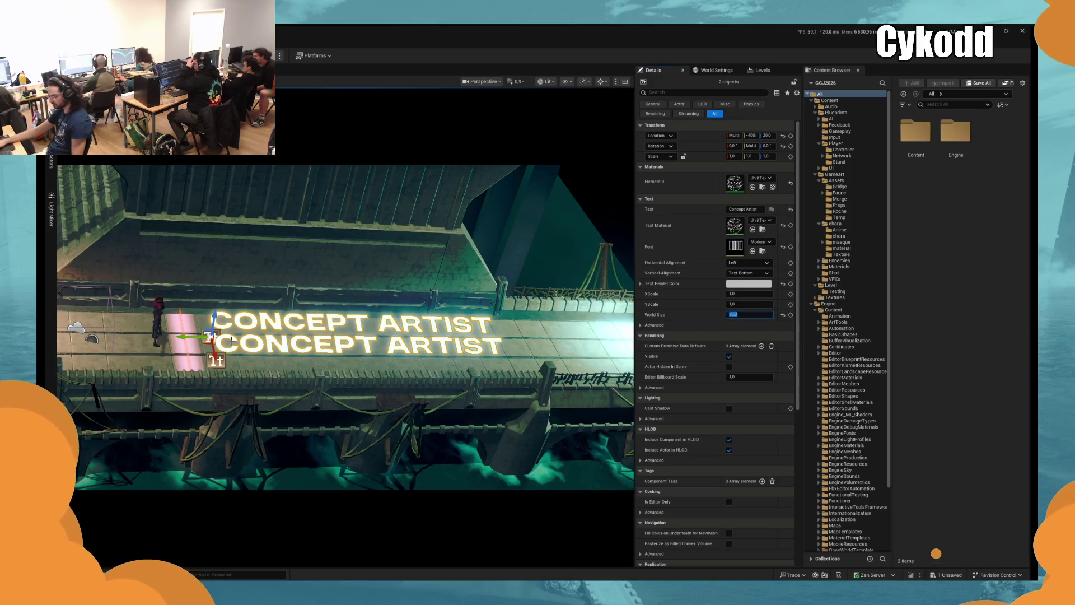
{"action": "mouse_move", "coordinate": [215, 322]}
{"action": "left_mouse_down"}
{"action": "mouse_move", "coordinate": [239, 318]}
{"action": "mouse_move", "coordinate": [217, 341]}
{"action": "left_mouse_up"}
{"action": "left_click", "coordinate": [239, 318]}
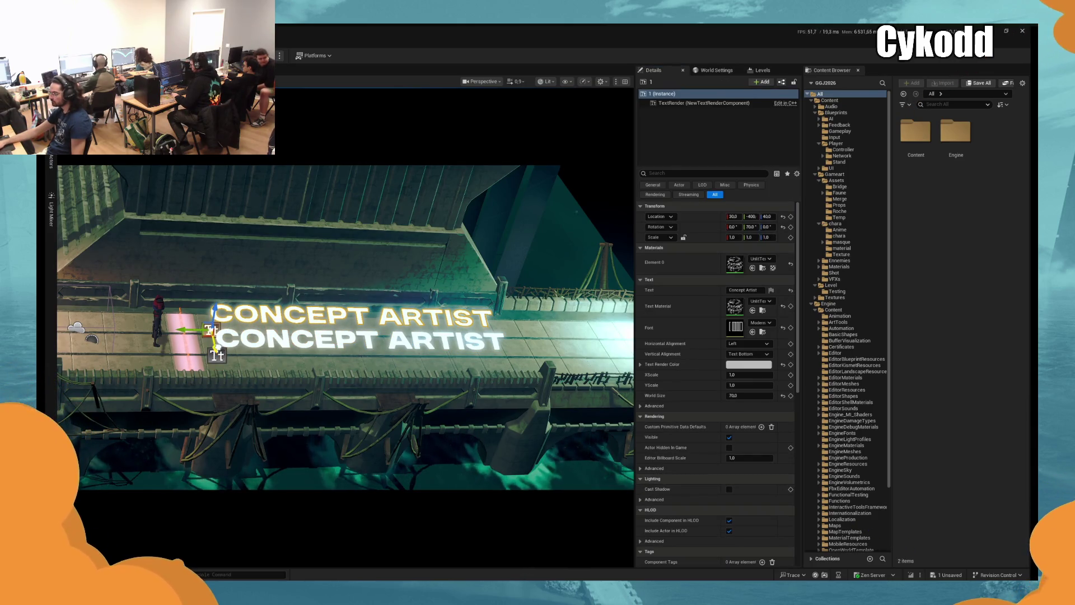
{"action": "left_click", "coordinate": [228, 344]}
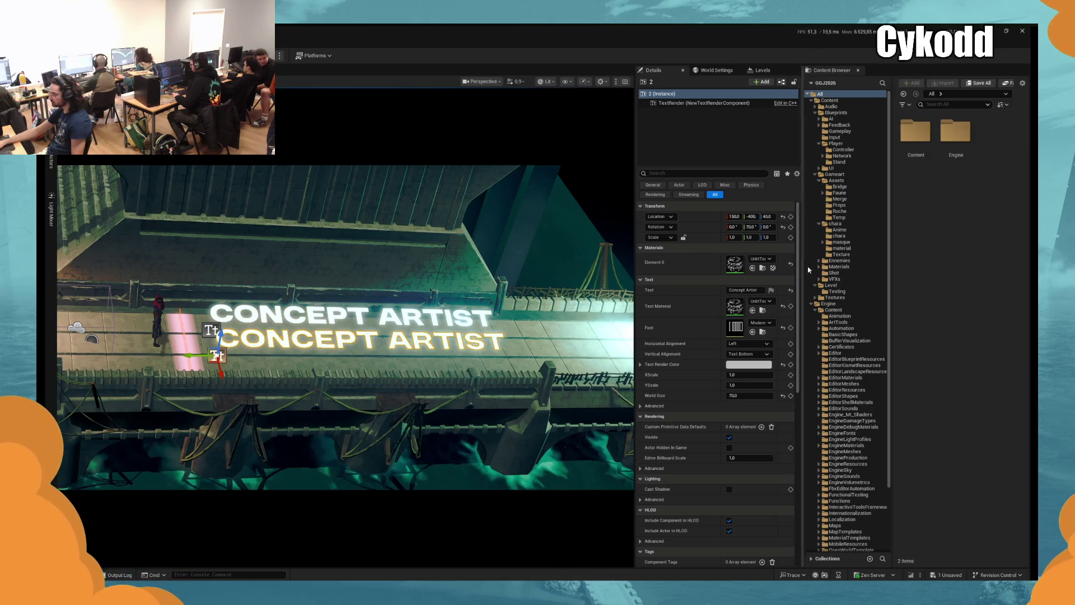
{"action": "left_click", "coordinate": [745, 289]}
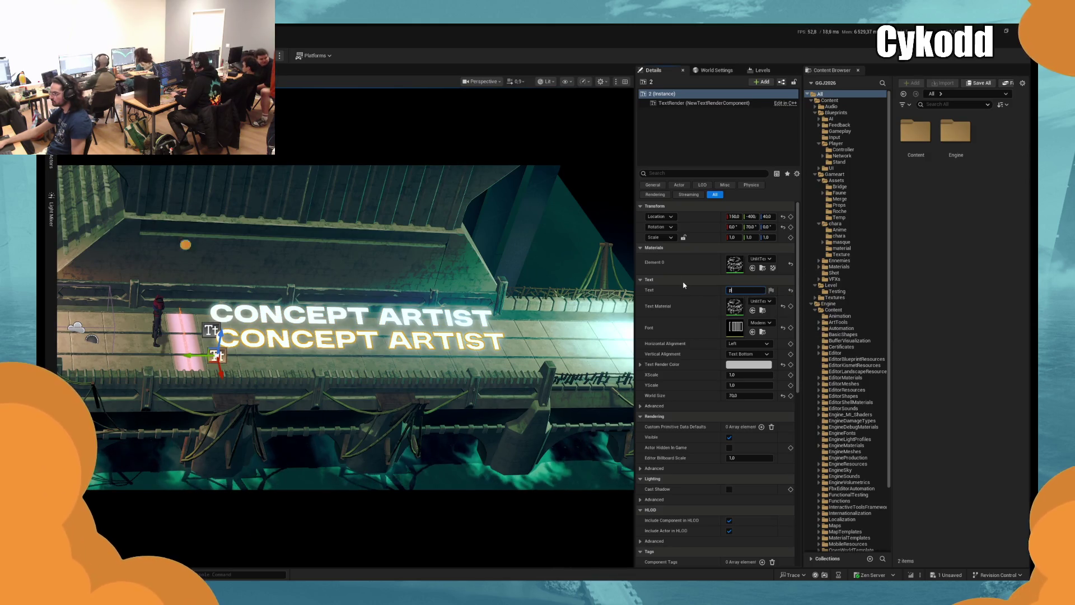
Set the lower line's text to the artist's name, re-enter 'concept artist' on the upper line, and select both
{"action": "type", "text": "aul"}
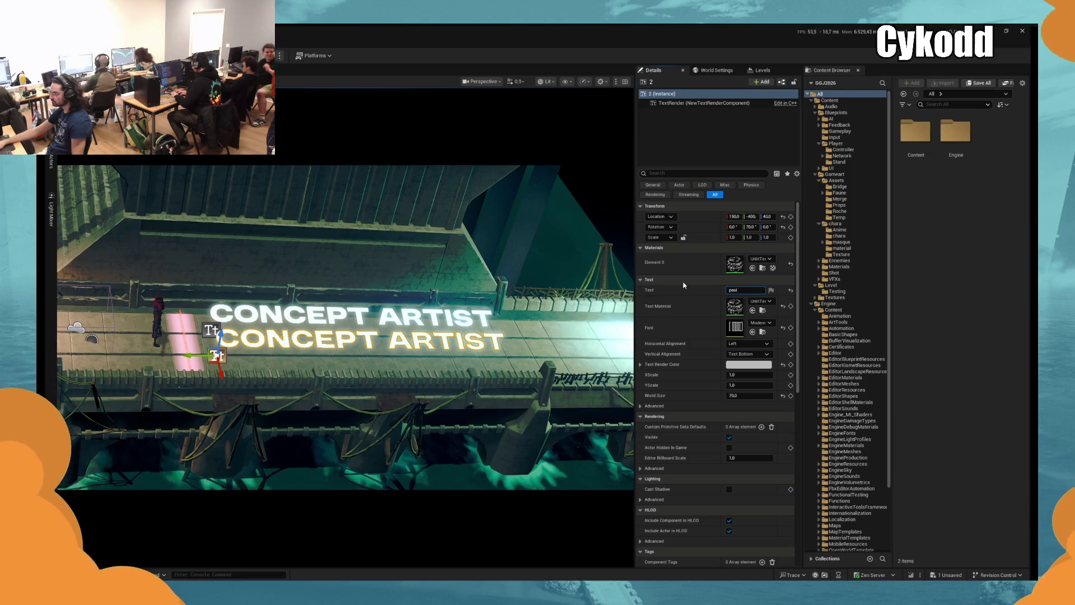
{"action": "key", "text": "Return"}
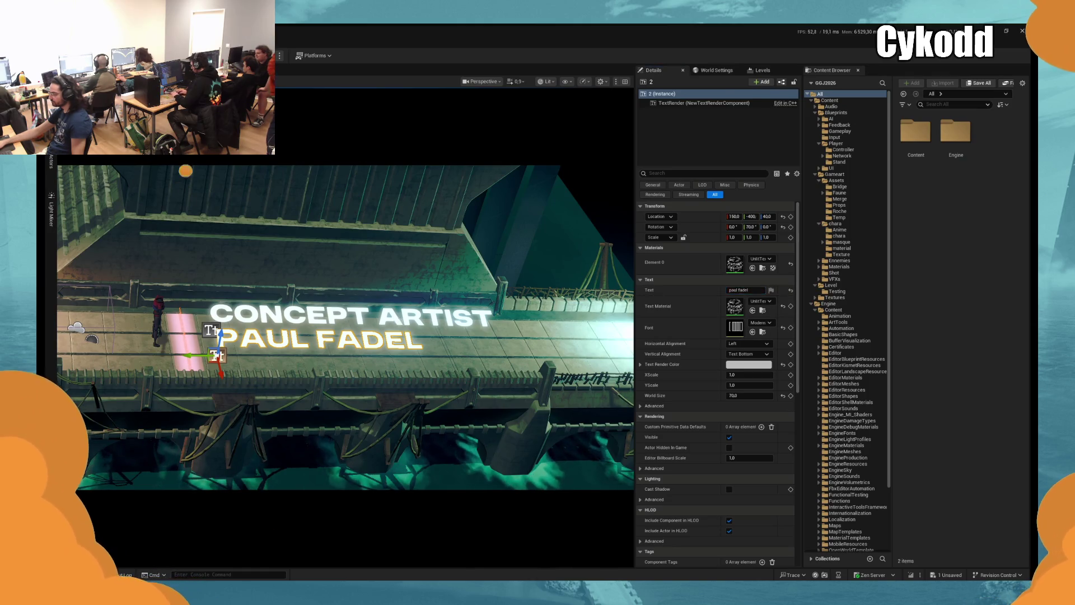
{"action": "left_click", "coordinate": [211, 330]}
{"action": "left_click", "coordinate": [745, 290]}
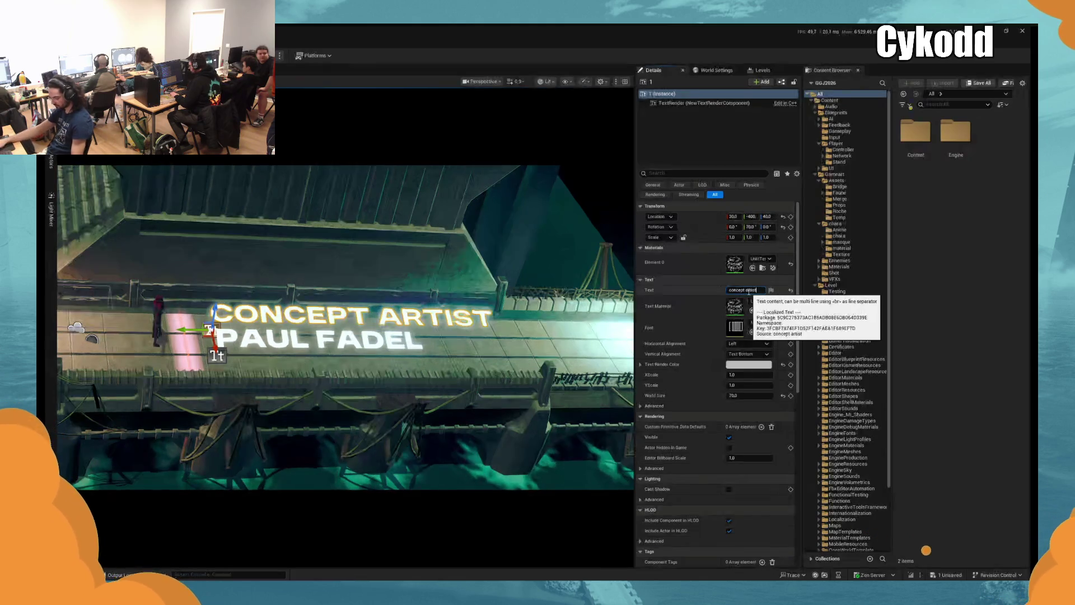
{"action": "type", "text": "tist"}
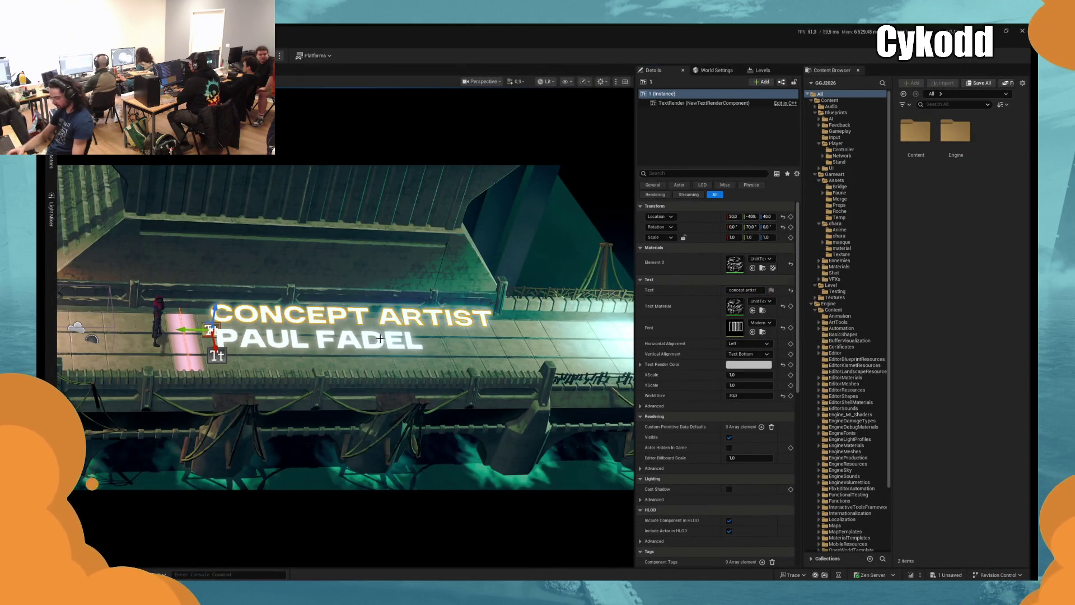
{"action": "left_click", "coordinate": [379, 339]}
{"action": "left_click", "coordinate": [385, 321], "text": "ctrl"}
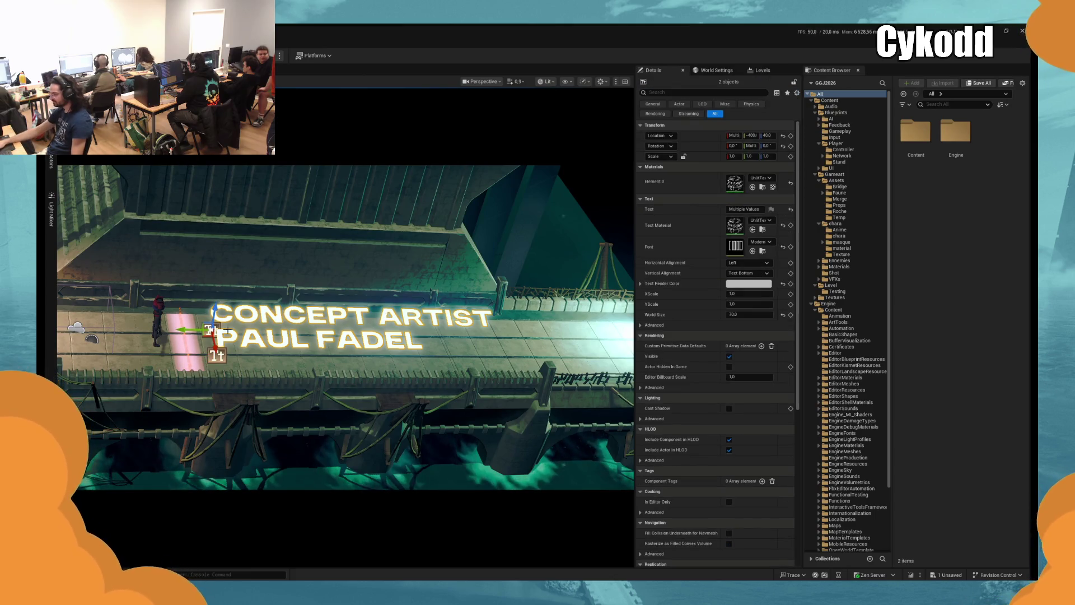
Move both title lines along the bridge, undo, then drag CONCEPT ARTIST back beside the character at Y -300
{"action": "left_click_drag", "start_coordinate": [190, 329], "coordinate": [627, 336]}
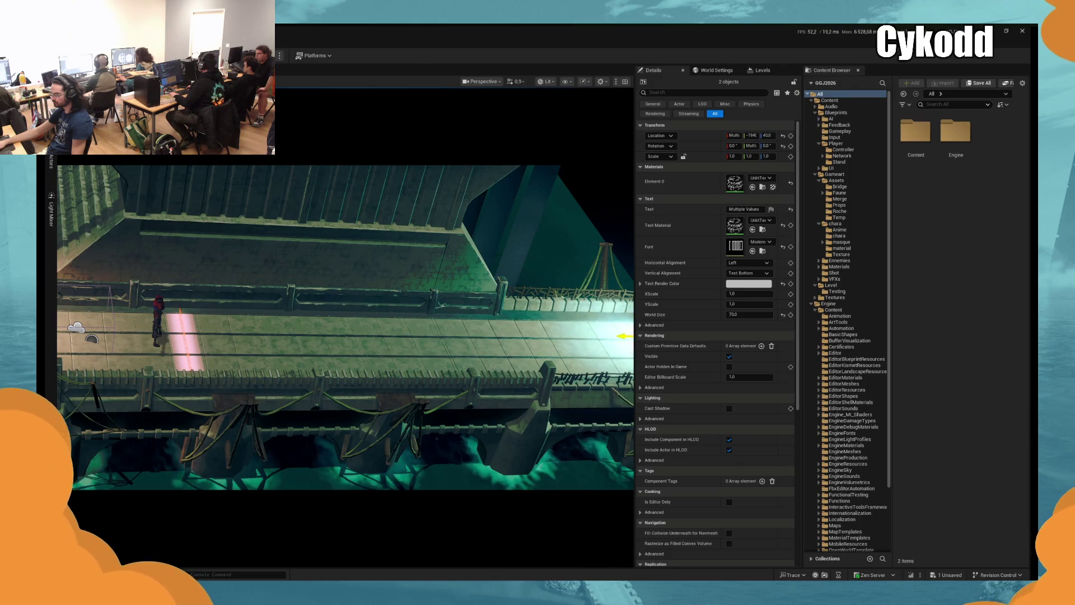
{"action": "left_click", "coordinate": [51, 162]}
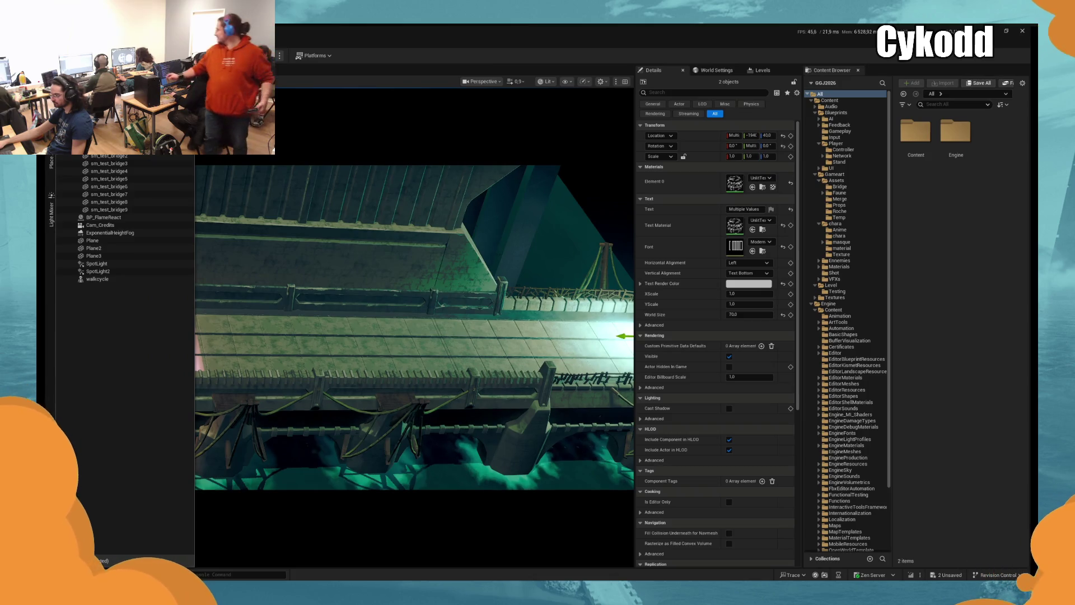
{"action": "key", "text": "Escape"}
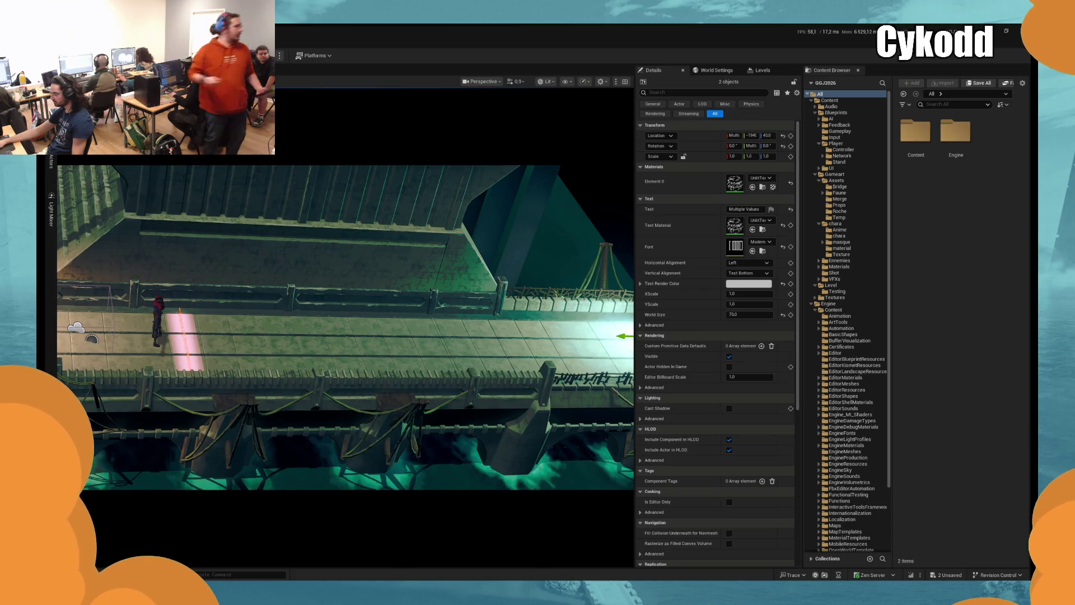
{"action": "left_click", "coordinate": [134, 436]}
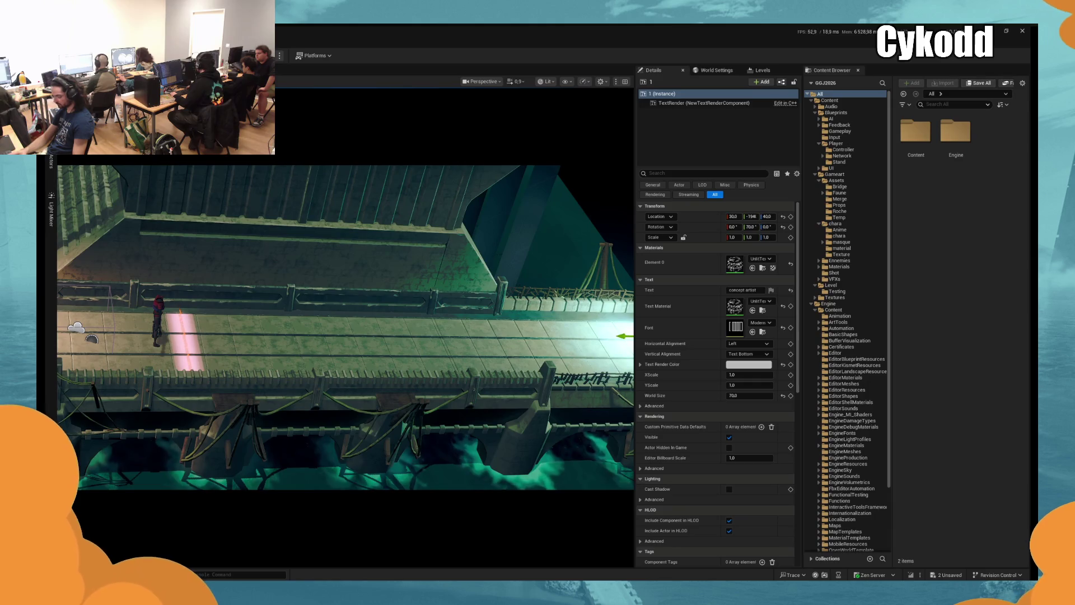
{"action": "key", "text": "ctrl+z"}
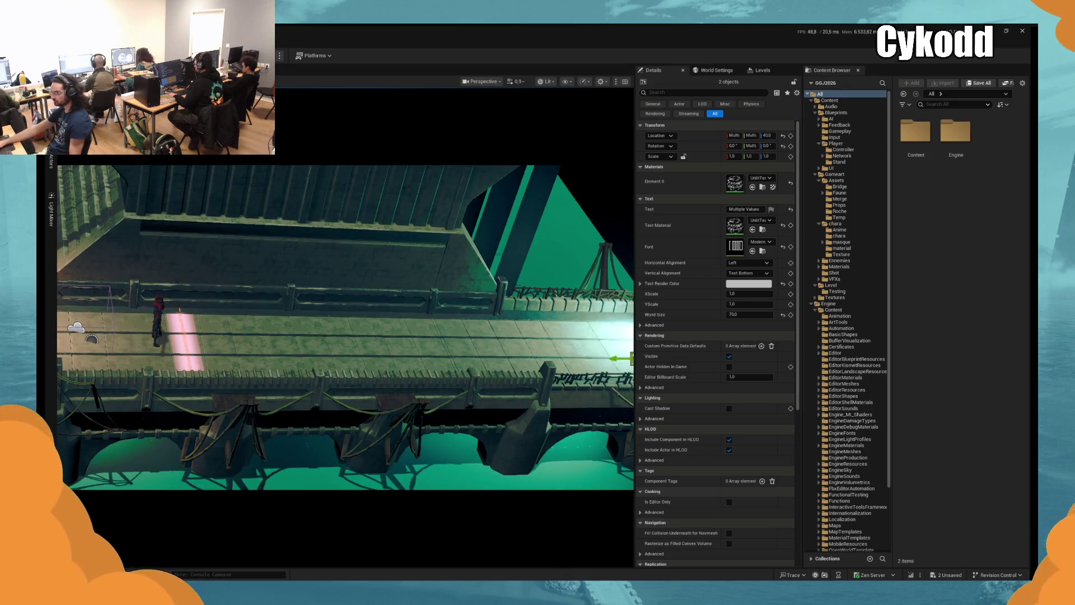
{"action": "key", "text": "ctrl+z"}
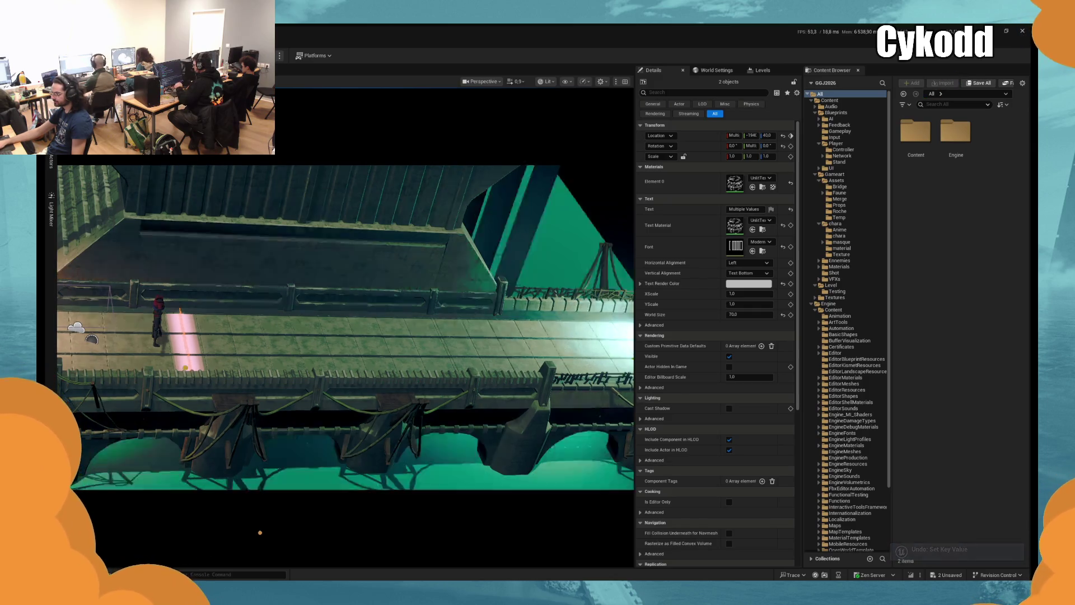
{"action": "left_click", "coordinate": [624, 336]}
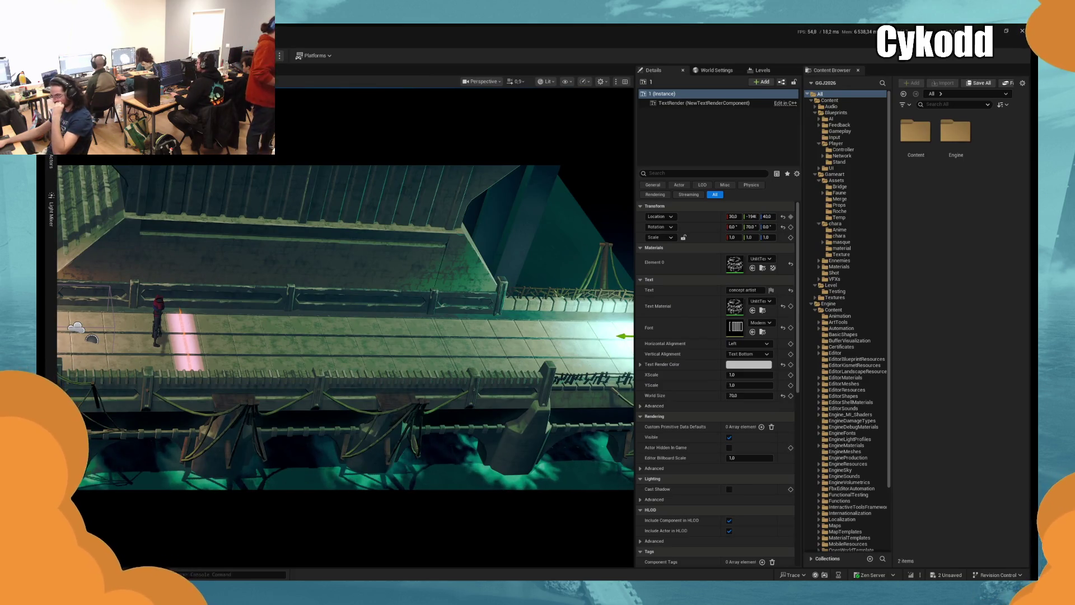
{"action": "left_click_drag", "start_coordinate": [623, 336], "coordinate": [152, 330]}
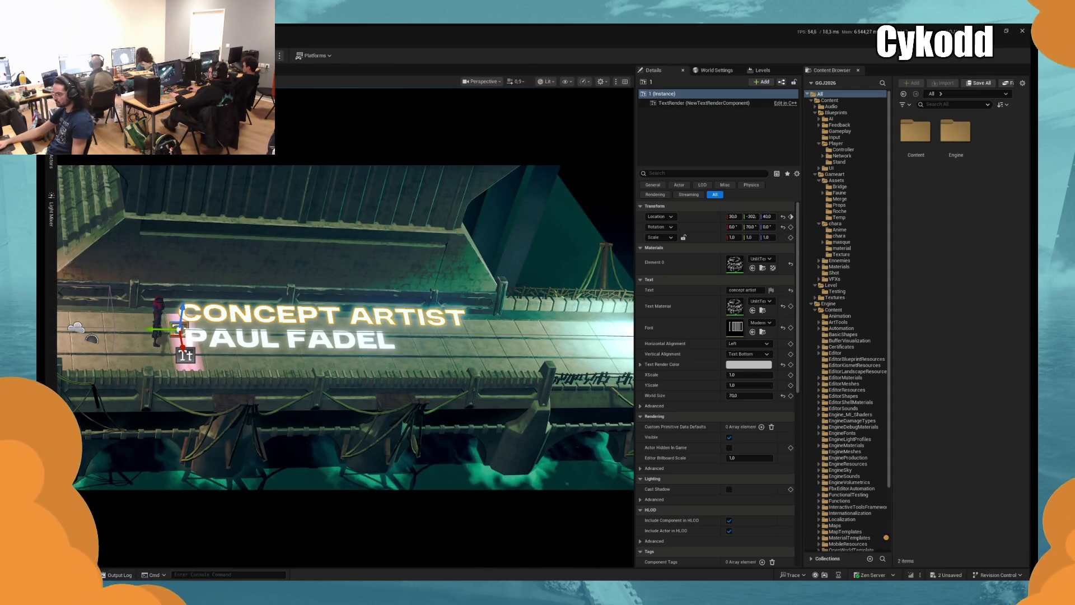
Deselect the title text on the bridge
{"action": "key", "text": "Escape"}
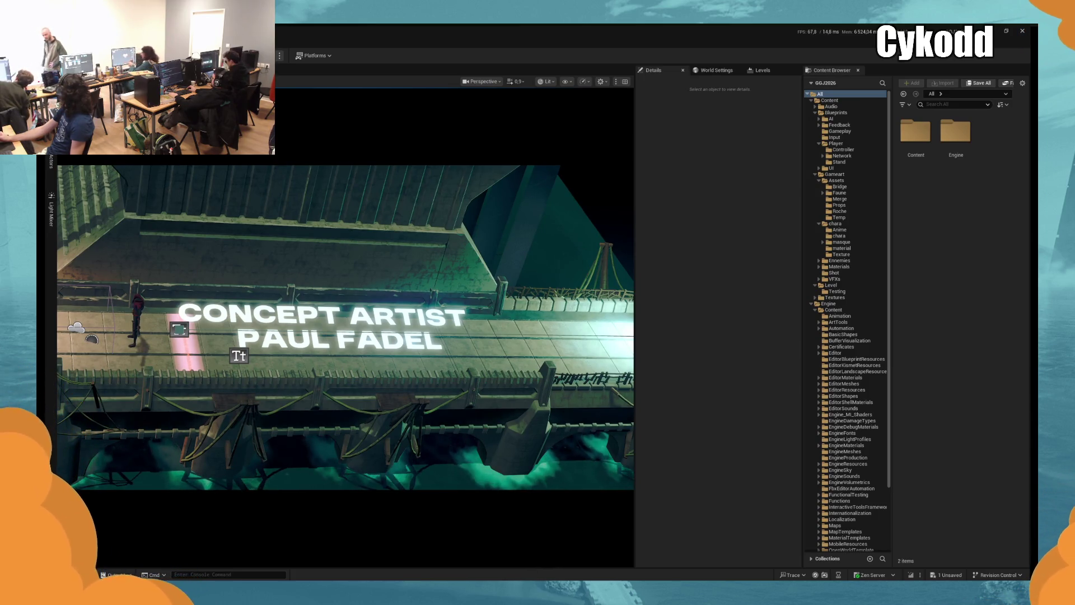
Try Scale values of 2, 2 and 1 on the CONCEPT ARTIST text's Y and Z axes
{"action": "left_click", "coordinate": [180, 329]}
{"action": "left_click_drag", "start_coordinate": [750, 237], "coordinate": [757, 237]}
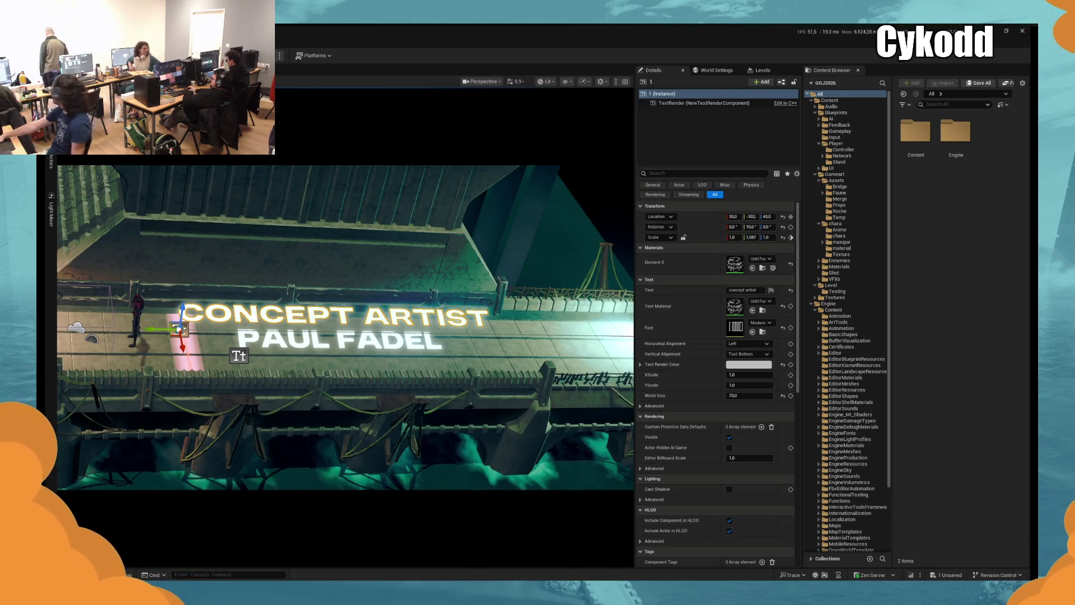
{"action": "type", "text": "2"}
{"action": "key", "text": "Return"}
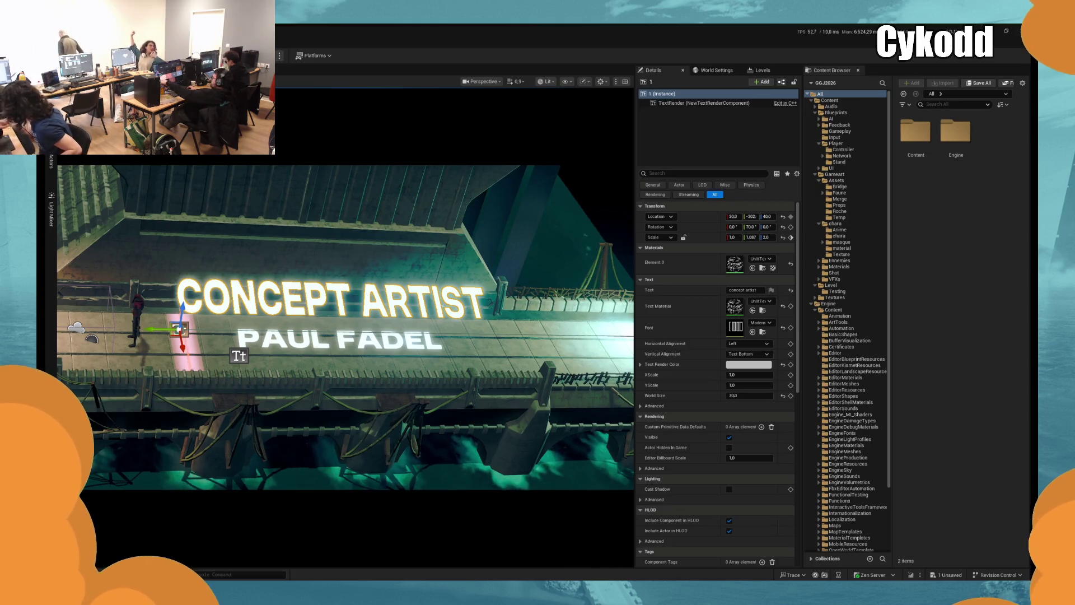
{"action": "type", "text": "2"}
{"action": "key", "text": "Return"}
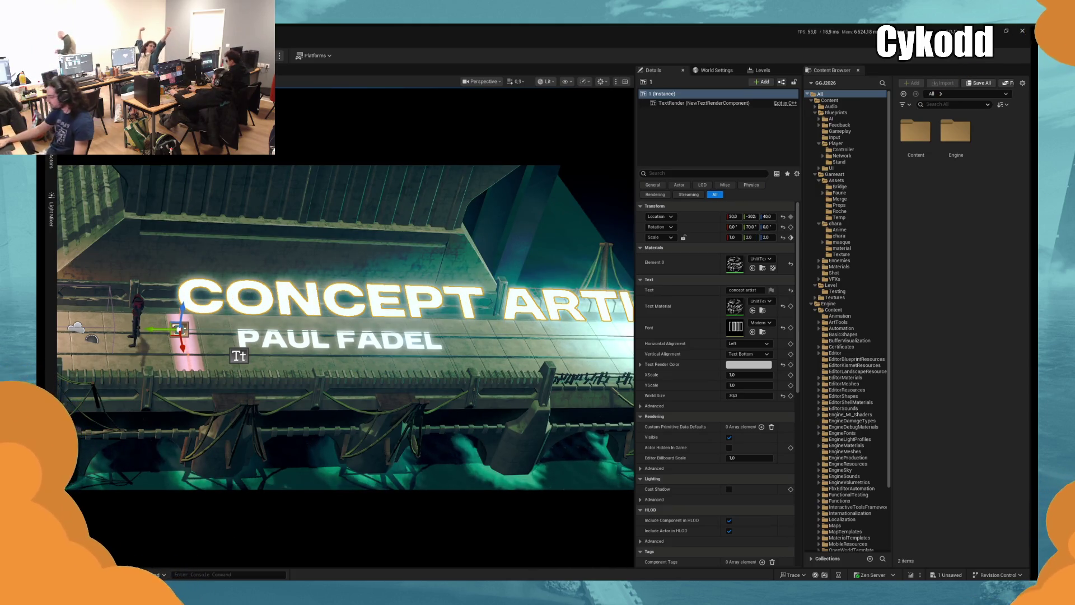
{"action": "type", "text": "1"}
{"action": "key", "text": "Return"}
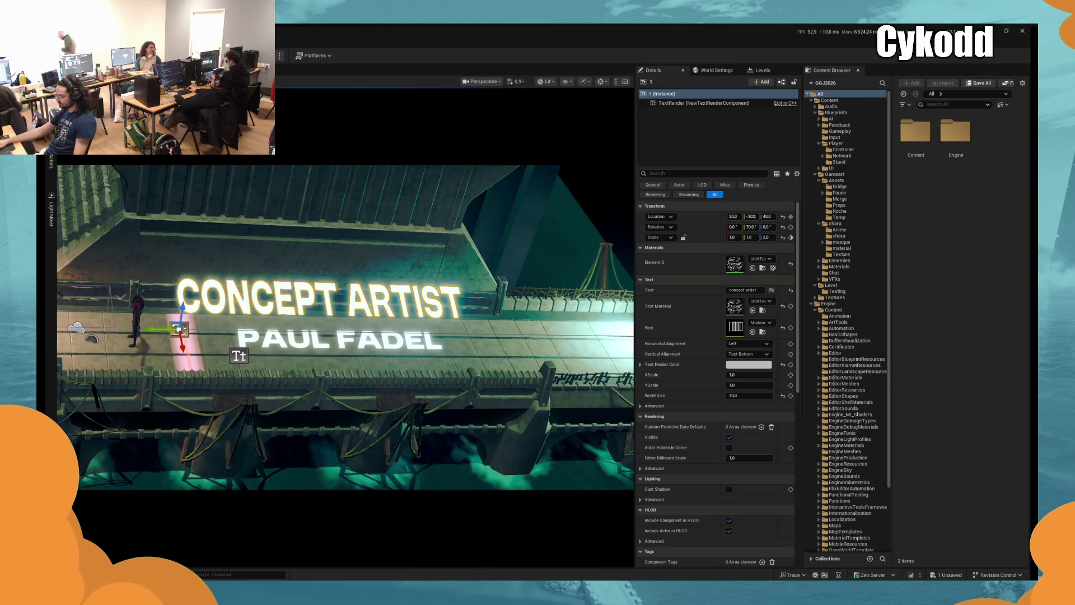
{"action": "mouse_move", "coordinate": [766, 237]}
{"action": "left_mouse_down"}
{"action": "mouse_move", "coordinate": [742, 237]}
{"action": "mouse_move", "coordinate": [767, 237]}
{"action": "mouse_move", "coordinate": [757, 236]}
{"action": "left_mouse_up"}
Bring the CONCEPT ARTIST Scale Y and Z to 0 and save the level
{"action": "key", "text": "ctrl+z"}
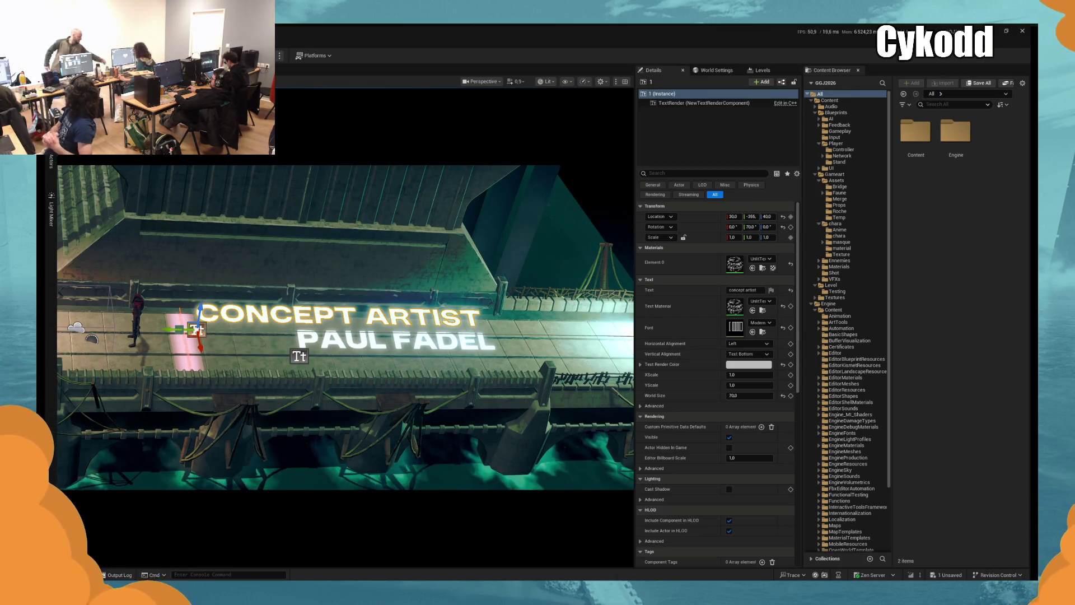
{"action": "key", "text": "ctrl+y"}
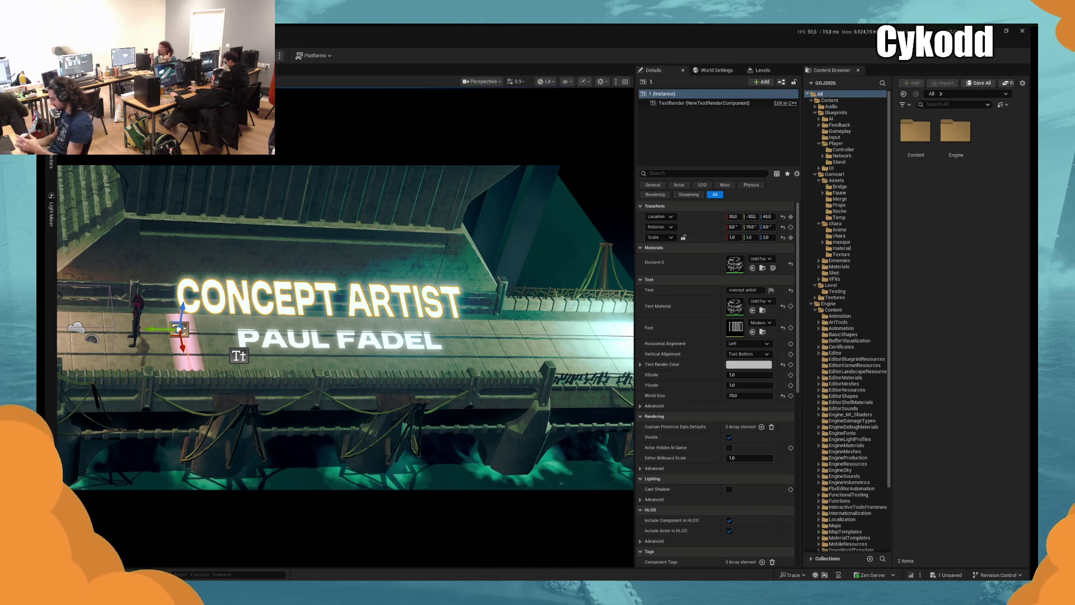
{"action": "key", "text": "ctrl+y"}
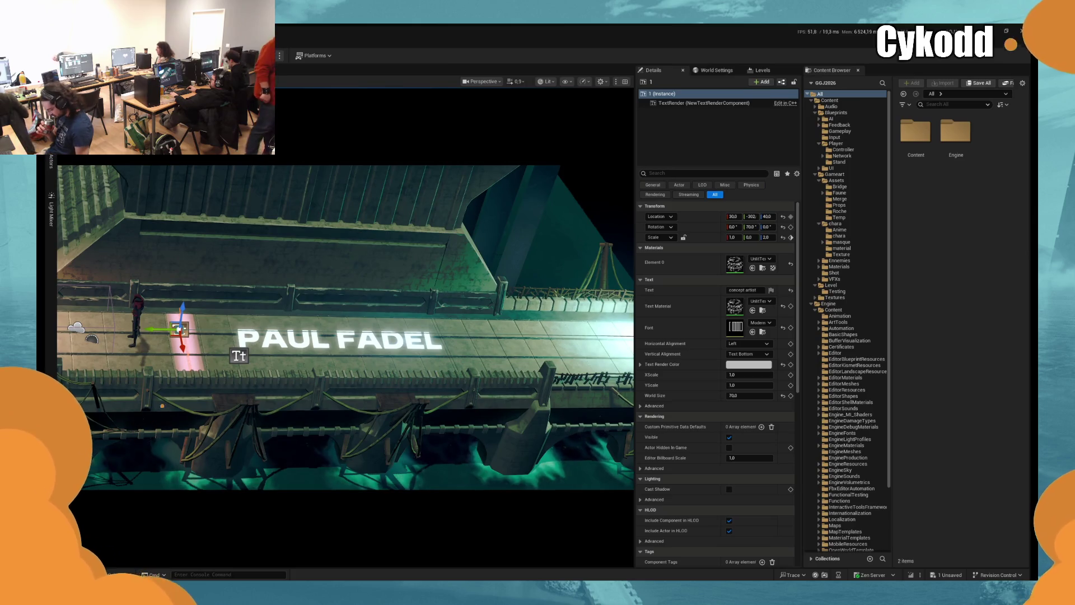
{"action": "key", "text": "ctrl+y"}
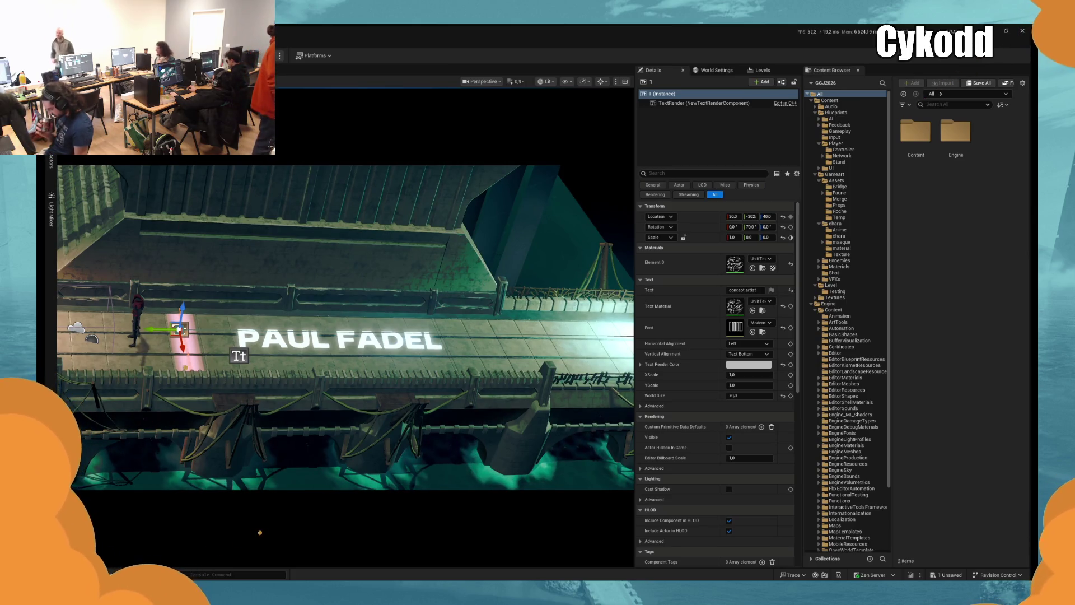
{"action": "key", "text": "ctrl+s"}
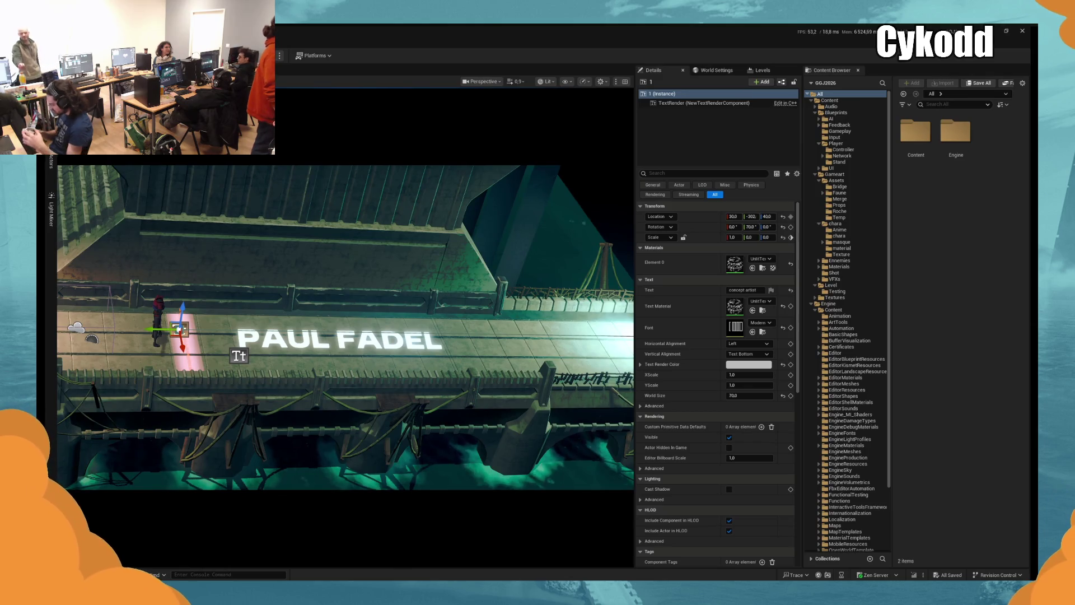
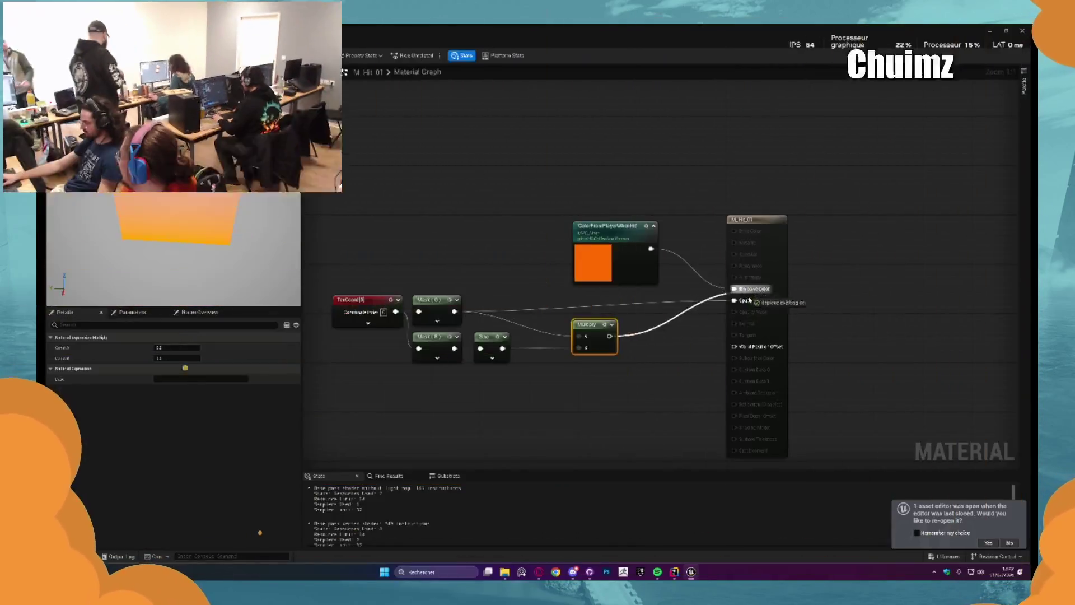
Wire the Multiply node's output into M_Hit_01's Opacity input for a soft orange fade
{"action": "left_click_drag", "start_coordinate": [749, 300], "coordinate": [745, 301]}
{"action": "left_click_drag", "start_coordinate": [585, 324], "coordinate": [585, 303]}
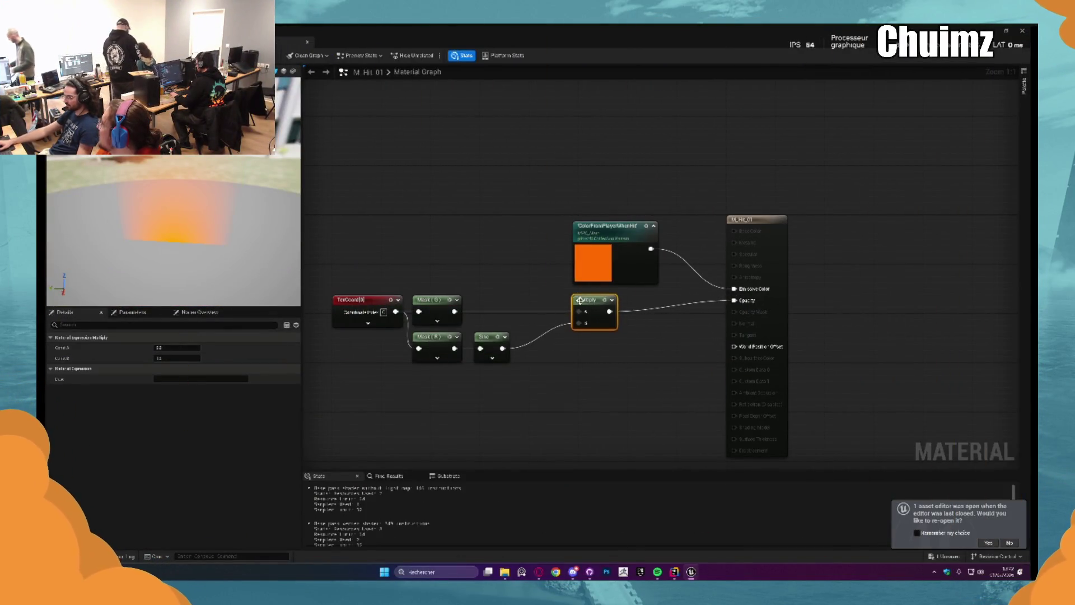
Apply the material and check the orange effect from a top view in the level
{"action": "key", "text": "ctrl+s"}
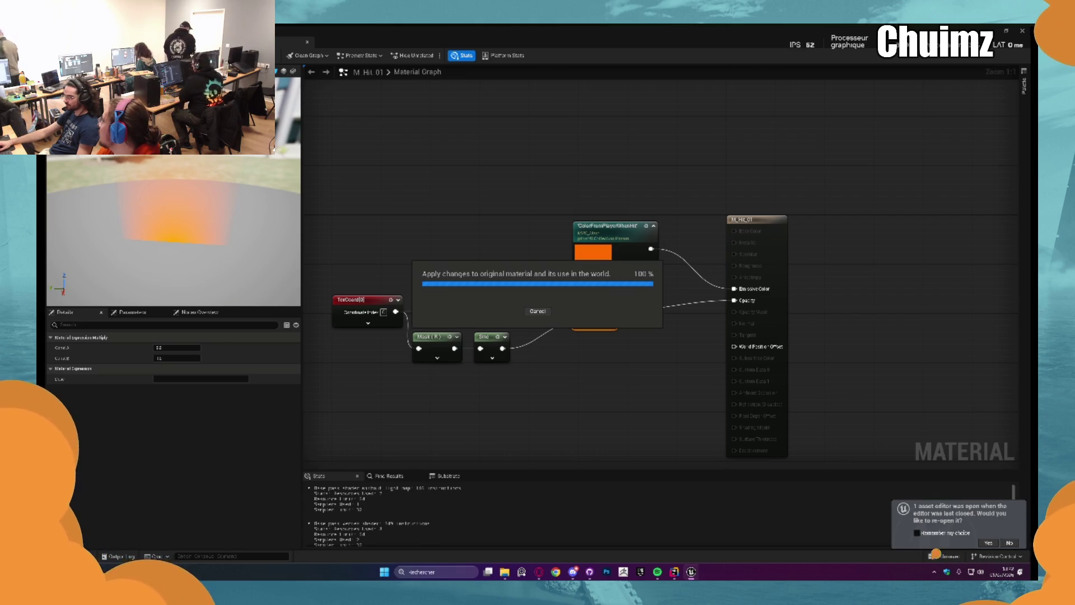
{"action": "key", "text": "alt+Tab"}
{"action": "left_click_drag", "start_coordinate": [504, 336], "coordinate": [633, 417]}
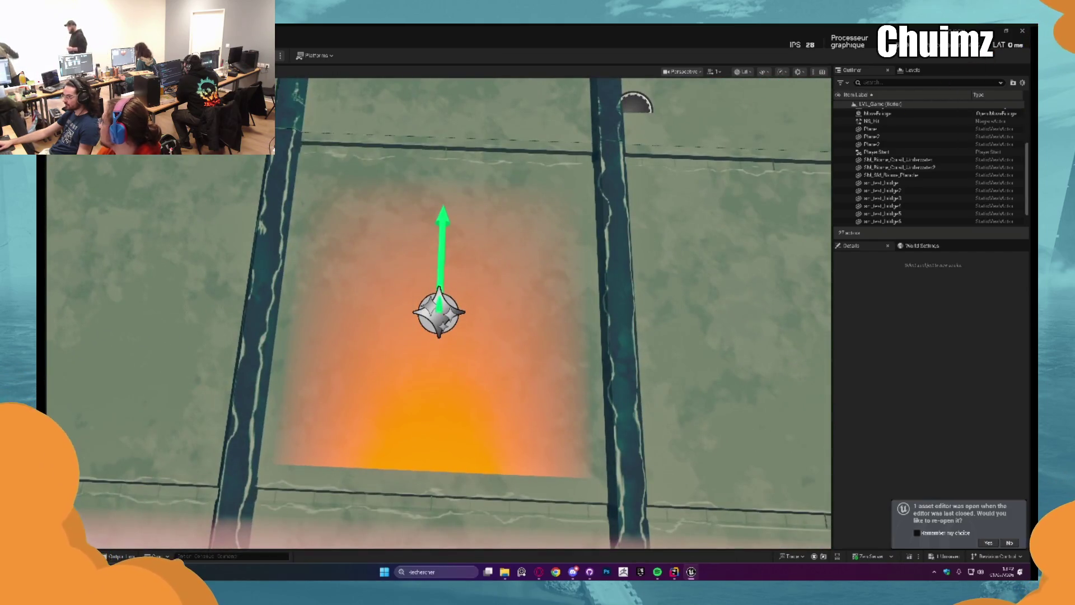
{"action": "key", "text": "alt+Tab"}
Insert a Multiply node after the Sine node in the M_Hit_01 graph
{"action": "left_click_drag", "start_coordinate": [518, 347], "coordinate": [495, 351]}
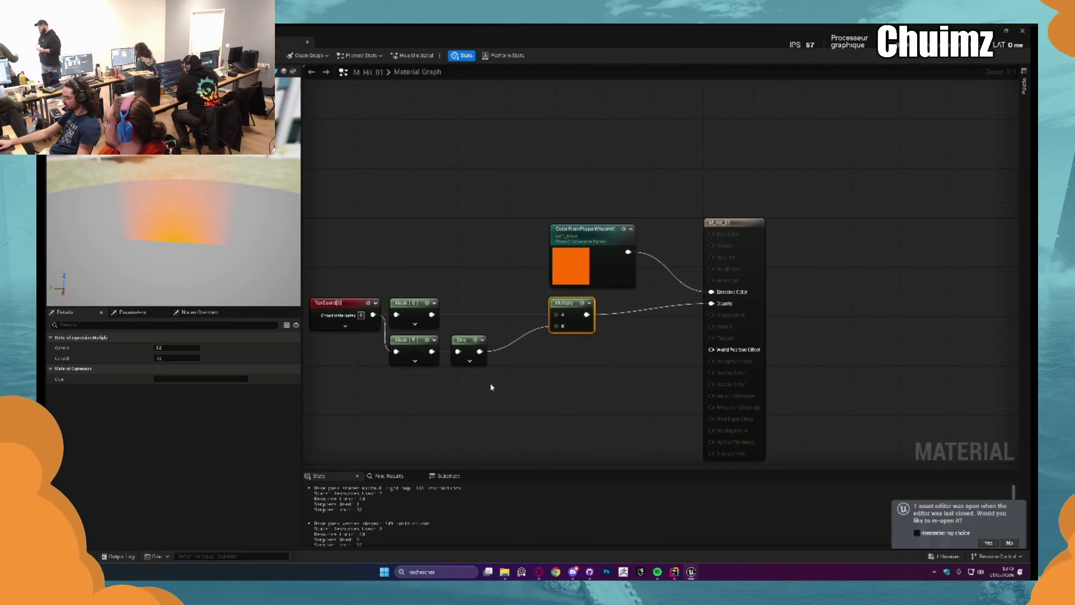
{"action": "left_click_drag", "start_coordinate": [569, 309], "coordinate": [612, 309]}
{"action": "left_click_drag", "start_coordinate": [480, 351], "coordinate": [514, 353]}
{"action": "left_click", "coordinate": [493, 342]}
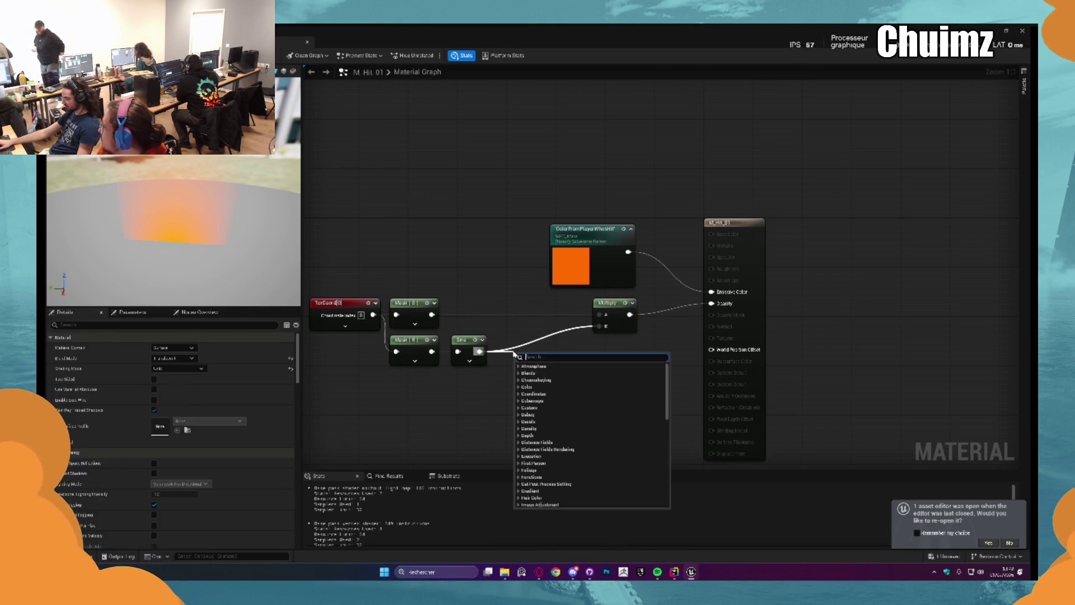
{"action": "type", "text": "mul"}
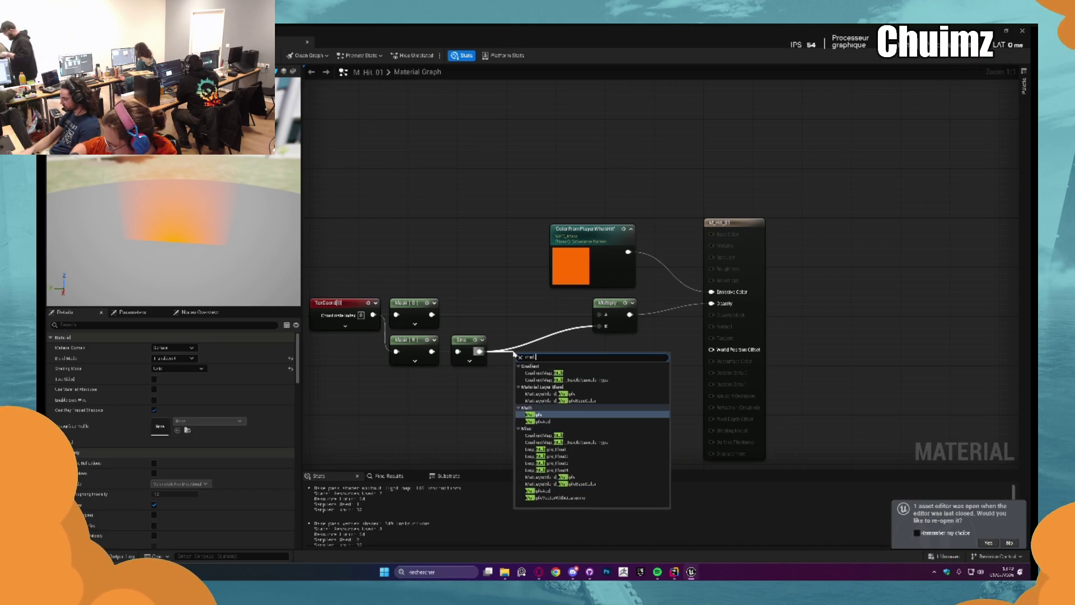
{"action": "key", "text": "Return"}
{"action": "mouse_move", "coordinate": [550, 364]}
{"action": "left_mouse_down"}
{"action": "mouse_move", "coordinate": [601, 326]}
{"action": "mouse_move", "coordinate": [545, 338]}
{"action": "left_mouse_up"}
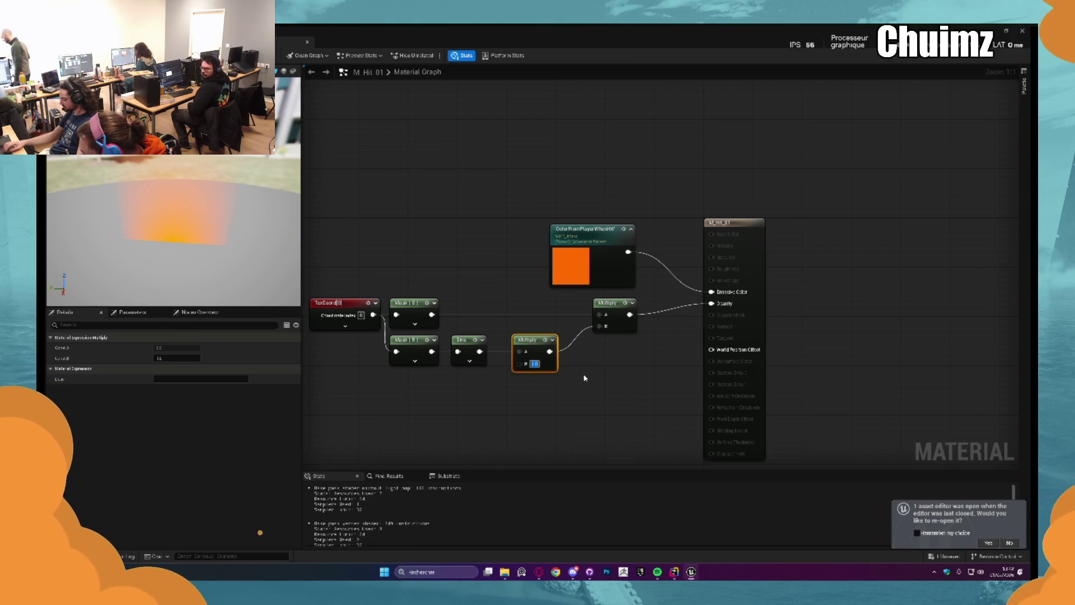
Set the new Multiply's B value to 2.0
{"action": "type", "text": "2"}
{"action": "key", "text": "Return"}
{"action": "left_click", "coordinate": [534, 363]}
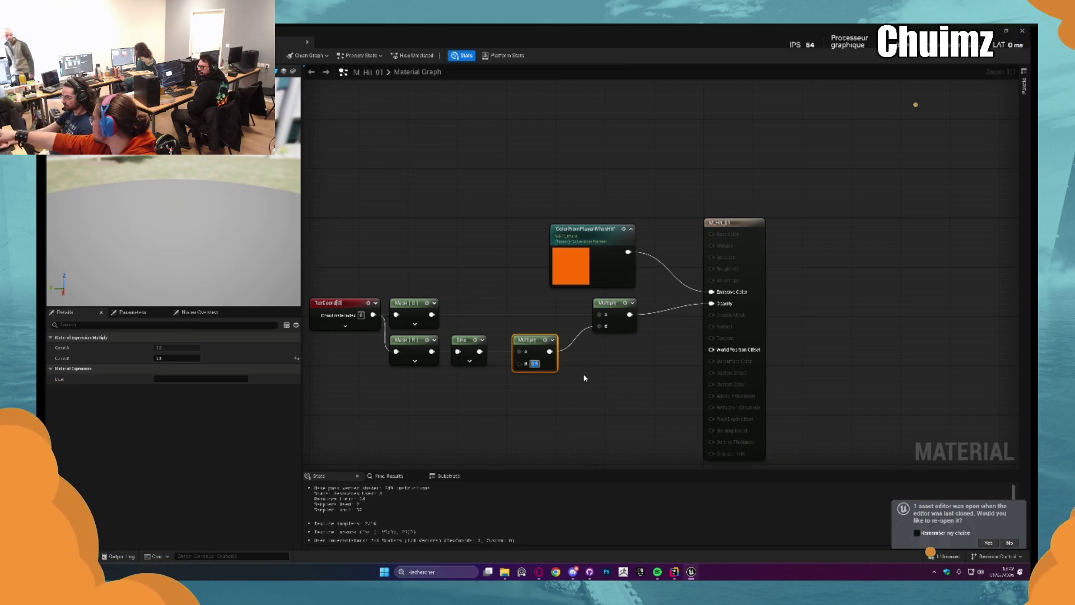
{"action": "type", "text": "1"}
{"action": "key", "text": "Return"}
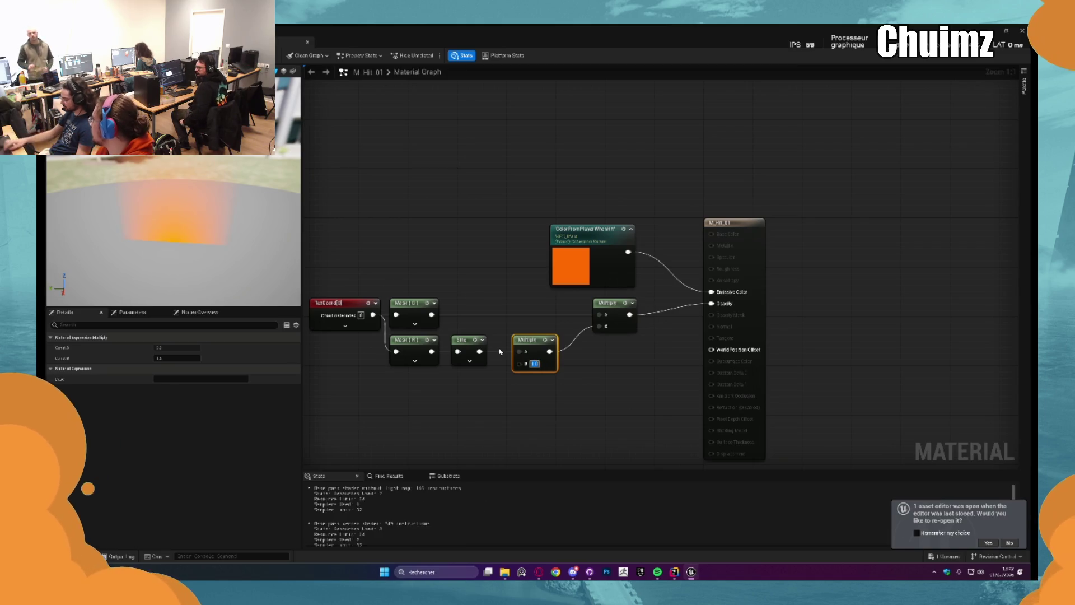
{"action": "type", "text": "2"}
{"action": "key", "text": "Return"}
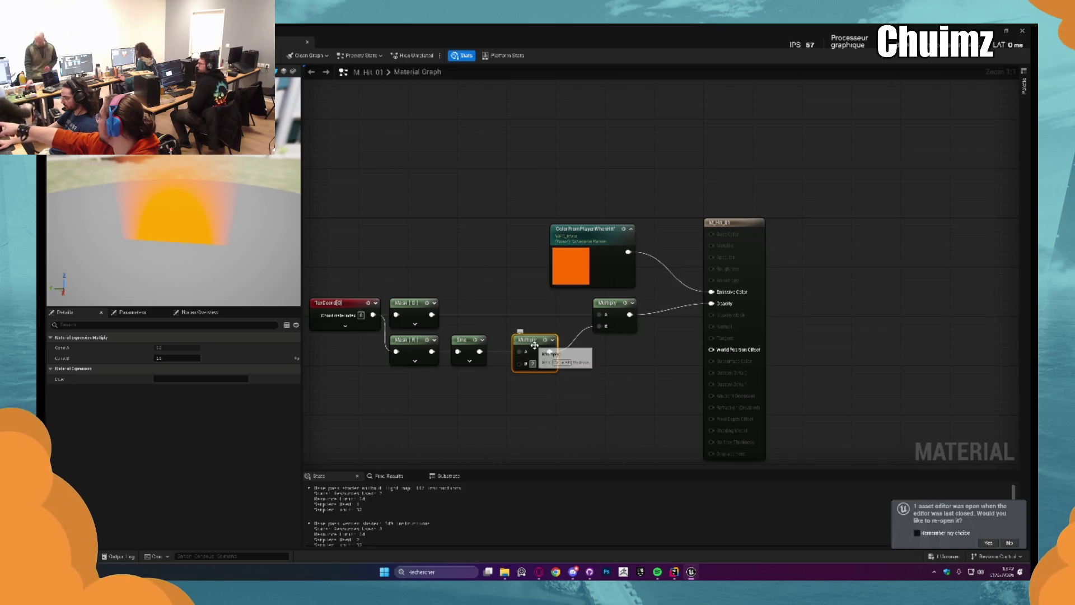
Delete the middle Multiply, reconnect Sine, and chain a second Multiply with B 0.5
{"action": "key", "text": "ctrl+space"}
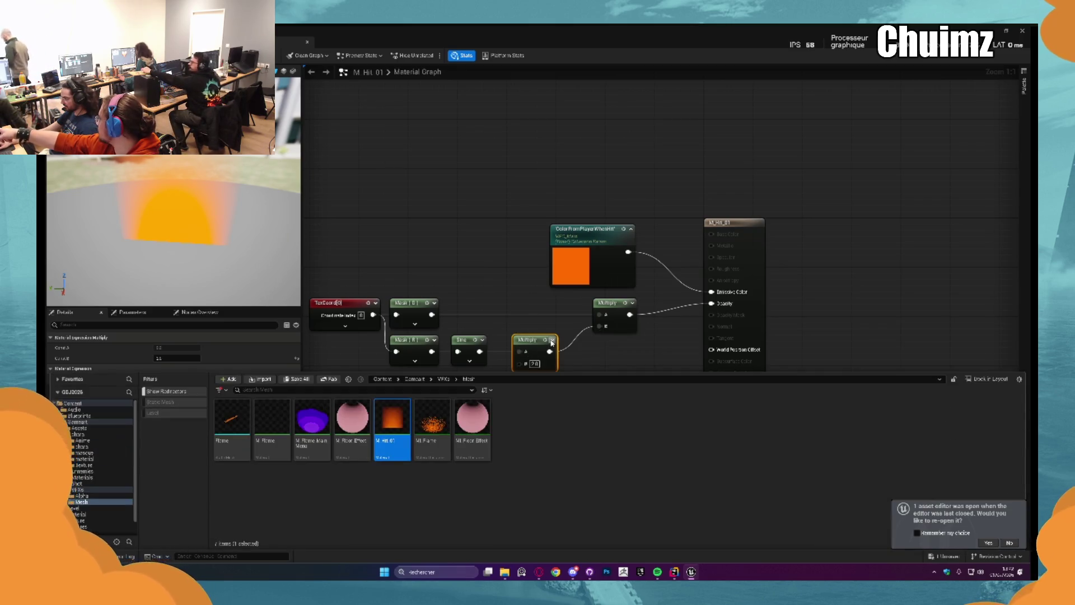
{"action": "left_click", "coordinate": [533, 342]}
{"action": "key", "text": "Delete"}
{"action": "mouse_move", "coordinate": [479, 352]}
{"action": "left_mouse_down"}
{"action": "mouse_move", "coordinate": [601, 335]}
{"action": "mouse_move", "coordinate": [582, 305]}
{"action": "left_mouse_up"}
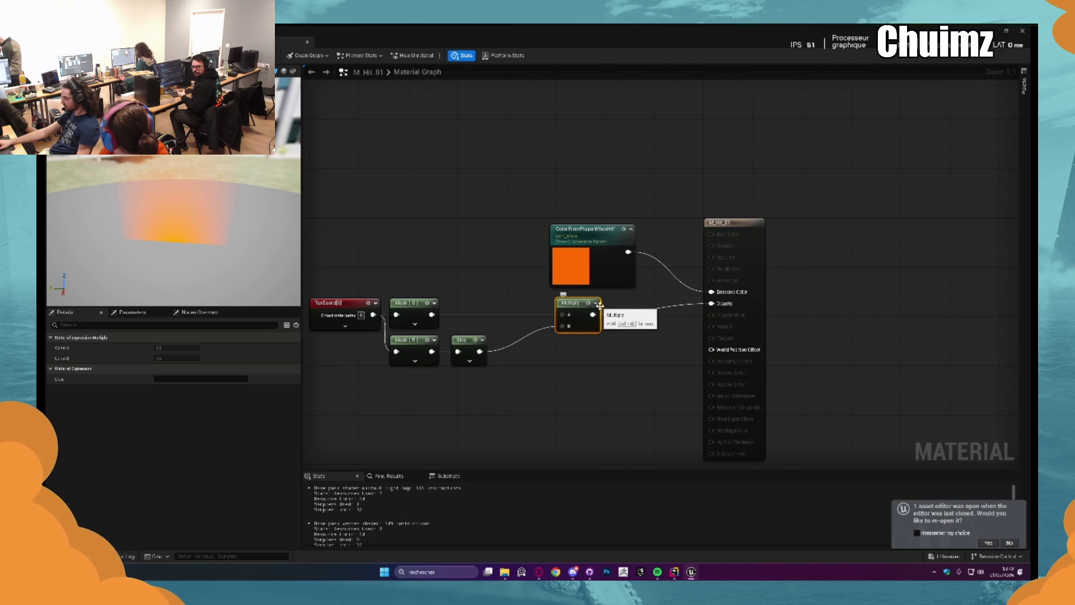
{"action": "key", "text": "ctrl+w"}
{"action": "left_click_drag", "start_coordinate": [593, 314], "coordinate": [611, 315]}
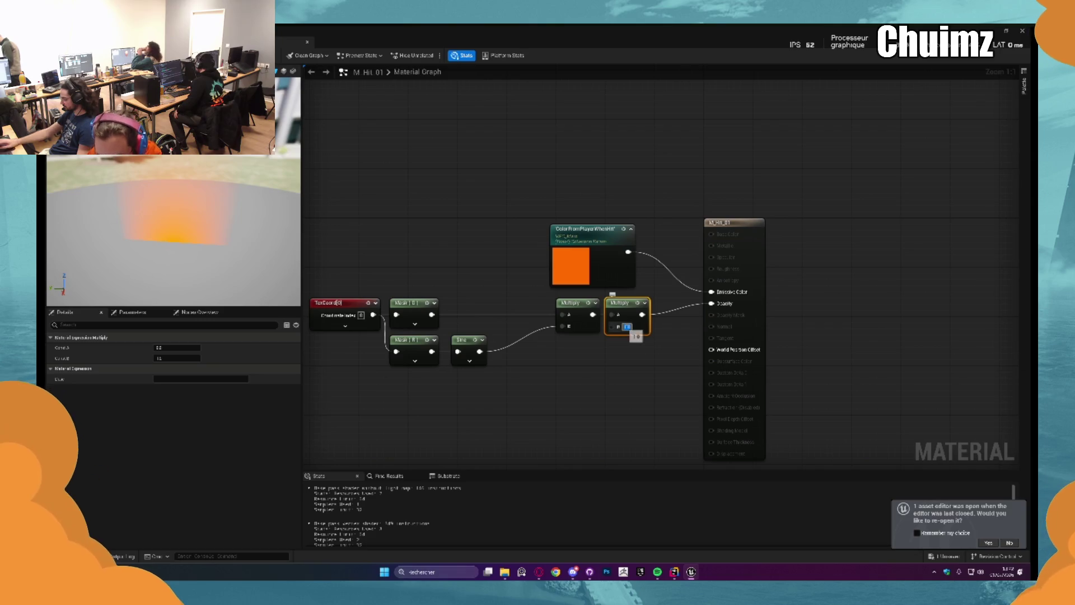
{"action": "type", "text": "2"}
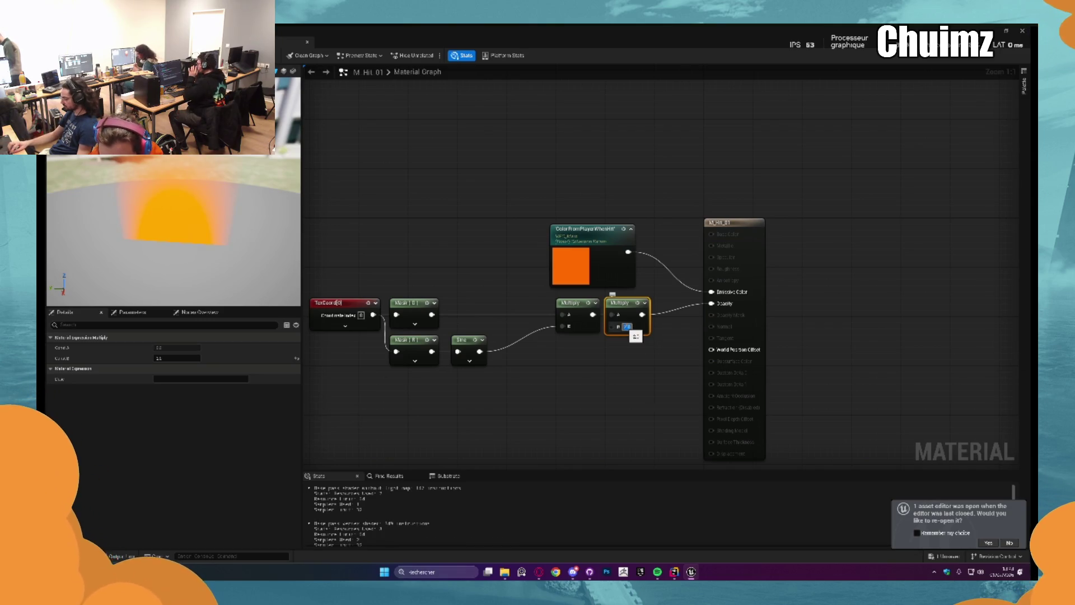
{"action": "type", "text": "0.5"}
{"action": "key", "text": "Return"}
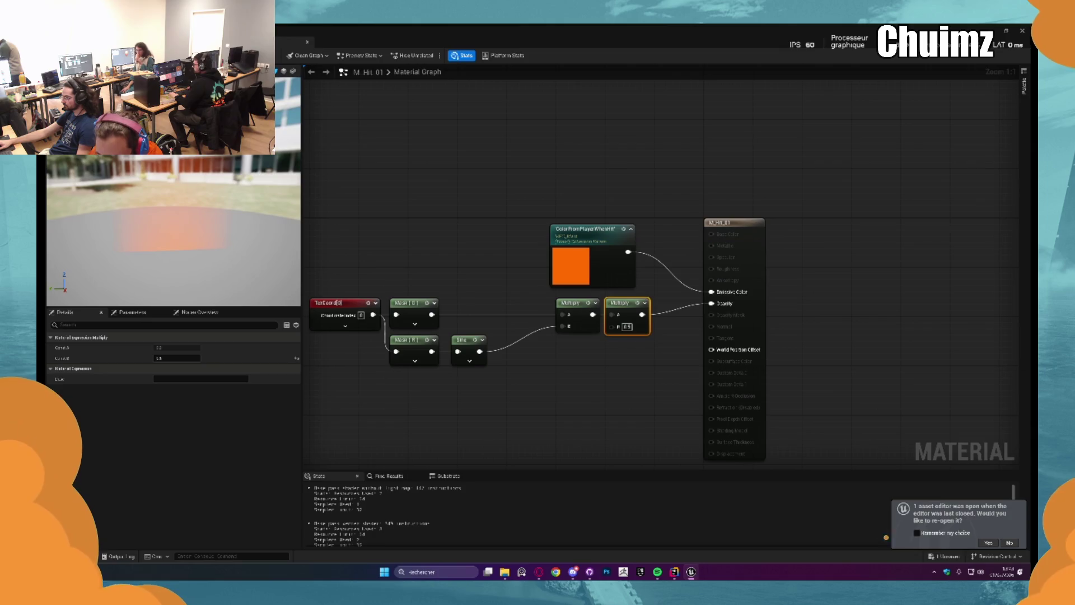
Apply, then rewire the second Multiply's A input and confirm its B value of 0.5
{"action": "key", "text": "ctrl+s"}
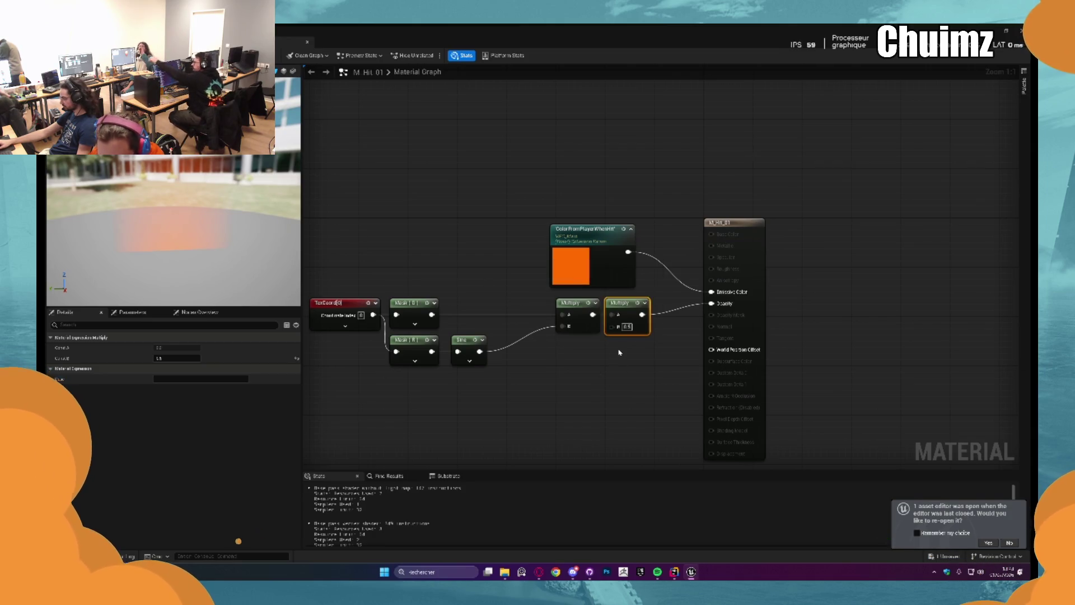
{"action": "left_click", "coordinate": [486, 306]}
{"action": "left_click_drag", "start_coordinate": [429, 314], "coordinate": [711, 303]}
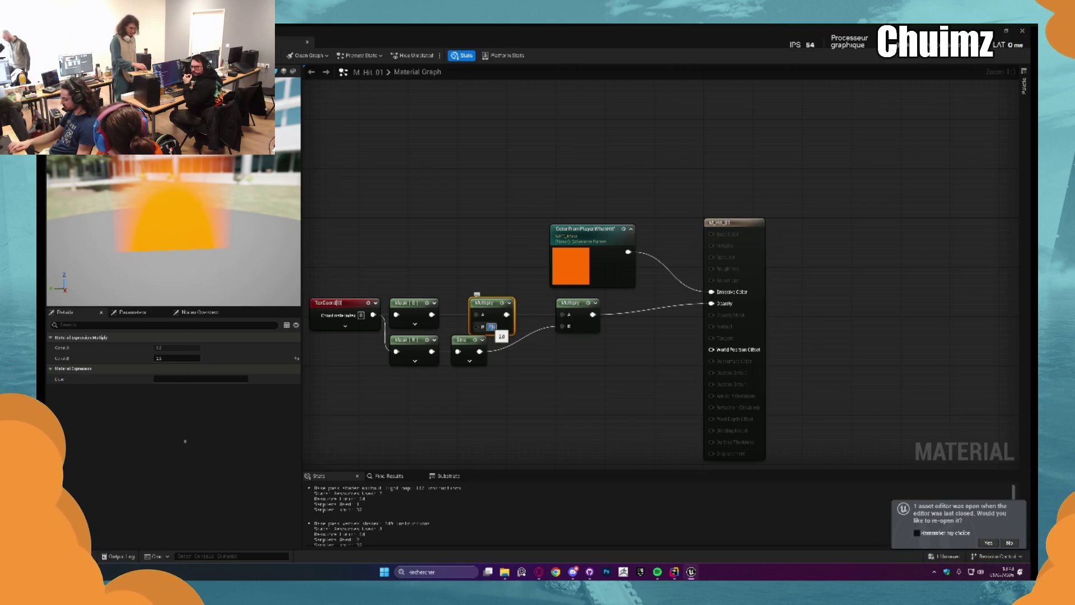
{"action": "type", "text": "0.5"}
{"action": "key", "text": "Return"}
{"action": "left_click_drag", "start_coordinate": [174, 235], "coordinate": [224, 224]}
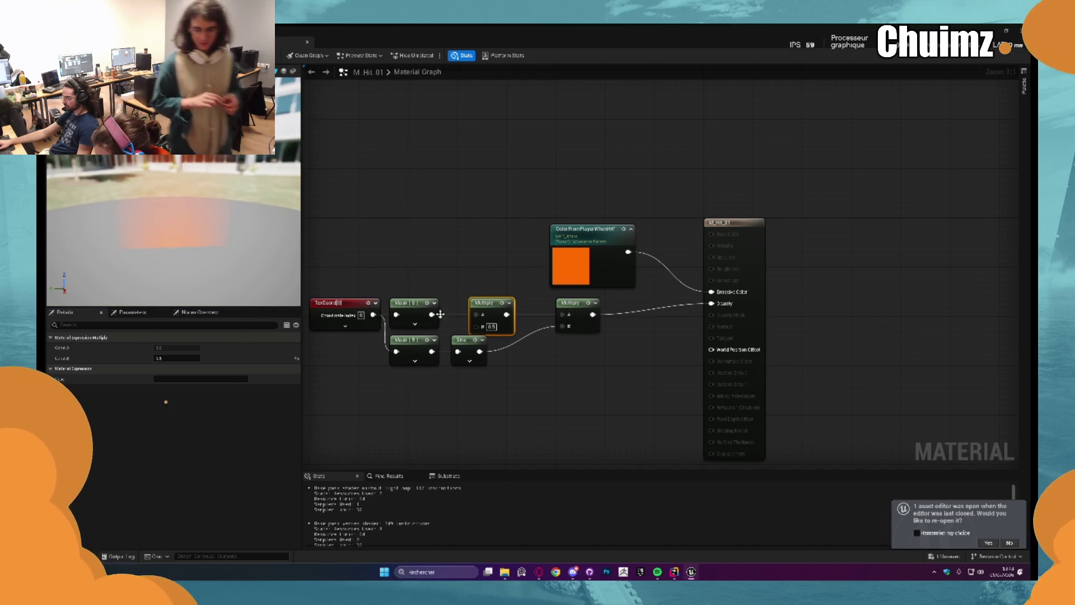
{"action": "left_click_drag", "start_coordinate": [580, 308], "coordinate": [613, 312]}
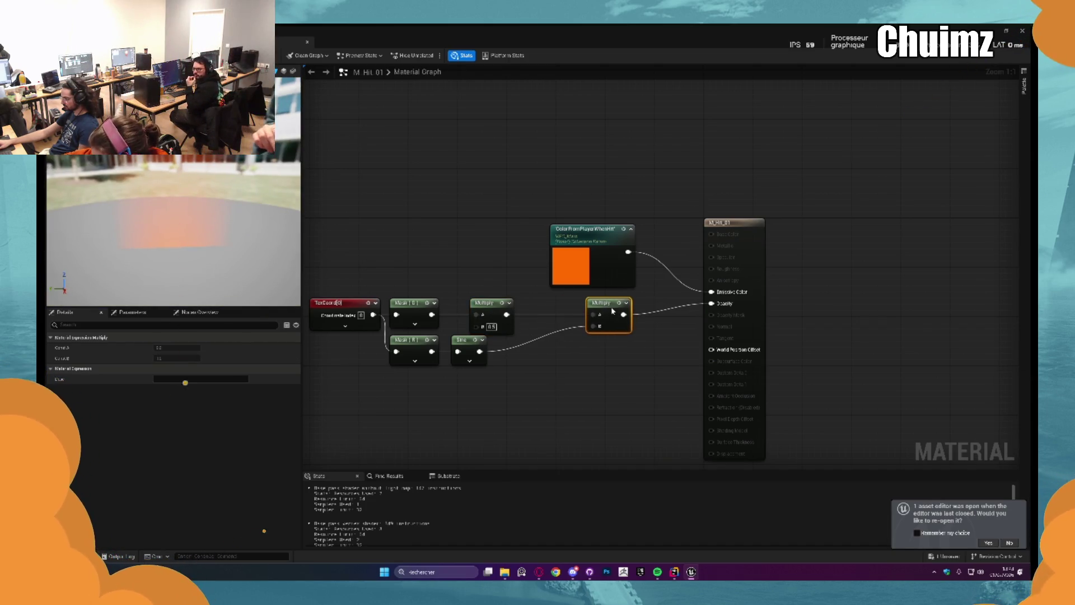
Duplicate the Multiply, feed Sine through it with B 5.0 into the upper Multiply, and apply
{"action": "left_click", "coordinate": [487, 303]}
{"action": "key", "text": "ctrl+c"}
{"action": "key", "text": "ctrl+v"}
{"action": "mouse_move", "coordinate": [479, 351]}
{"action": "left_mouse_down"}
{"action": "mouse_move", "coordinate": [518, 388]}
{"action": "mouse_move", "coordinate": [594, 326]}
{"action": "left_mouse_up"}
{"action": "left_click_drag", "start_coordinate": [537, 402], "coordinate": [537, 365]}
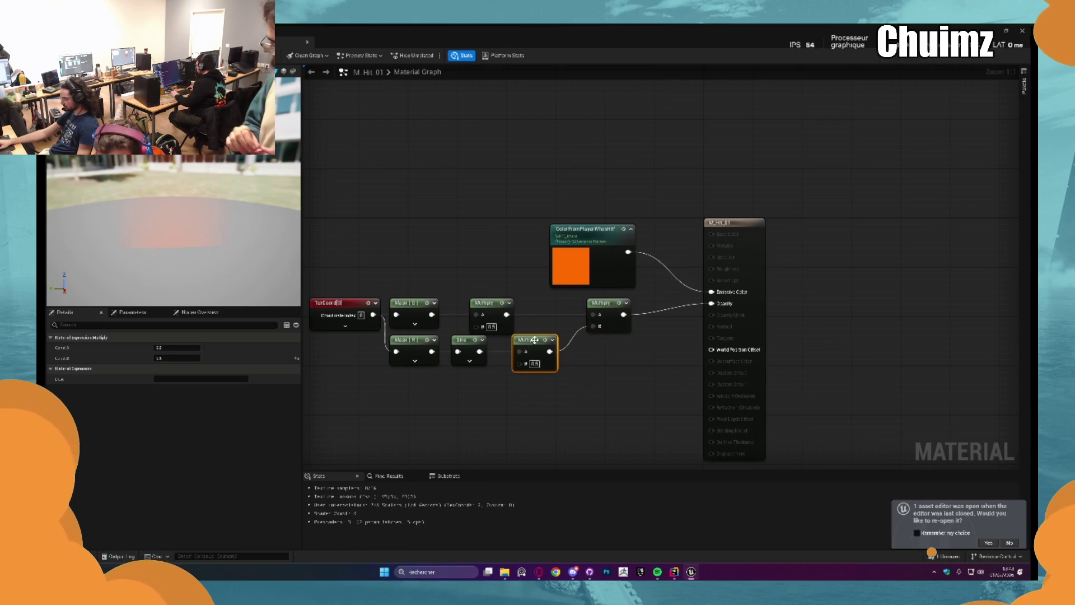
{"action": "type", "text": "2"}
{"action": "key", "text": "Return"}
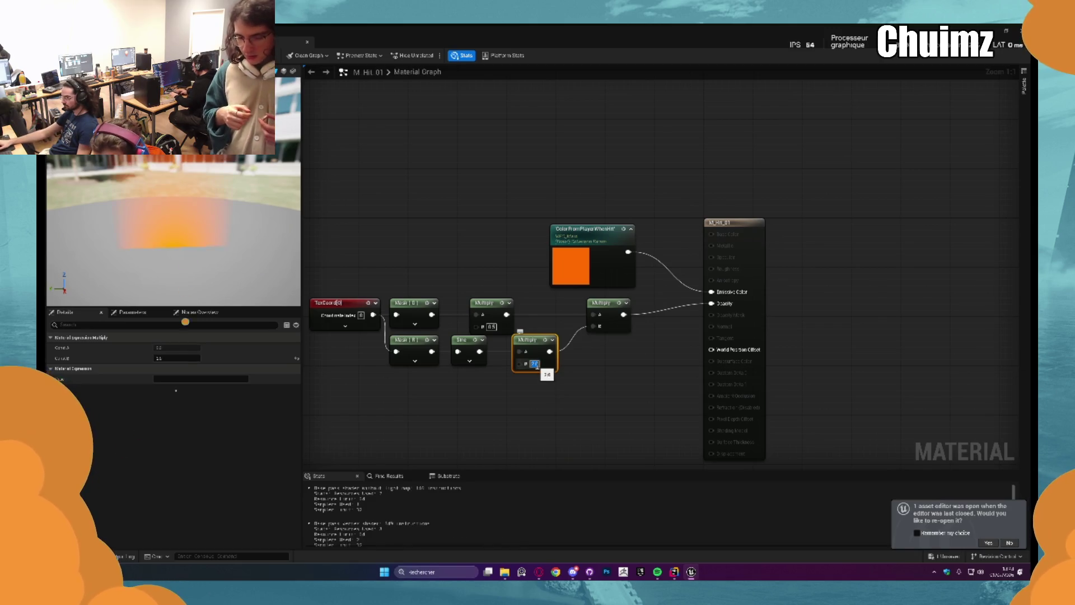
{"action": "left_click", "coordinate": [491, 327]}
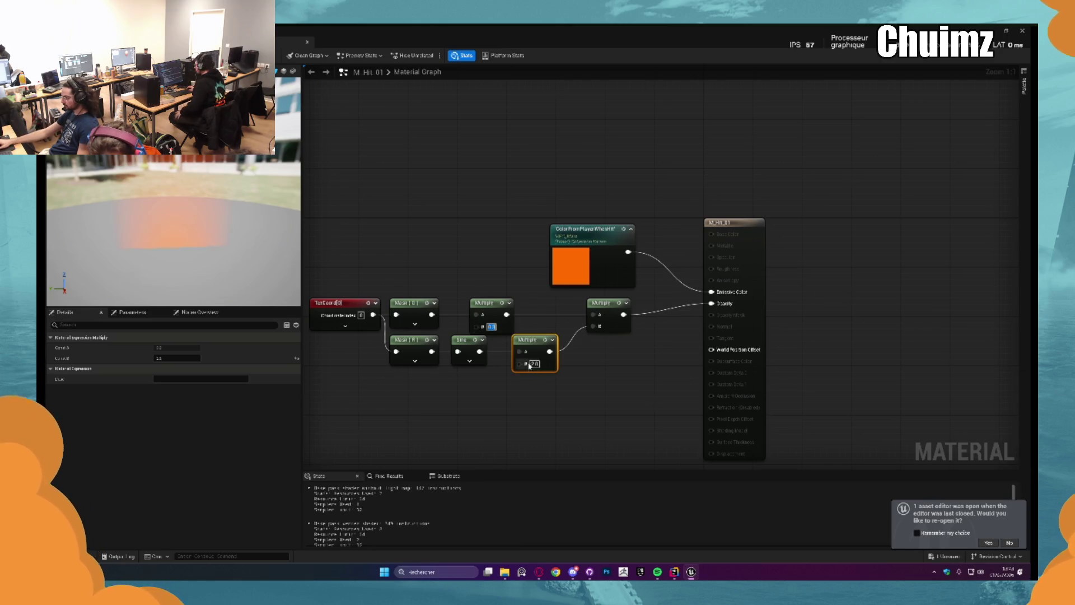
{"action": "type", "text": "5"}
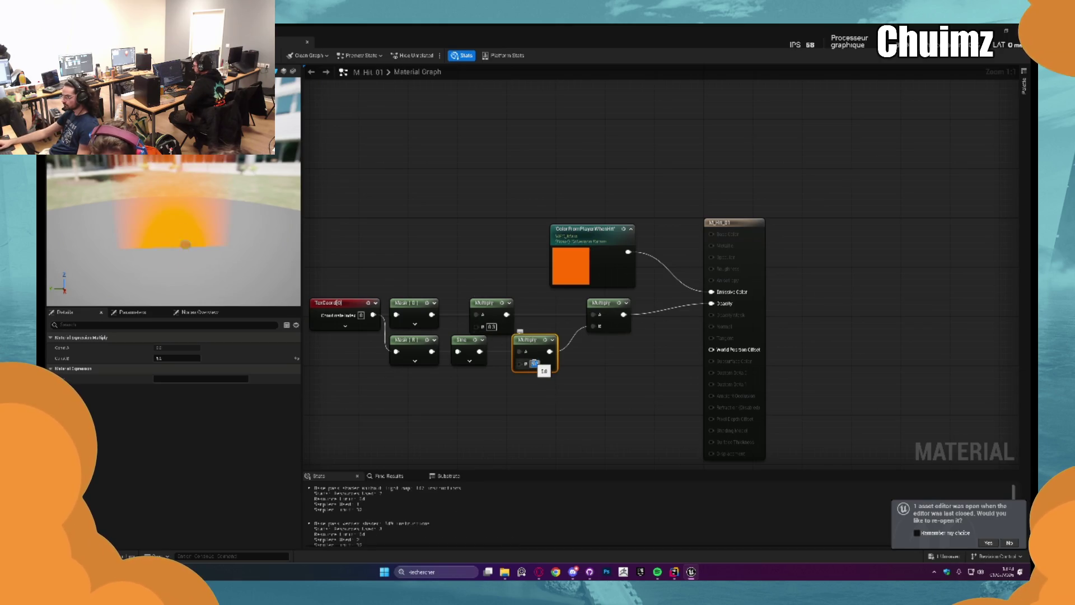
{"action": "key", "text": "Return"}
{"action": "key", "text": "ctrl+s"}
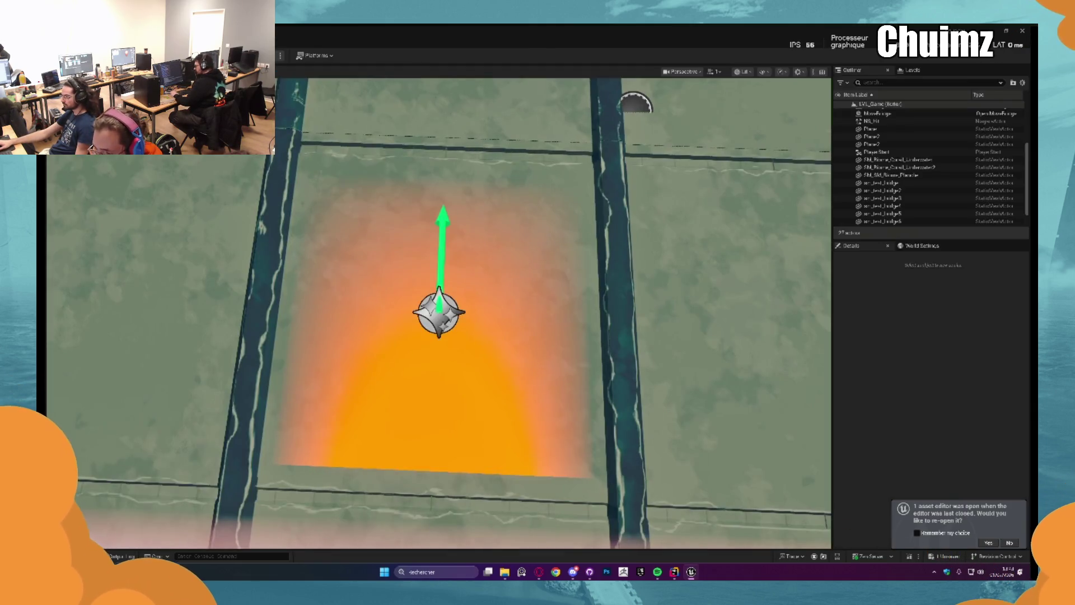
Preview the level in game view, then connect the top Multiply output to Opacity
{"action": "key", "text": "g"}
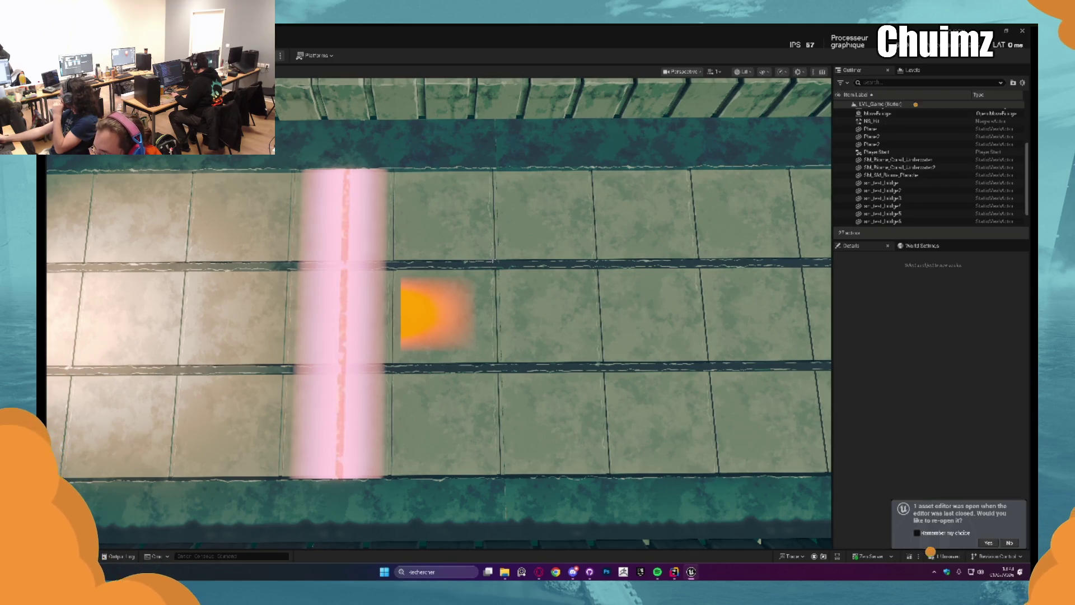
{"action": "key", "text": "Escape"}
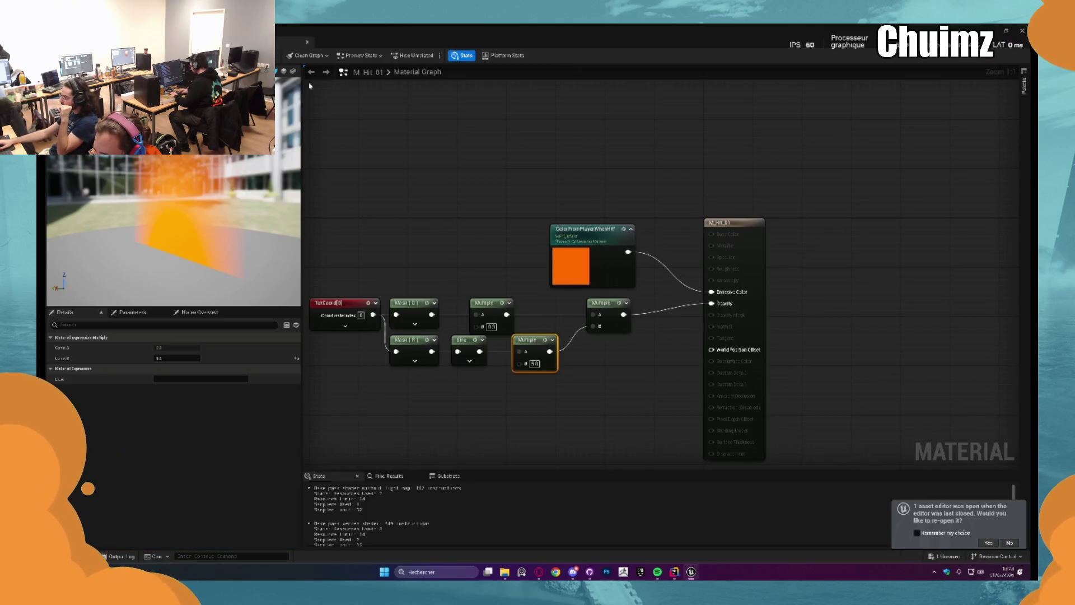
{"action": "mouse_move", "coordinate": [506, 314]}
{"action": "left_mouse_down"}
{"action": "mouse_move", "coordinate": [741, 314]}
{"action": "mouse_move", "coordinate": [712, 303]}
{"action": "left_mouse_up"}
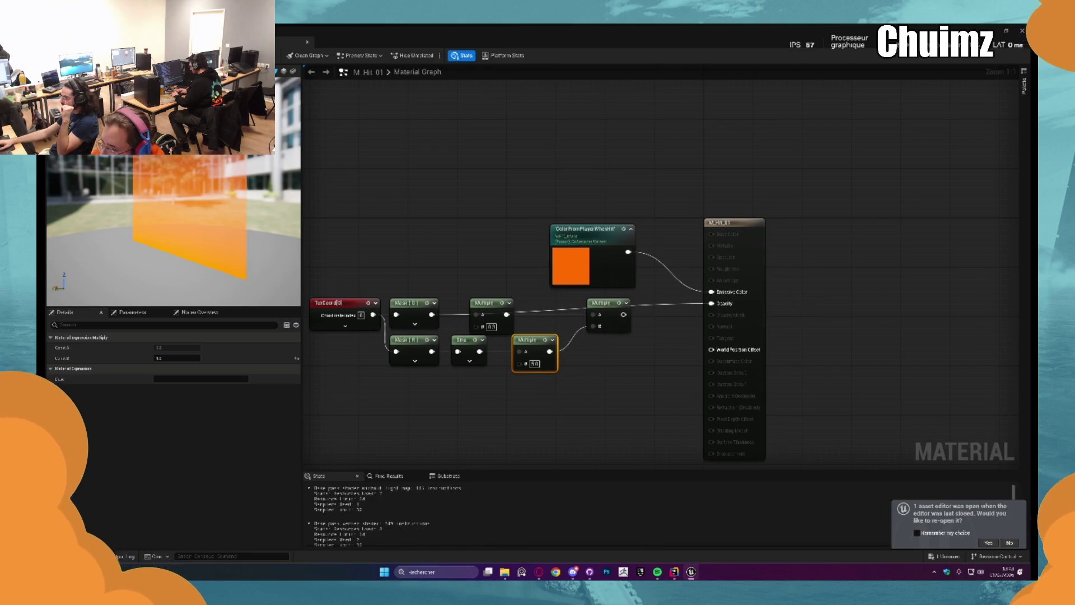
Apply the material, select NS_Hit in the level and open it in the Niagara editor
{"action": "key", "text": "ctrl+s"}
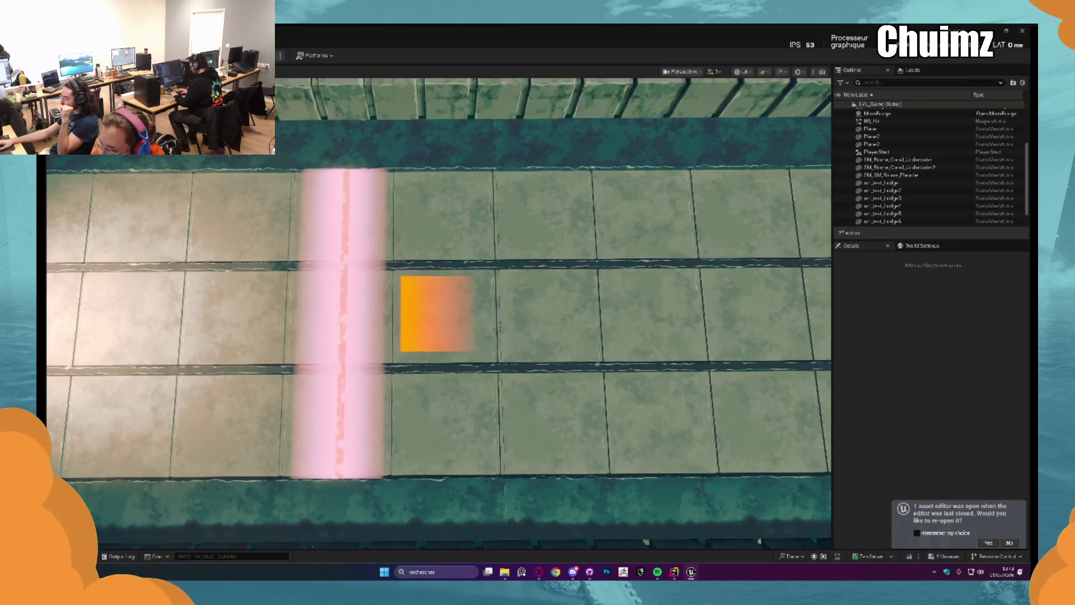
{"action": "left_click", "coordinate": [437, 314]}
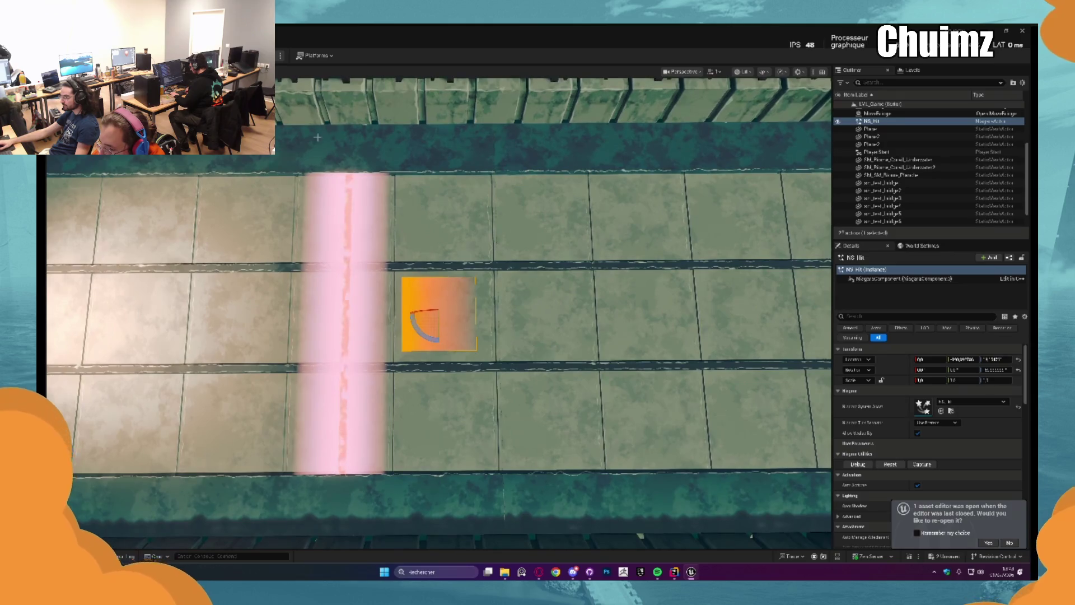
{"action": "key", "text": "ctrl+e"}
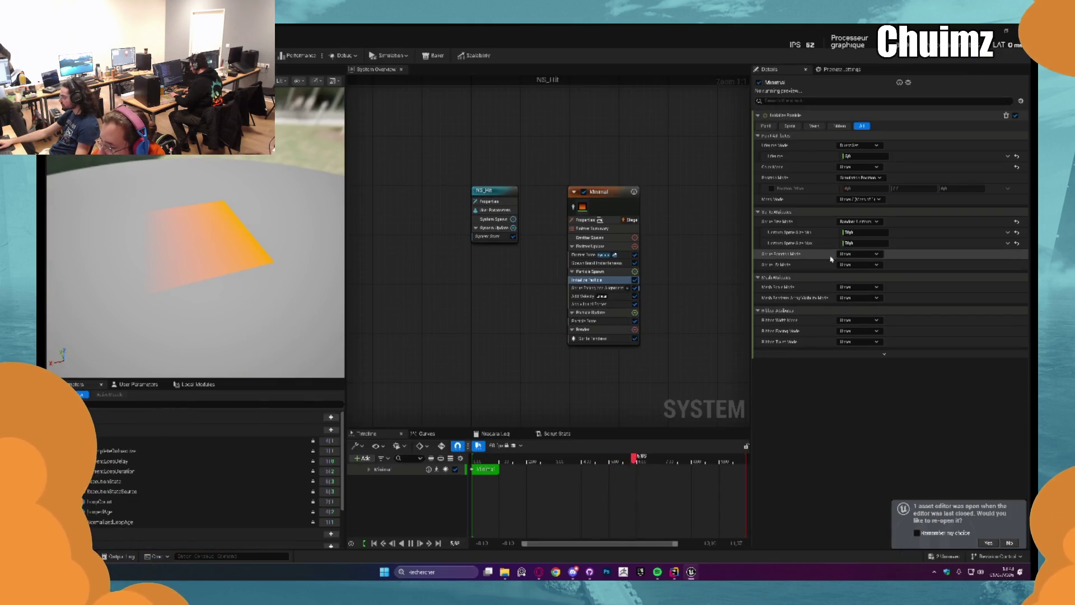
Set NS_Hit's sprite size Min to 1000 and Max to 100, then frame it in the level
{"action": "left_click", "coordinate": [852, 233]}
{"action": "type", "text": "1000"}
{"action": "left_click", "coordinate": [864, 243]}
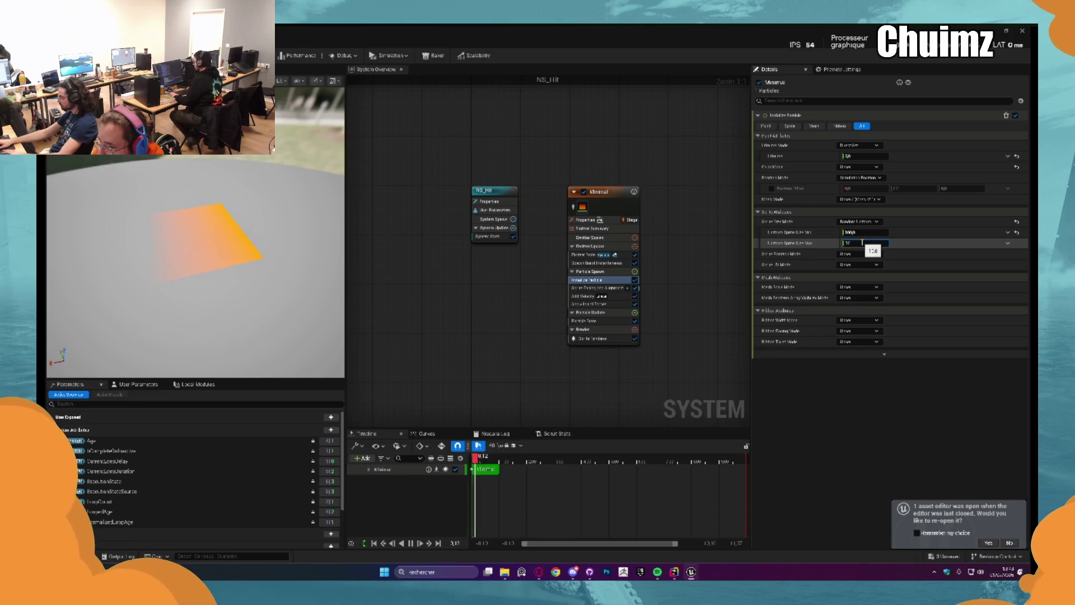
{"action": "type", "text": "100"}
{"action": "key", "text": "Return"}
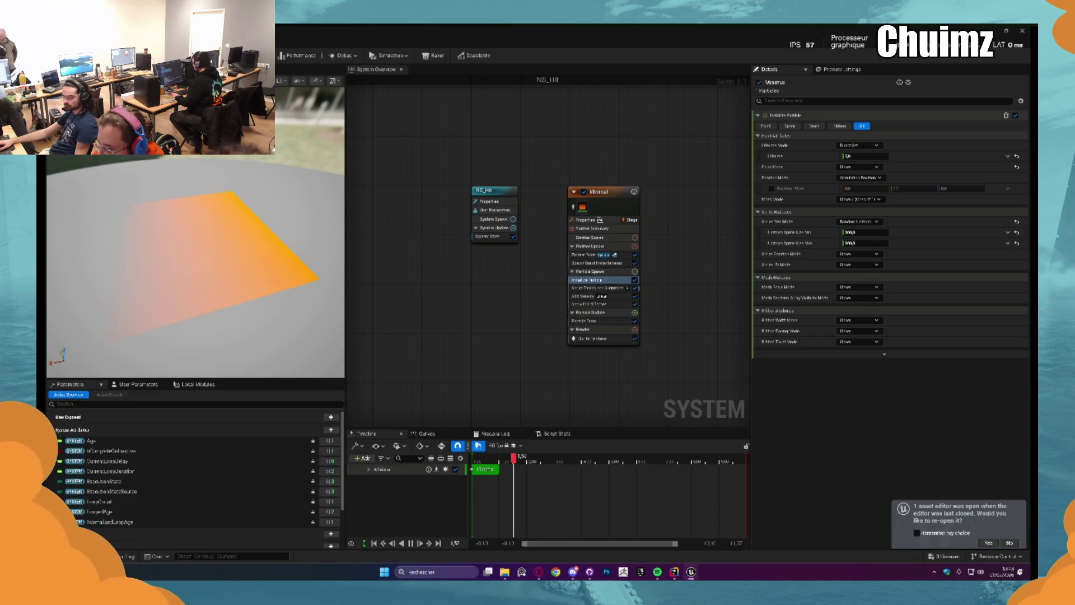
{"action": "key", "text": "alt+Tab"}
{"action": "key", "text": "f"}
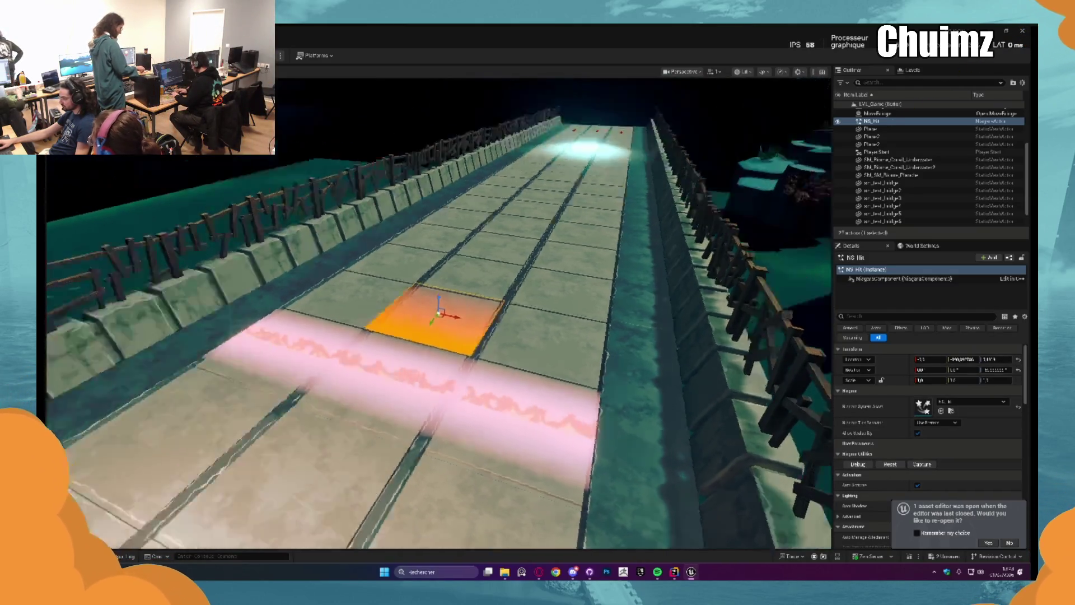
Replay the NS_Hit effect and raise its Z location to 20 so it clears the bridge floor
{"action": "mouse_move", "coordinate": [440, 313]}
{"action": "left_mouse_down"}
{"action": "mouse_move", "coordinate": [439, 247]}
{"action": "mouse_move", "coordinate": [439, 280]}
{"action": "left_mouse_up"}
{"action": "left_click", "coordinate": [890, 464]}
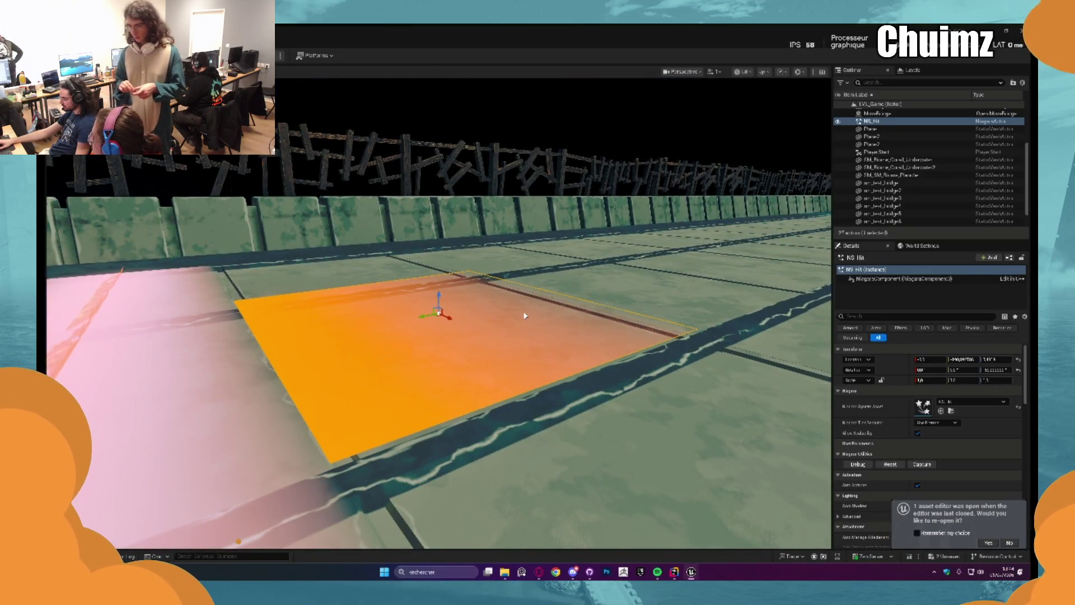
{"action": "left_click", "coordinate": [965, 361]}
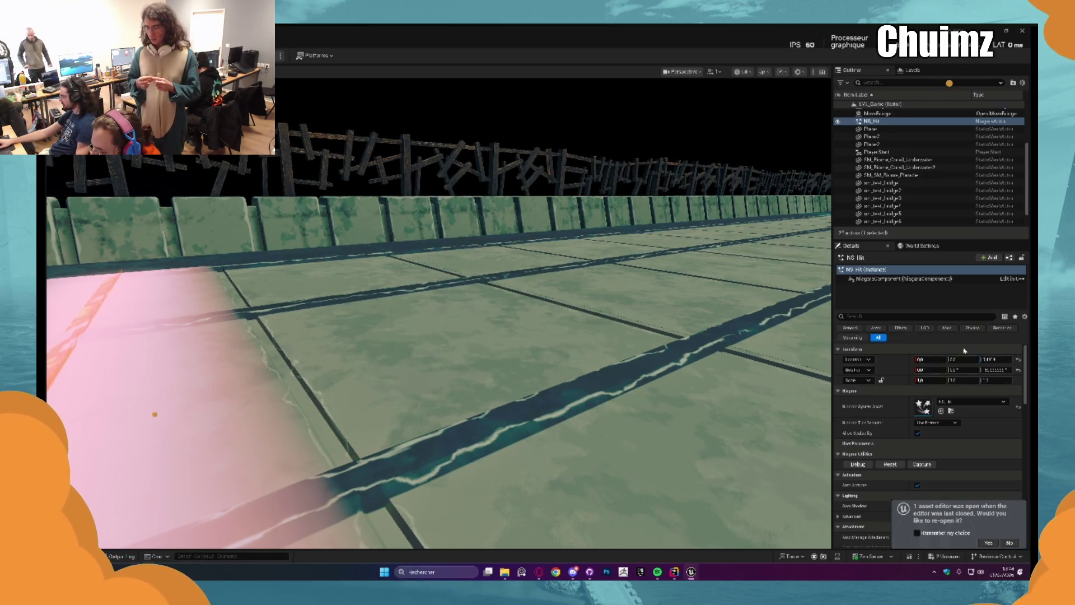
{"action": "key", "text": "ctrl+z"}
{"action": "left_click", "coordinate": [991, 359]}
{"action": "key", "text": "Return"}
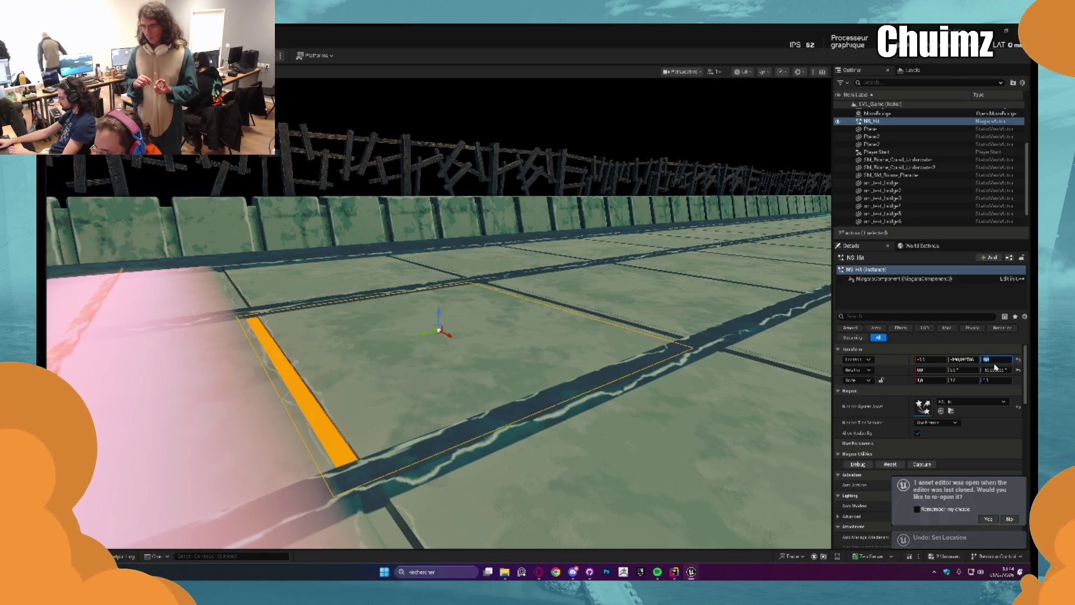
{"action": "type", "text": "20"}
{"action": "key", "text": "Return"}
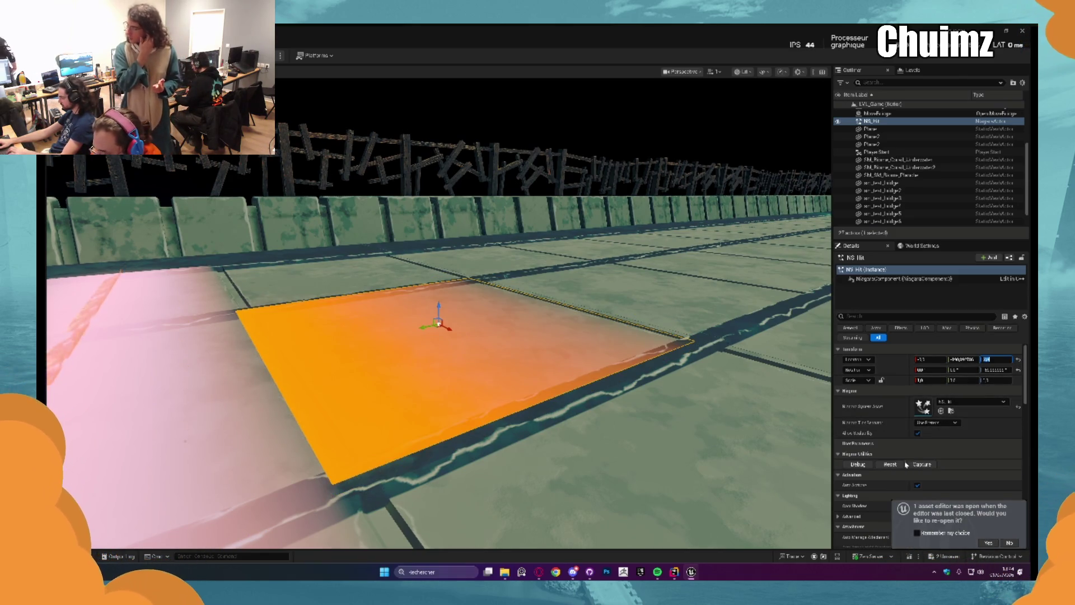
{"action": "key", "text": "f"}
{"action": "left_click_drag", "start_coordinate": [440, 317], "coordinate": [414, 312]}
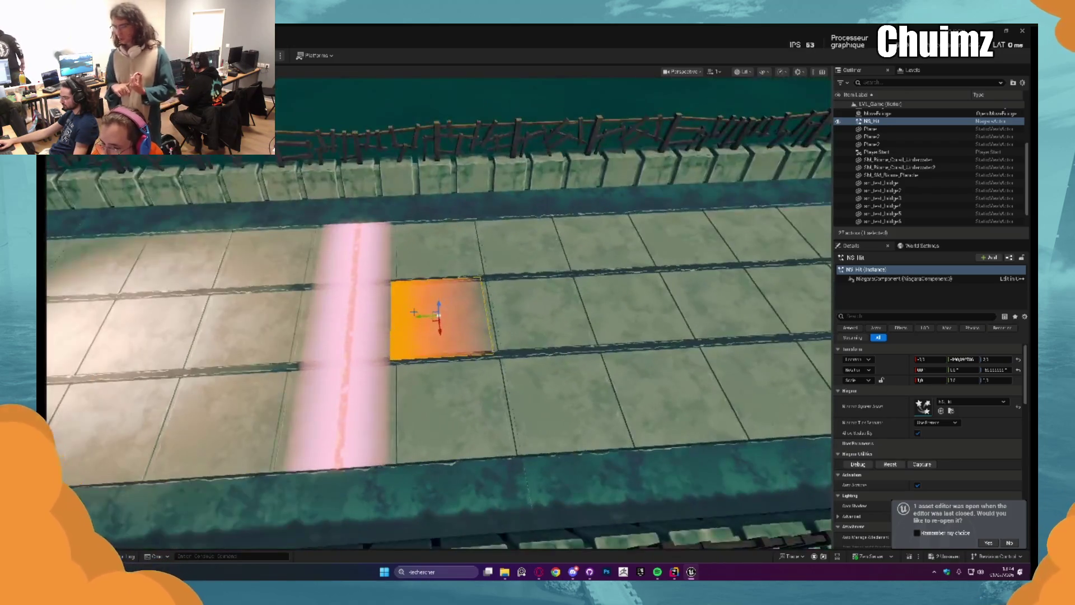
{"action": "key", "text": "ctrl+z"}
{"action": "key", "text": "f"}
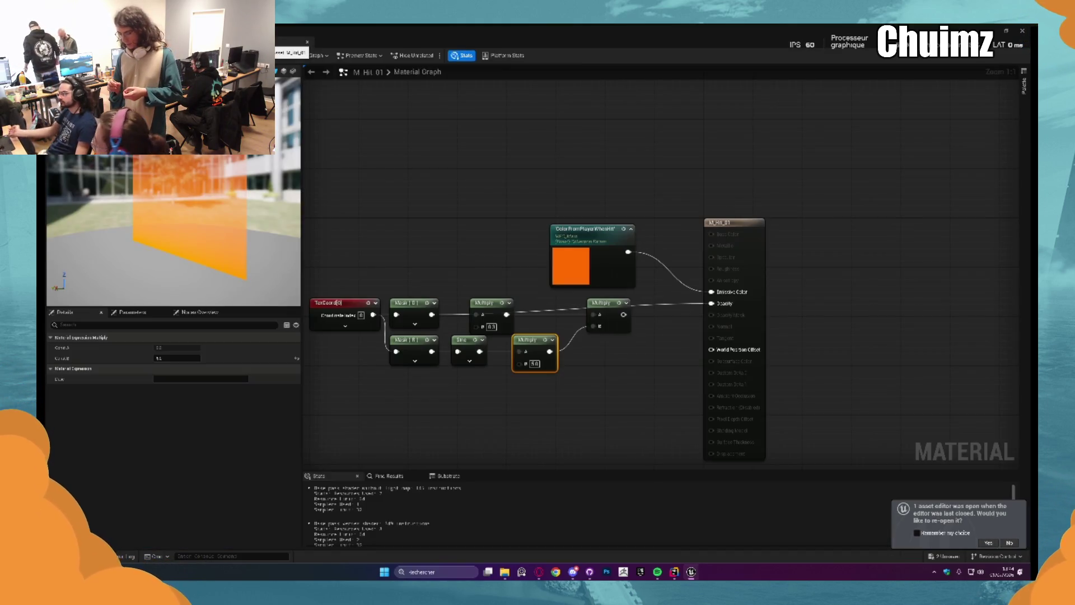
Clear the node selection in M_Hit_01 to show its material properties
{"action": "left_click", "coordinate": [352, 127]}
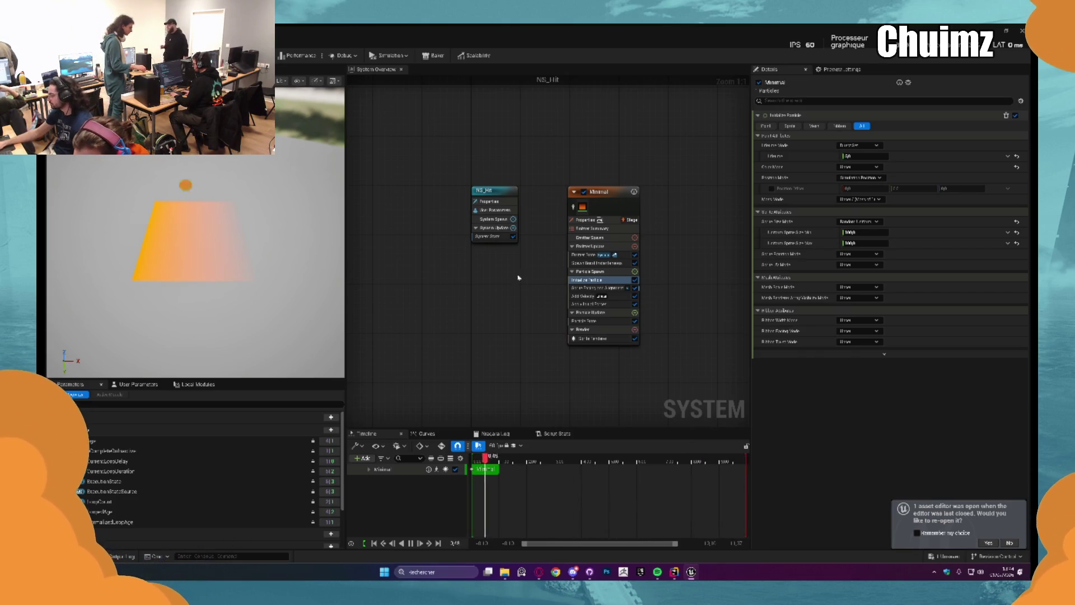
Add a Scale Sprite Size module to NS_Hit's Particle Update by searching 'scale'
{"action": "left_click", "coordinate": [634, 312]}
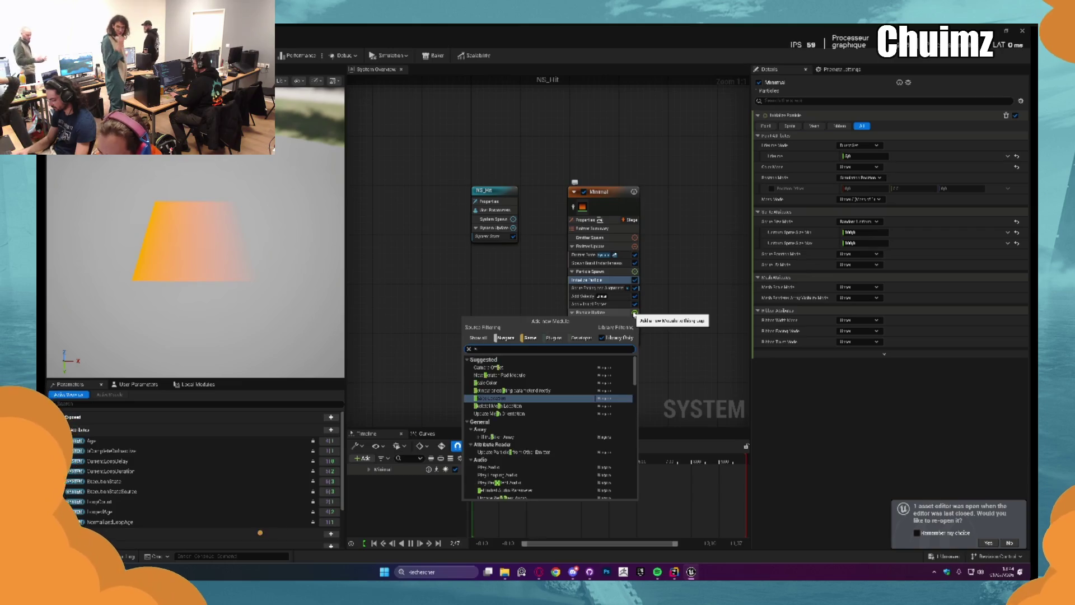
{"action": "type", "text": "cale"}
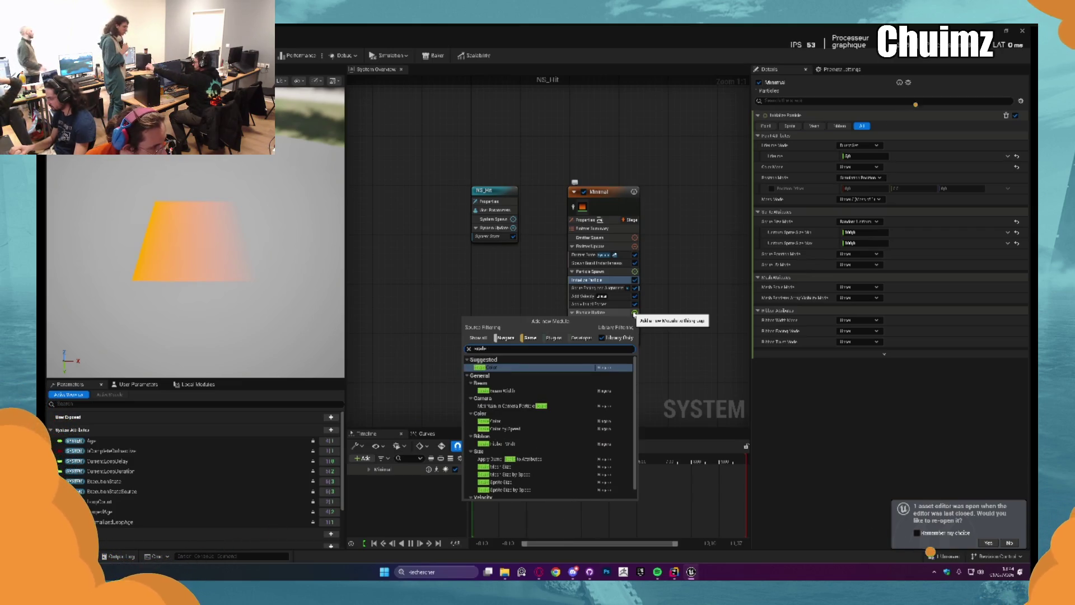
{"action": "key", "text": "Down"}
{"action": "key", "text": "Down"}
{"action": "key", "text": "Down"}
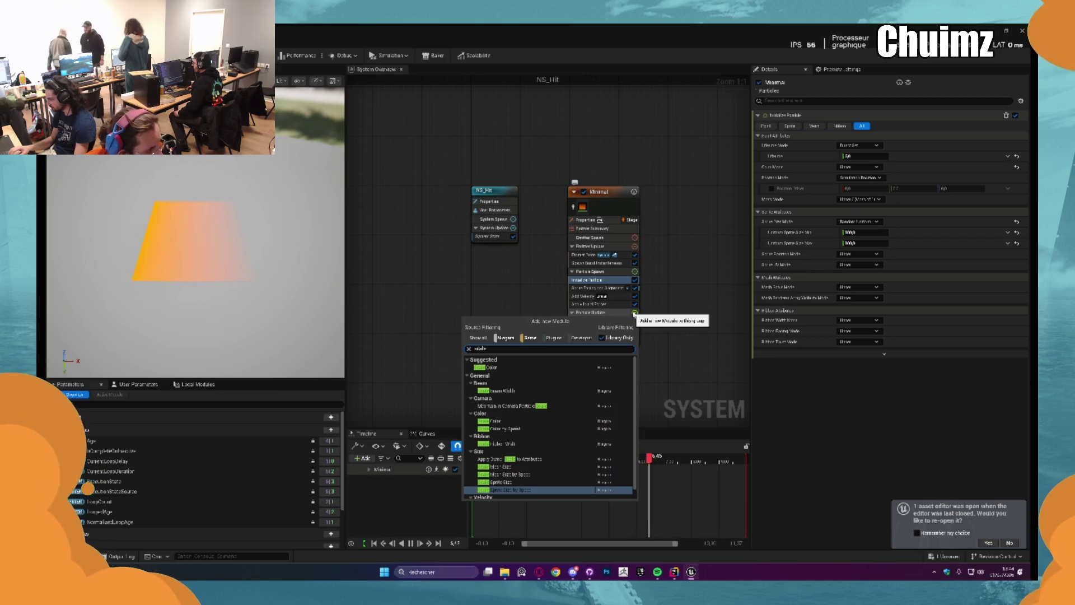
{"action": "key", "text": "Up"}
{"action": "key", "text": "Return"}
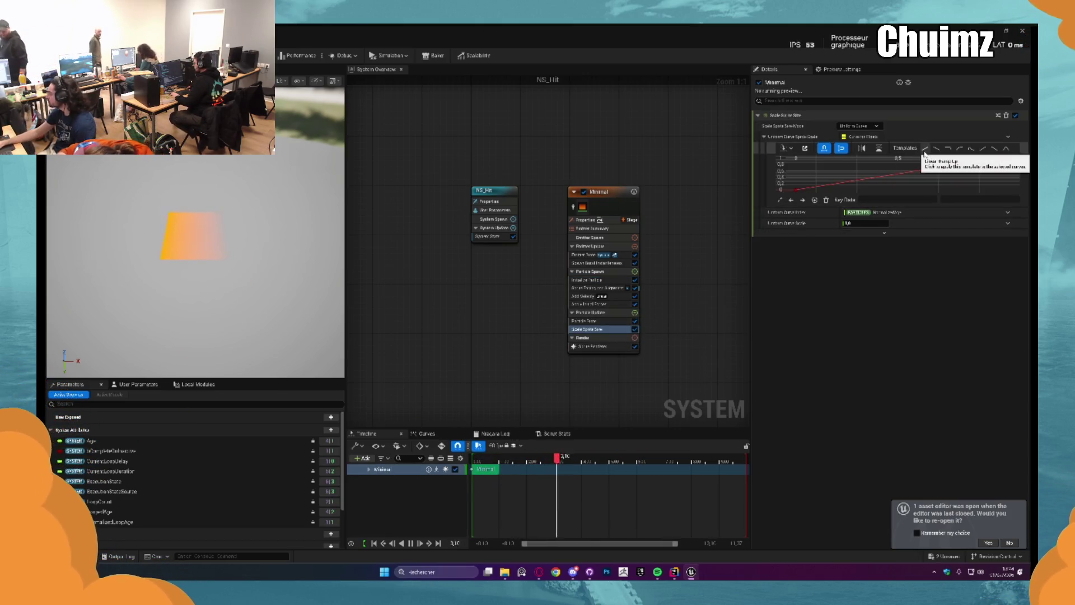
Give Scale Sprite Size a Linear Ramp Up curve and browse the curve asset list
{"action": "left_click", "coordinate": [925, 149]}
{"action": "left_click", "coordinate": [995, 140]}
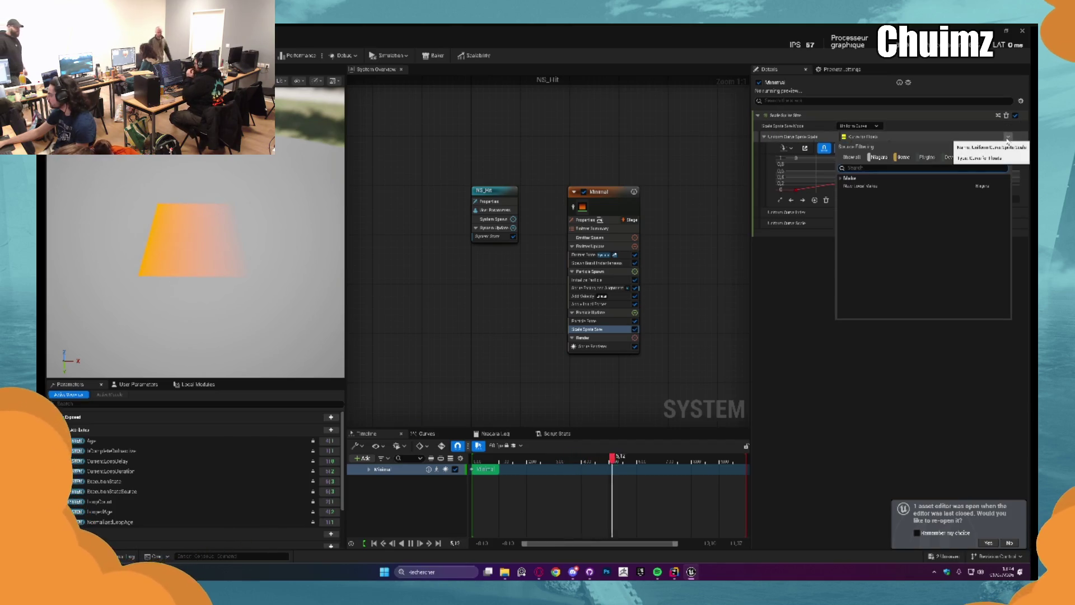
{"action": "type", "text": "make"}
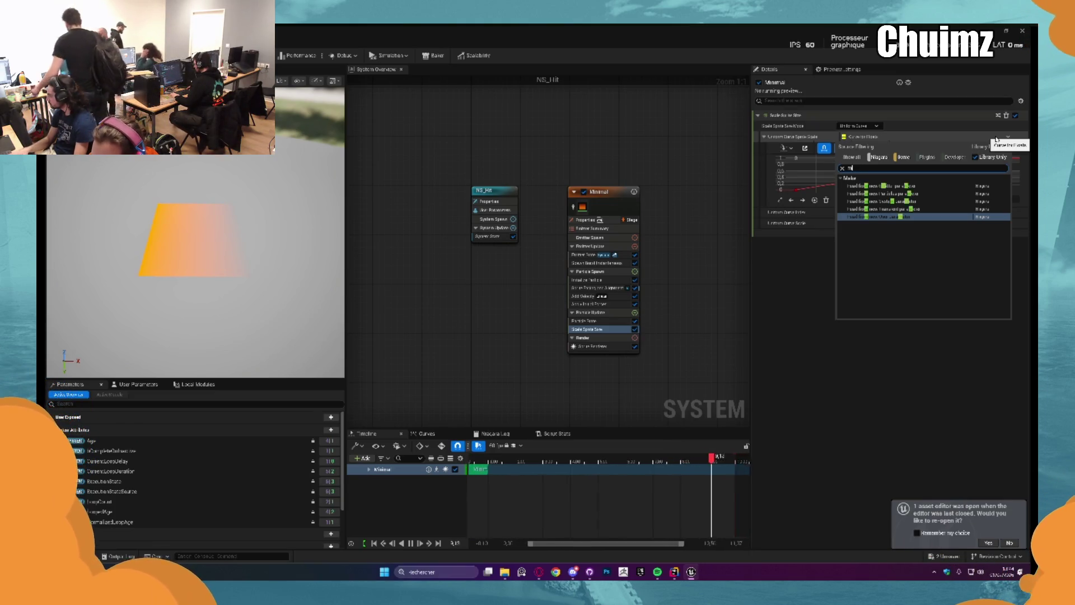
{"action": "key", "text": "BackSpace"}
{"action": "key", "text": "BackSpace"}
{"action": "key", "text": "BackSpace"}
{"action": "type", "text": "flo"}
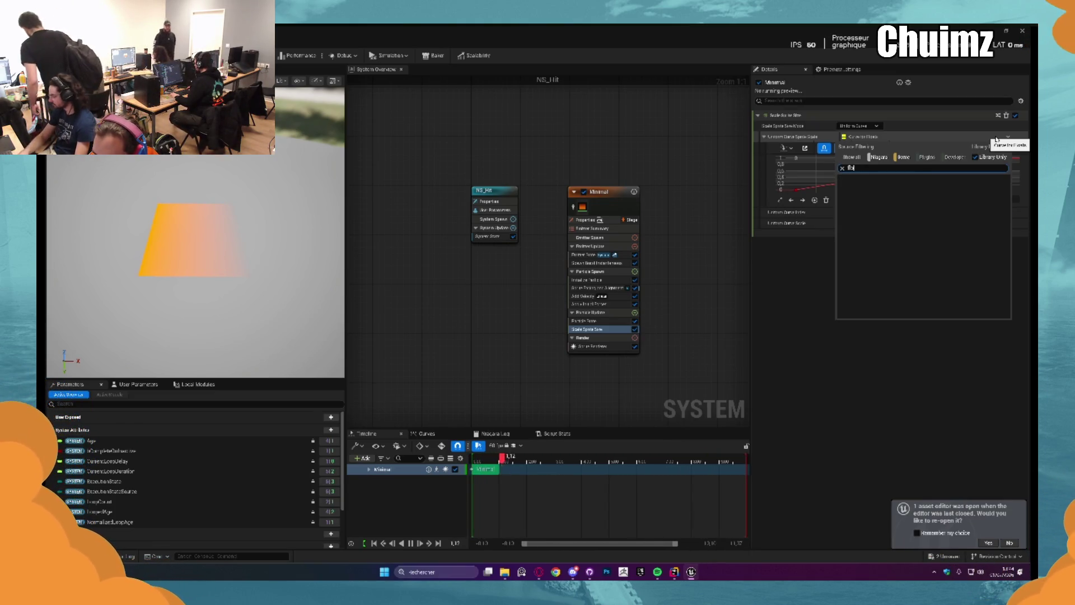
{"action": "key", "text": "BackSpace"}
{"action": "key", "text": "BackSpace"}
{"action": "key", "text": "BackSpace"}
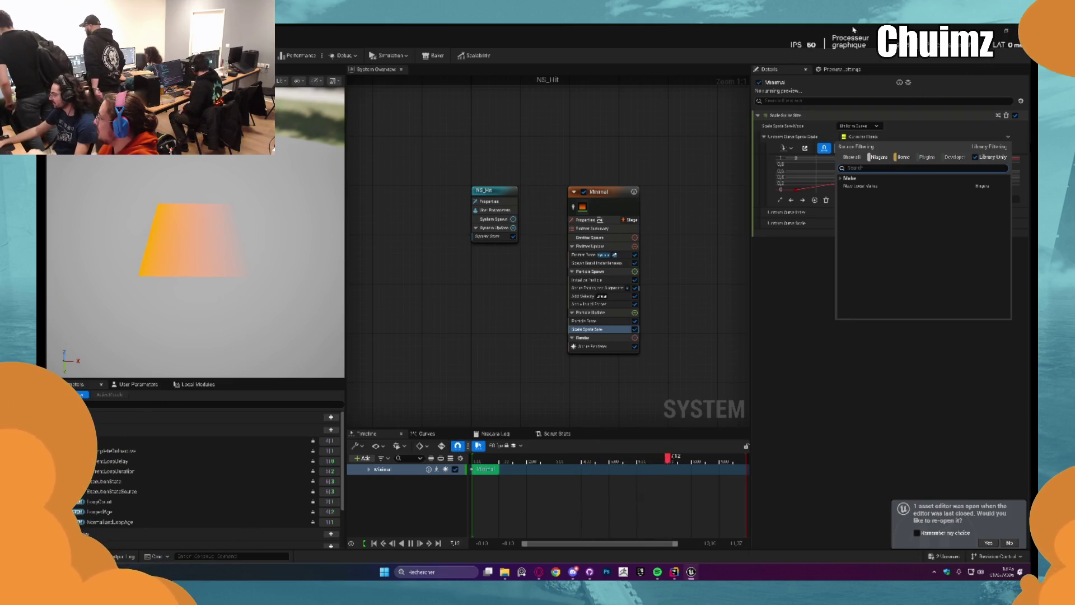
{"action": "left_click", "coordinate": [816, 296]}
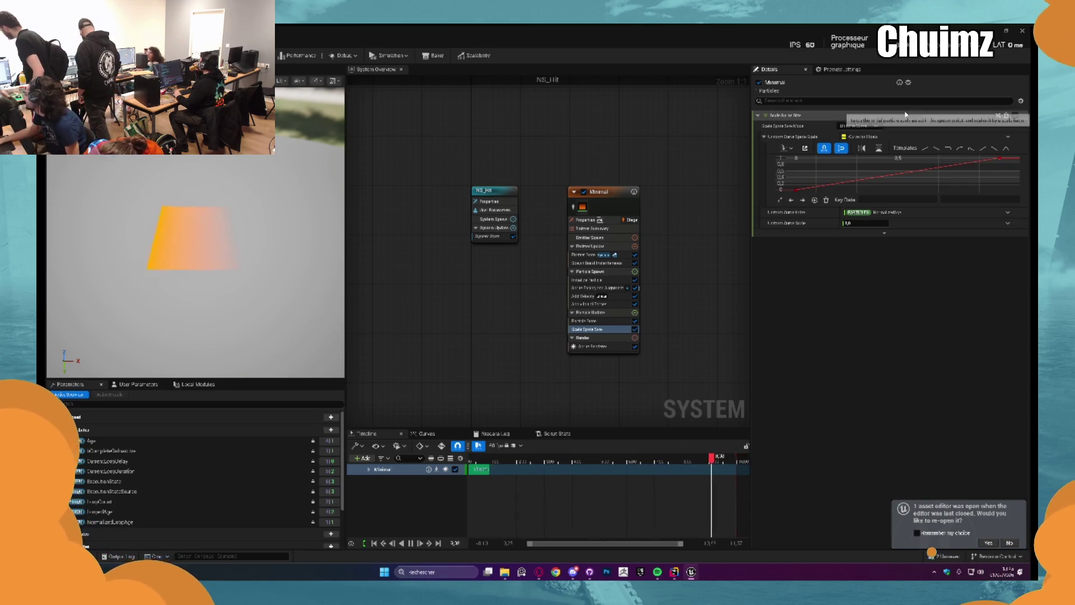
{"action": "left_click", "coordinate": [879, 126]}
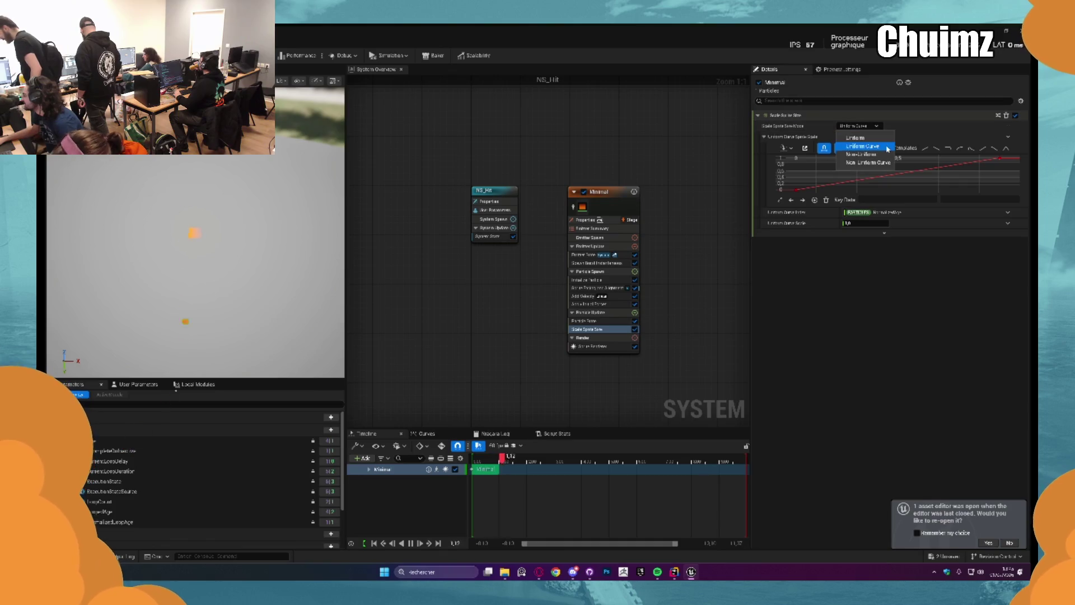
Switch to Non-Uniform sprite scaling with a Make Vector 2D Scale Factor, X set to 10
{"action": "left_click", "coordinate": [881, 154]}
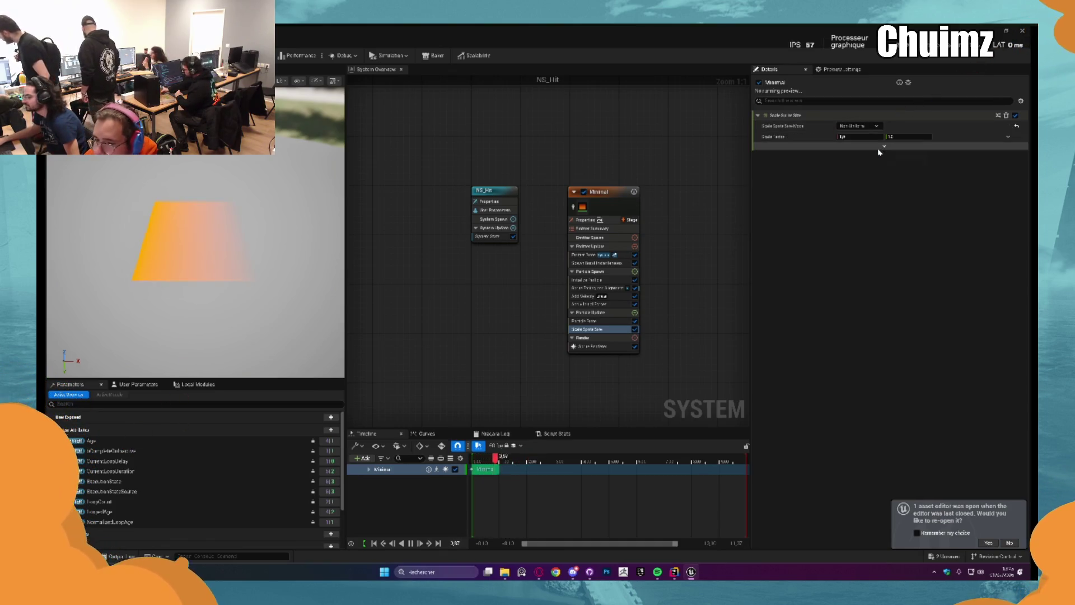
{"action": "right_click", "coordinate": [1009, 137]}
{"action": "left_click", "coordinate": [1009, 138]}
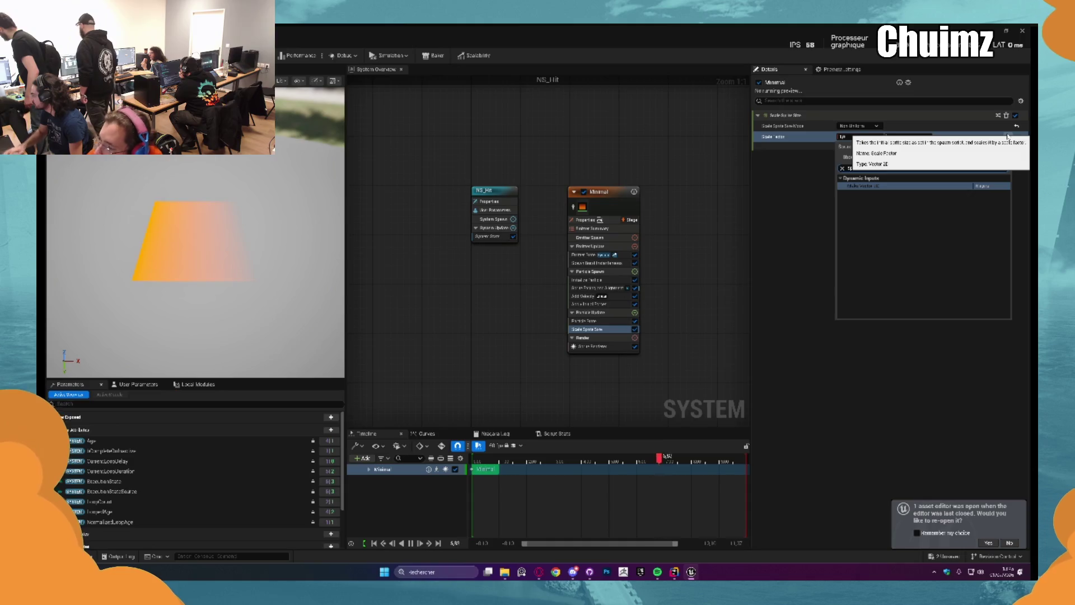
{"action": "left_click", "coordinate": [987, 186]}
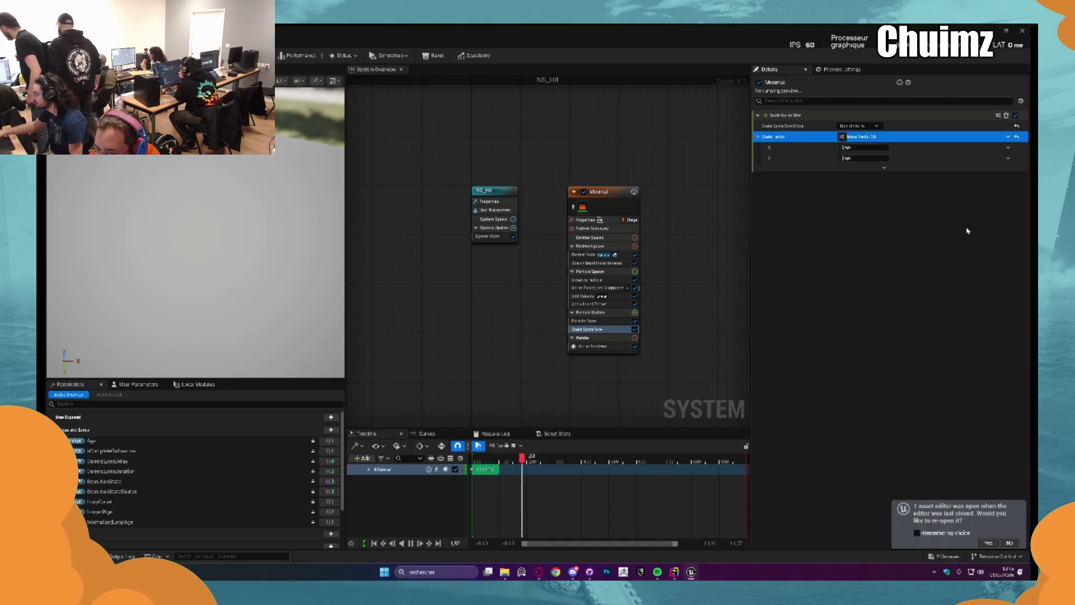
{"action": "left_click", "coordinate": [867, 148]}
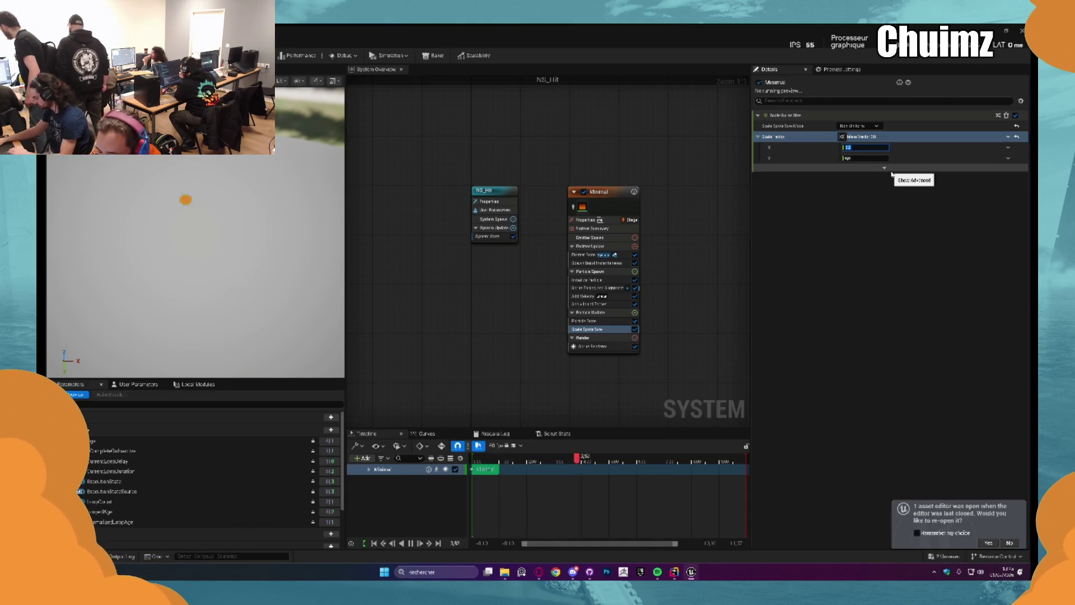
{"action": "type", "text": "10"}
{"action": "key", "text": "Tab"}
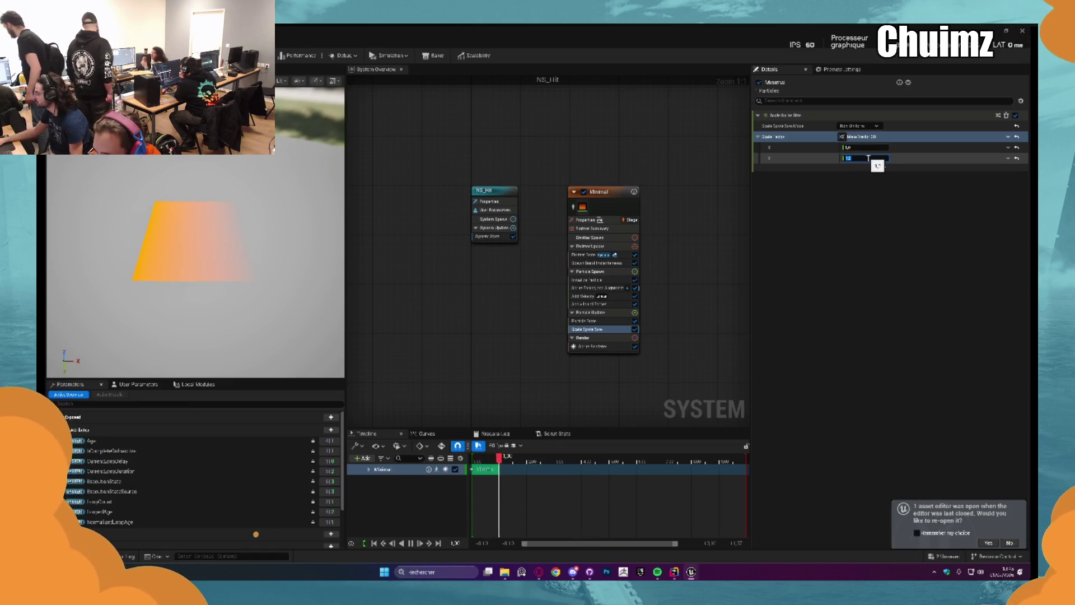
{"action": "type", "text": "1"}
{"action": "key", "text": "Return"}
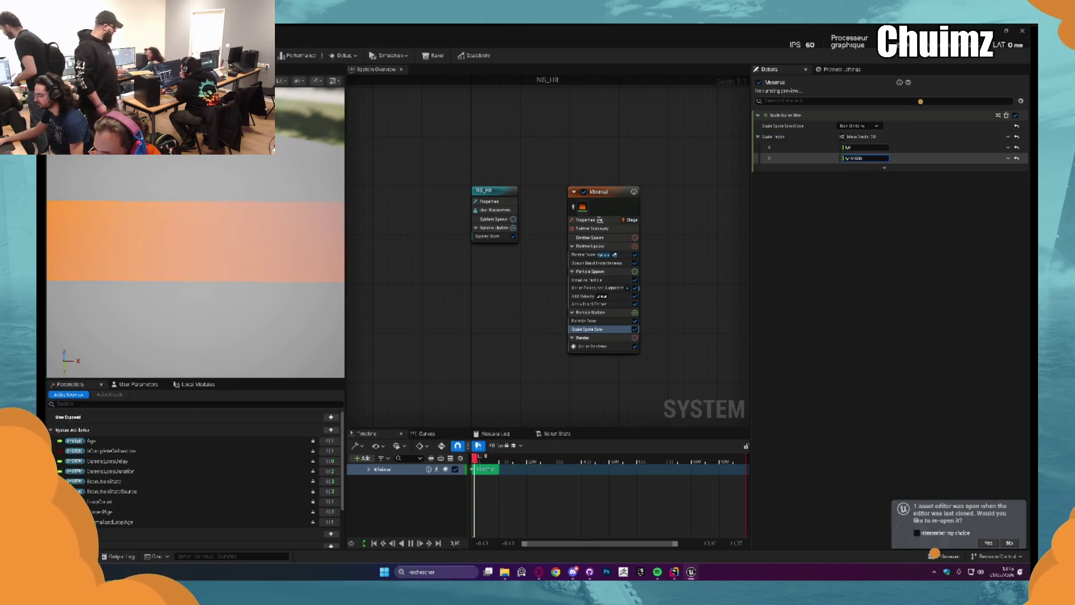
{"action": "key", "text": "ctrl+z"}
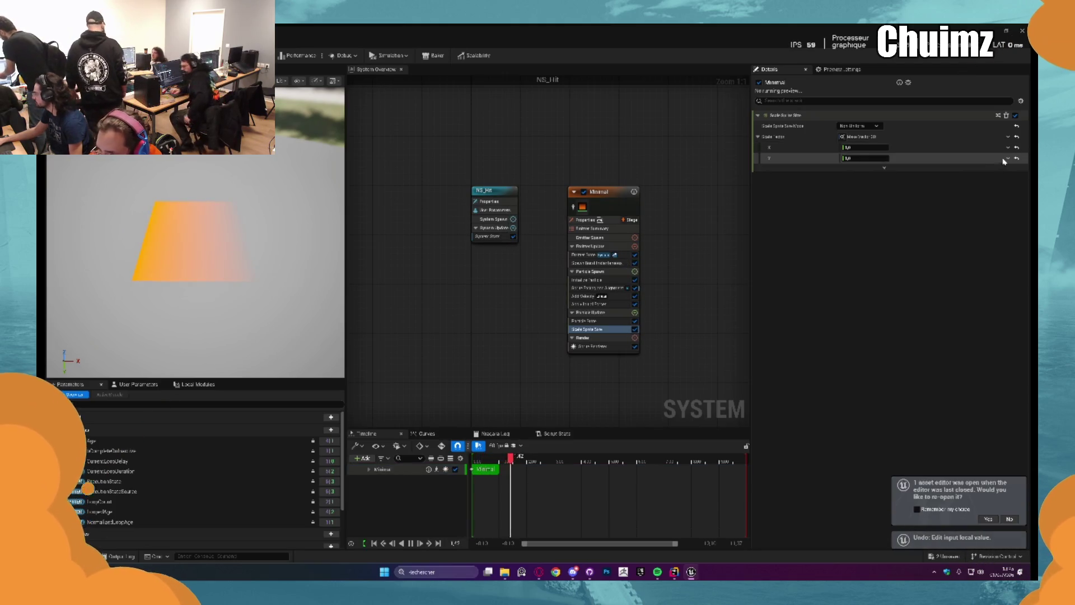
Drive the Y scale with a Float from Curve using the ascending linear ramp template
{"action": "left_click", "coordinate": [1007, 159]}
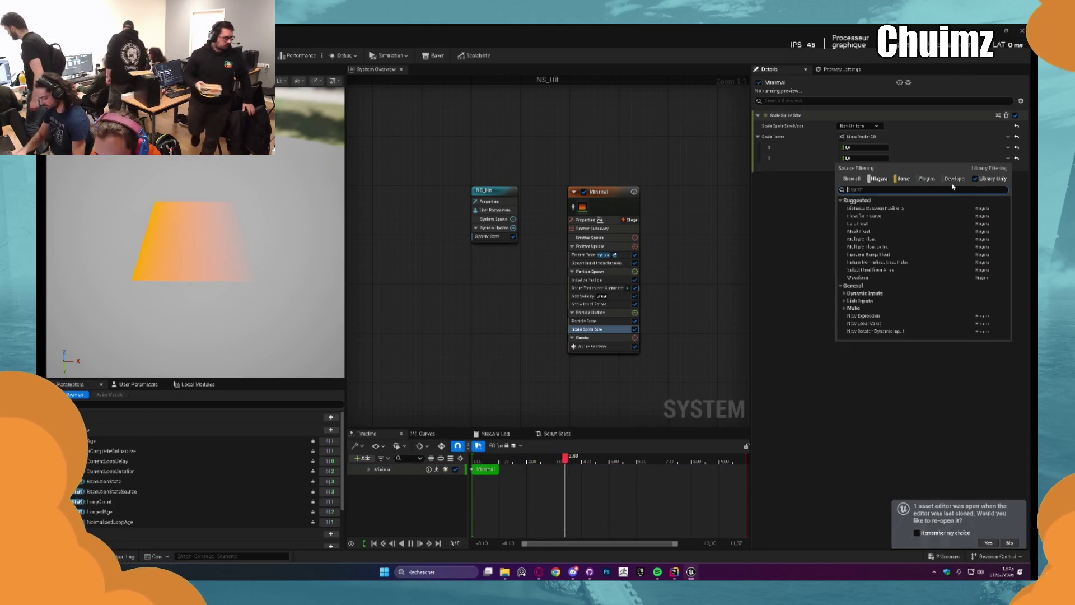
{"action": "type", "text": "curve"}
{"action": "key", "text": "Return"}
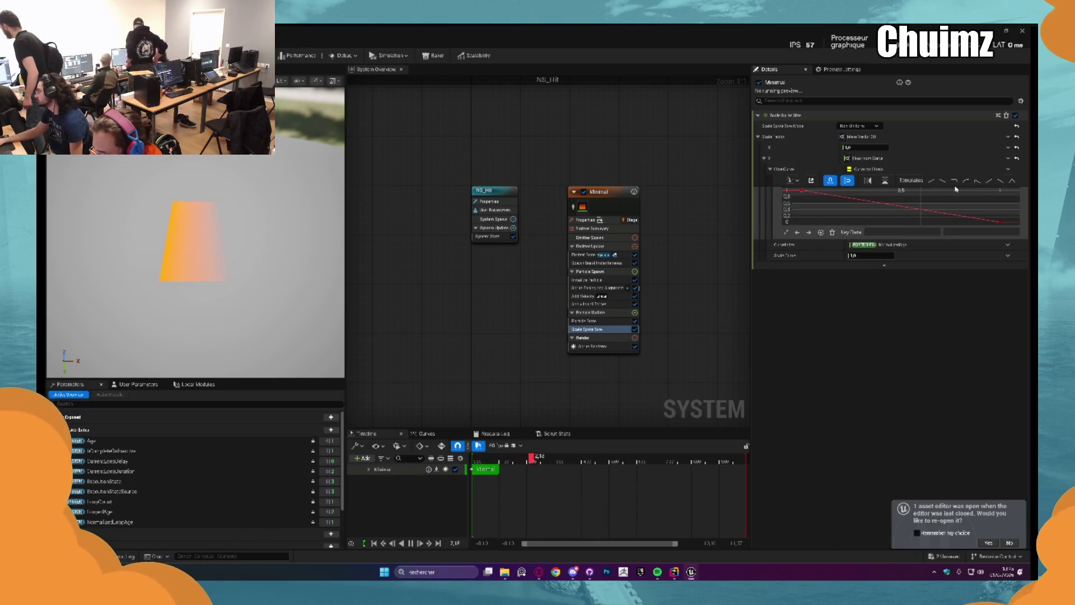
{"action": "left_click", "coordinate": [931, 180]}
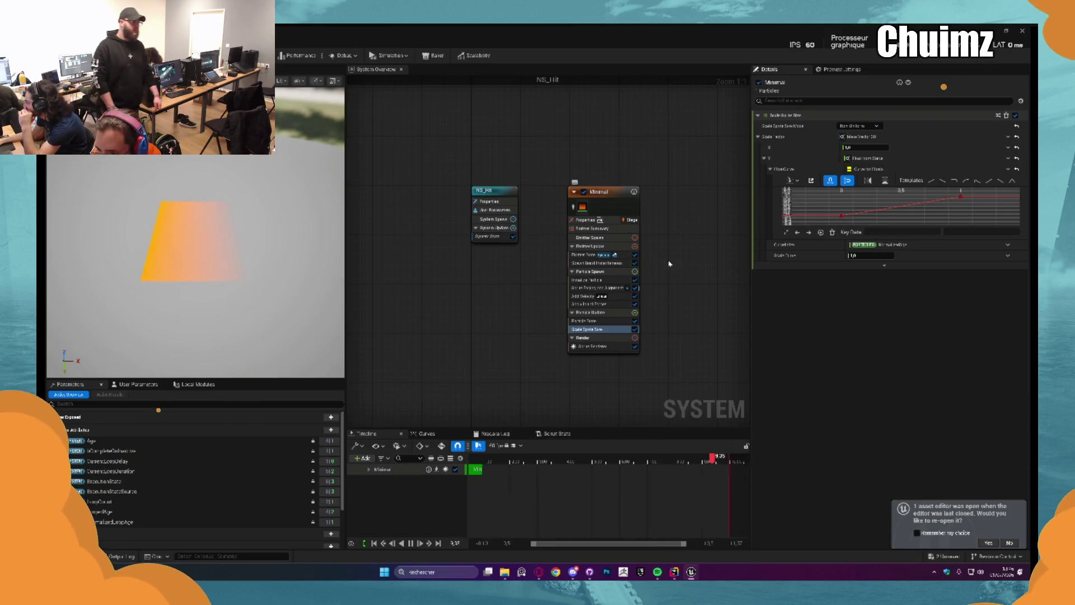
Move a Y-scale curve key to time 1 and raise its value, then edit Initialize Particle's Lifetime
{"action": "left_click", "coordinate": [961, 197]}
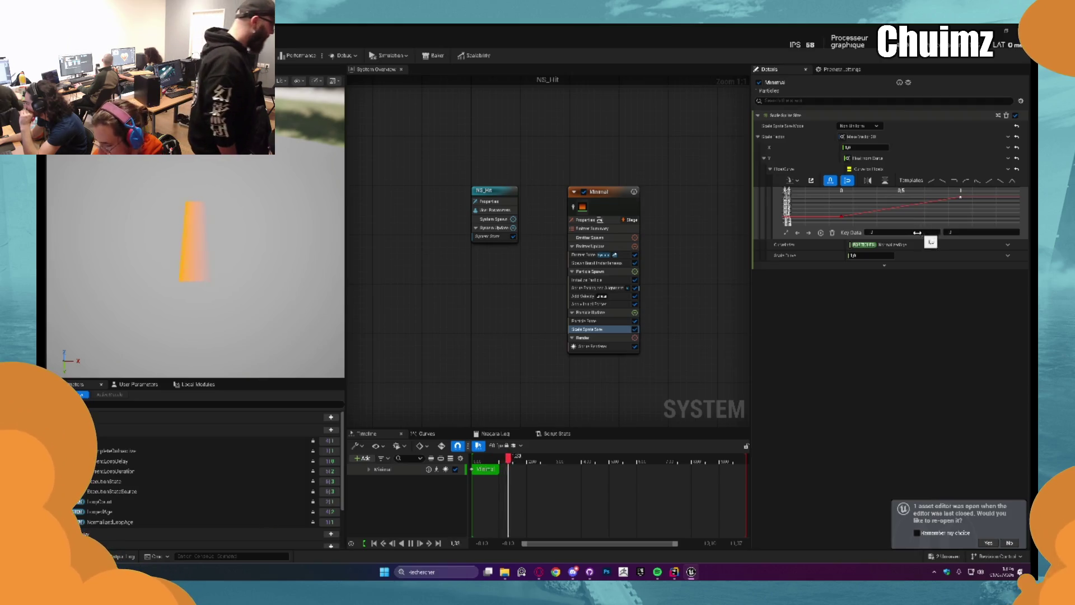
{"action": "left_click", "coordinate": [881, 232]}
{"action": "type", "text": "1"}
{"action": "key", "text": "Return"}
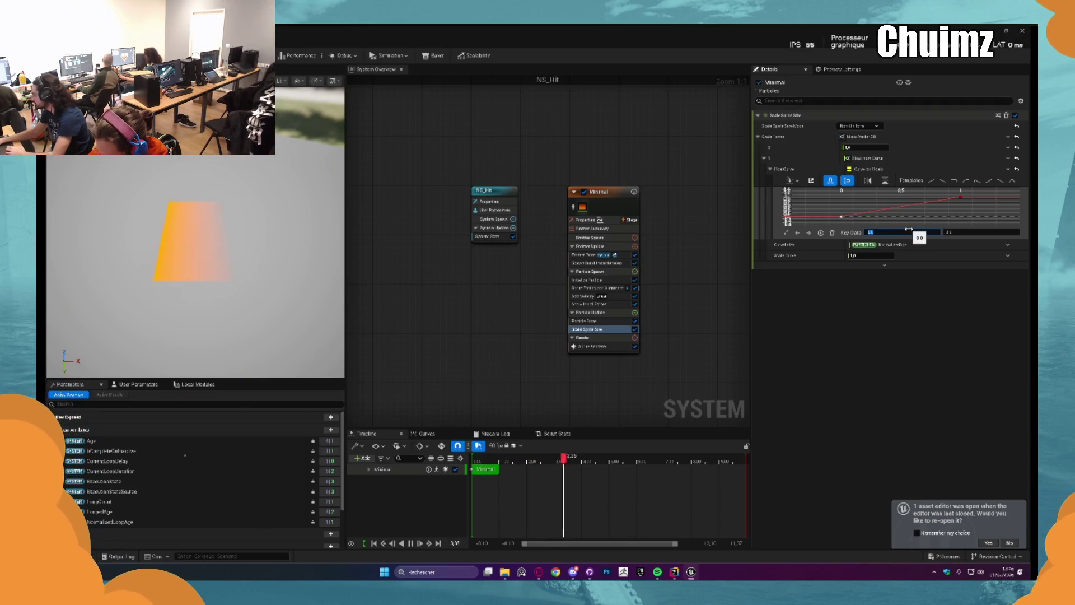
{"action": "left_click", "coordinate": [911, 231]}
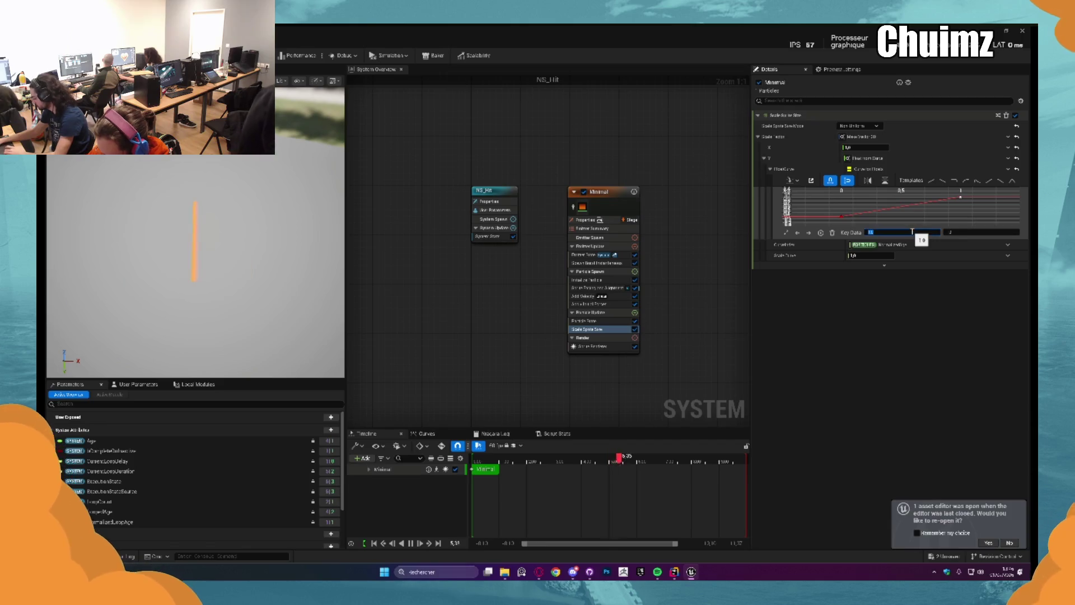
{"action": "left_click", "coordinate": [950, 231]}
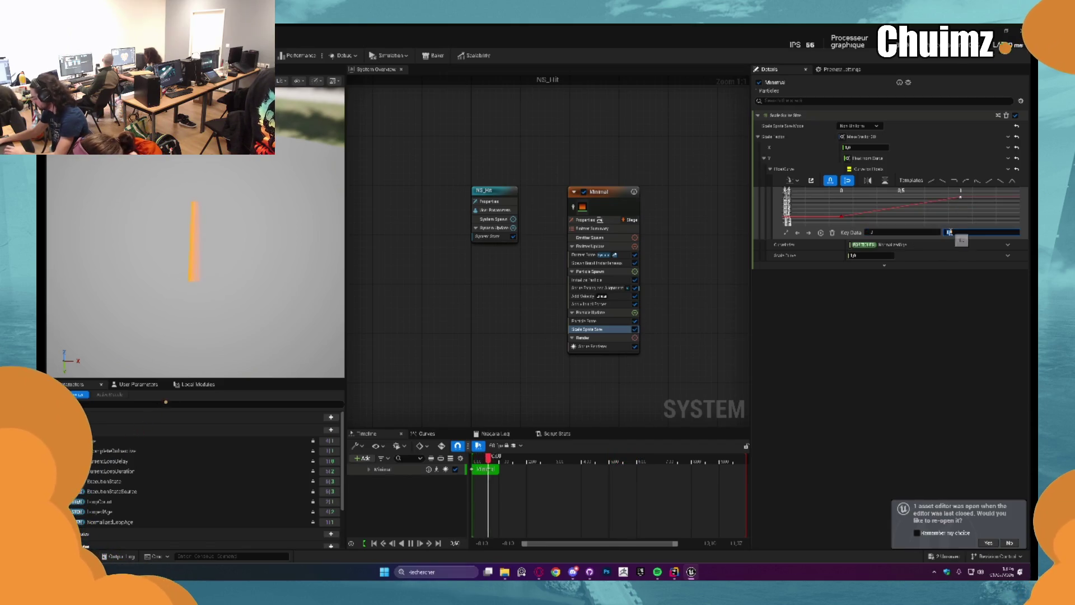
{"action": "key", "text": "Return"}
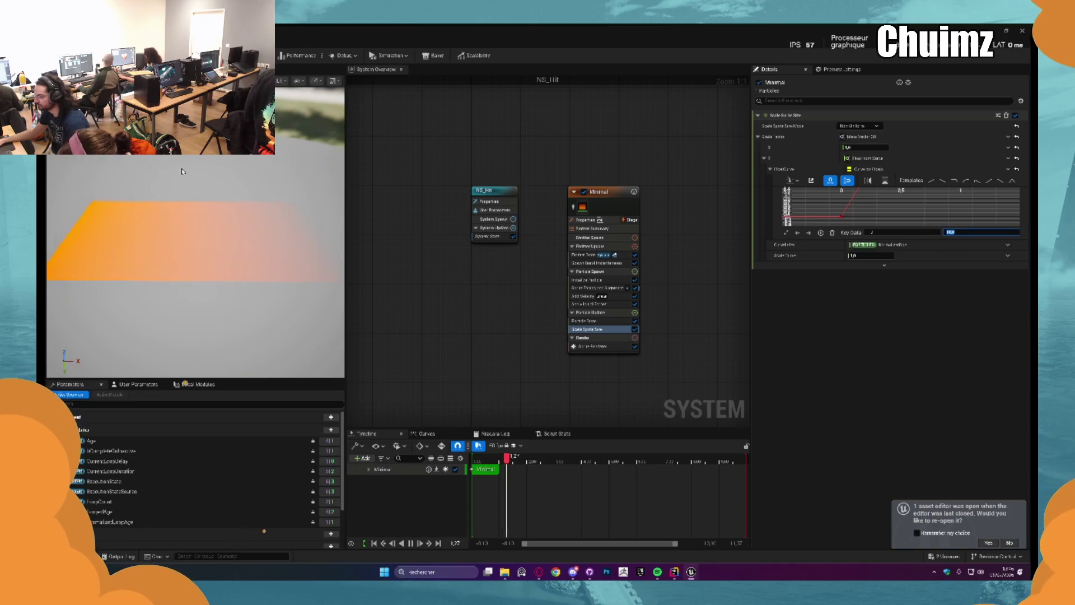
{"action": "left_click", "coordinate": [588, 280]}
{"action": "left_click", "coordinate": [849, 155]}
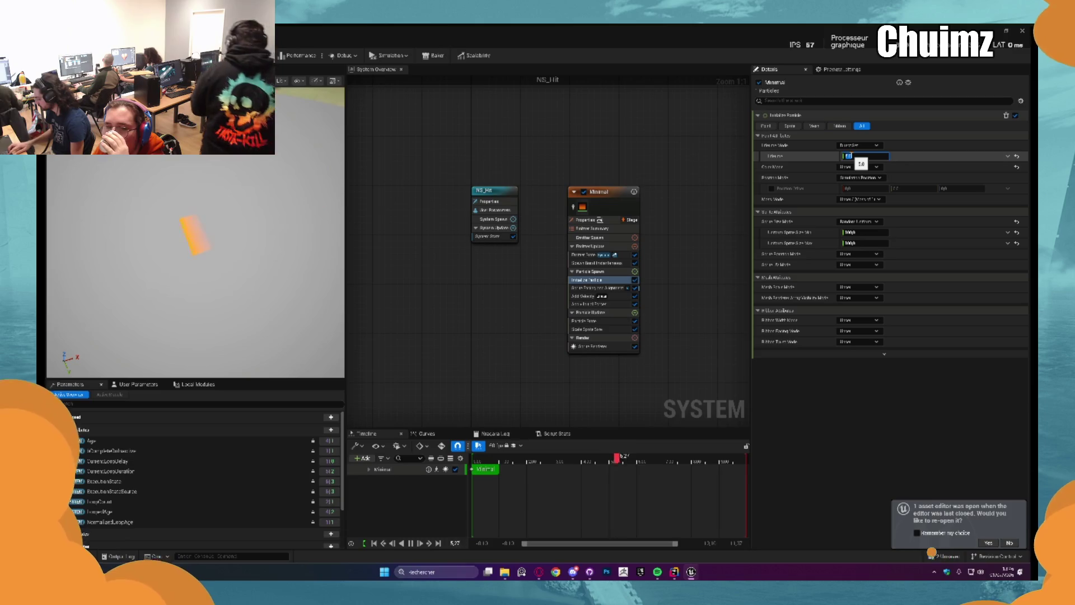
Commit a 0.5 s particle lifetime and set Emitter State to Self scalability, Loop Behavior Once
{"action": "key", "text": "Return"}
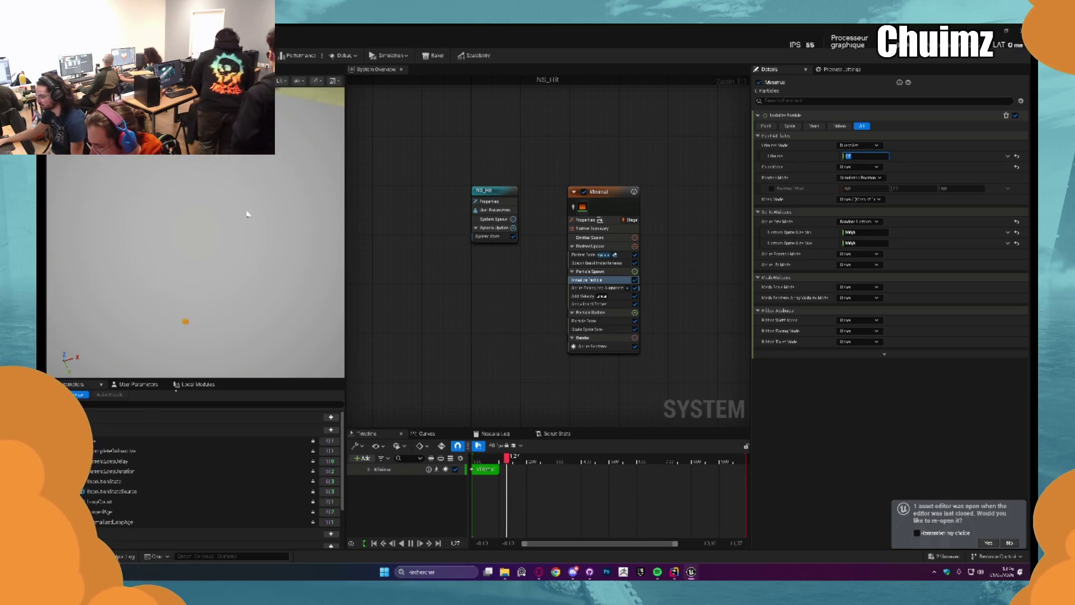
{"action": "left_click", "coordinate": [585, 255]}
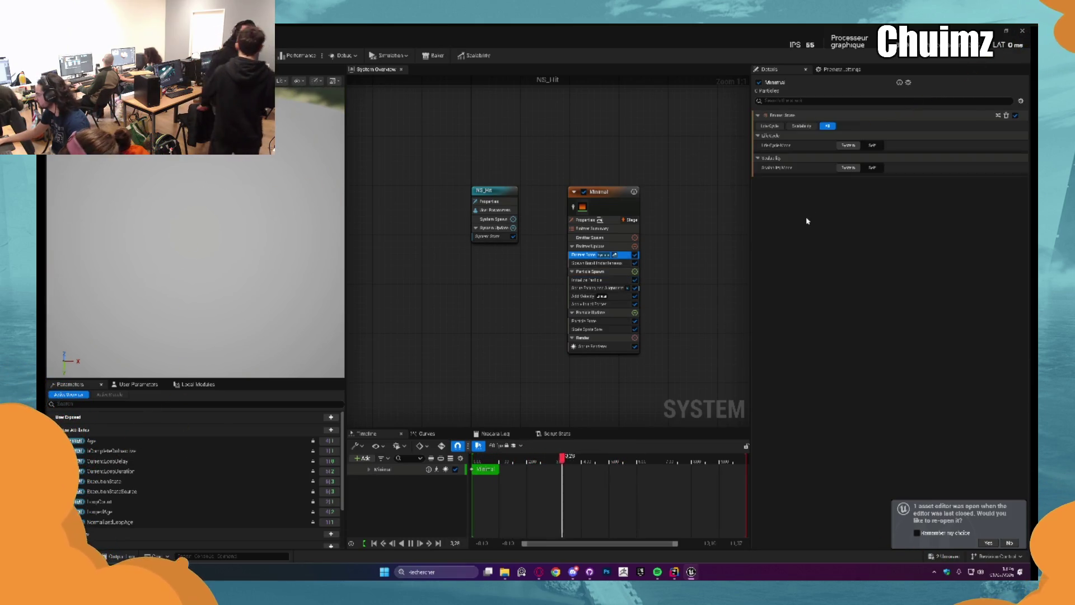
{"action": "left_click", "coordinate": [871, 222]}
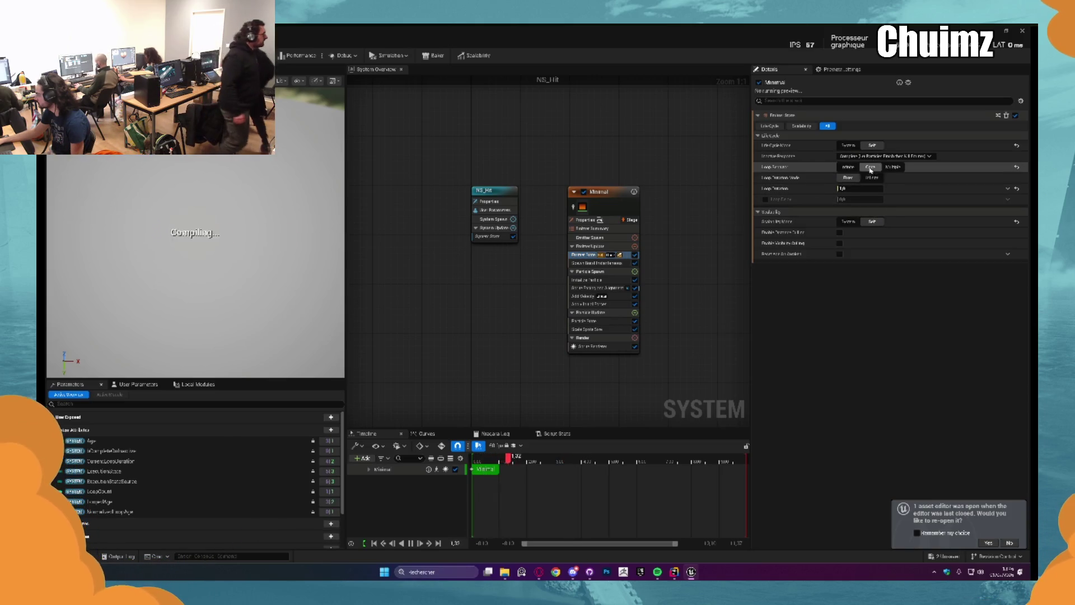
{"action": "left_click", "coordinate": [870, 167]}
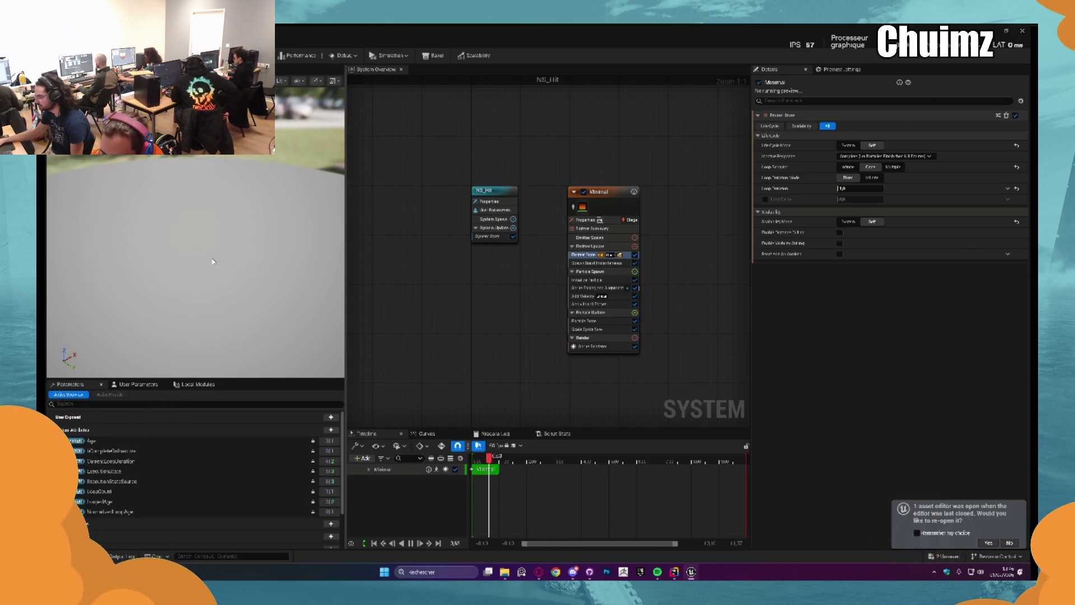
{"action": "left_click", "coordinate": [599, 298]}
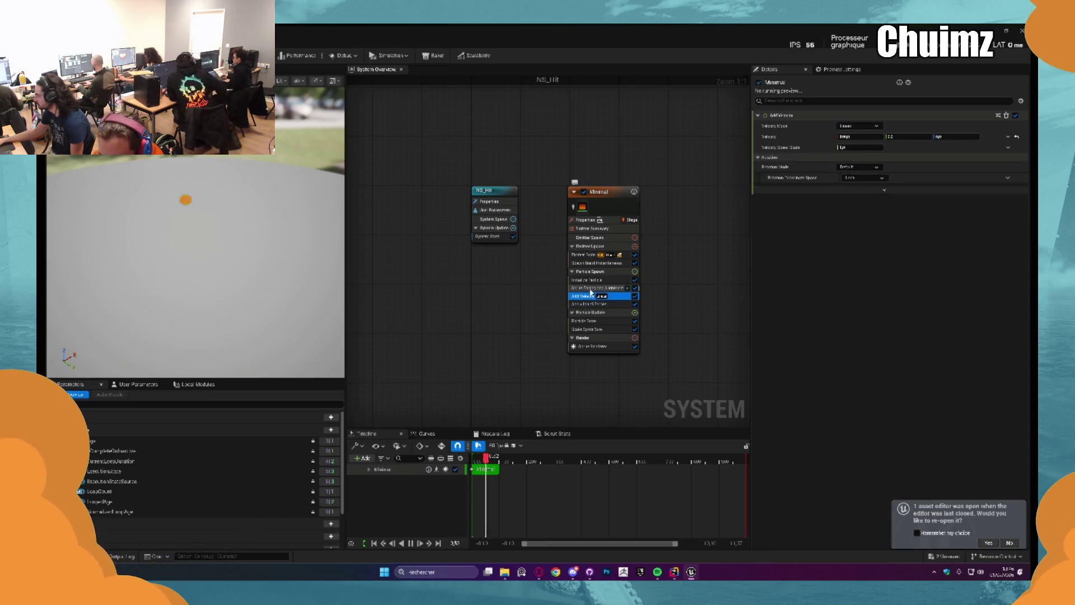
{"action": "left_click", "coordinate": [580, 329]}
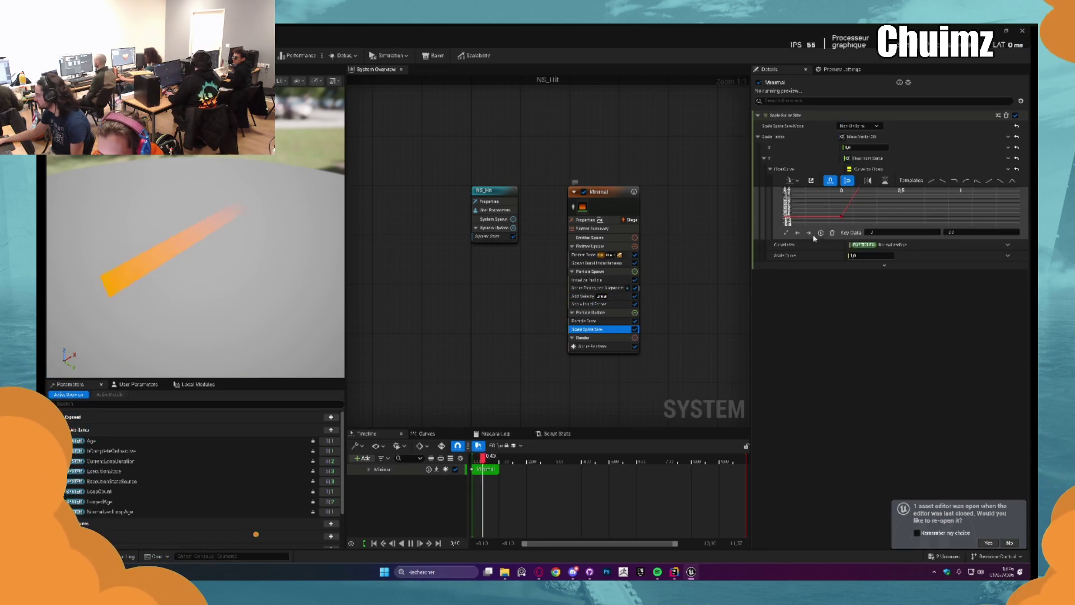
Set the Y scale curve's end key to 2.0 and enlarge the curve graph and settings panel
{"action": "left_click", "coordinate": [974, 233]}
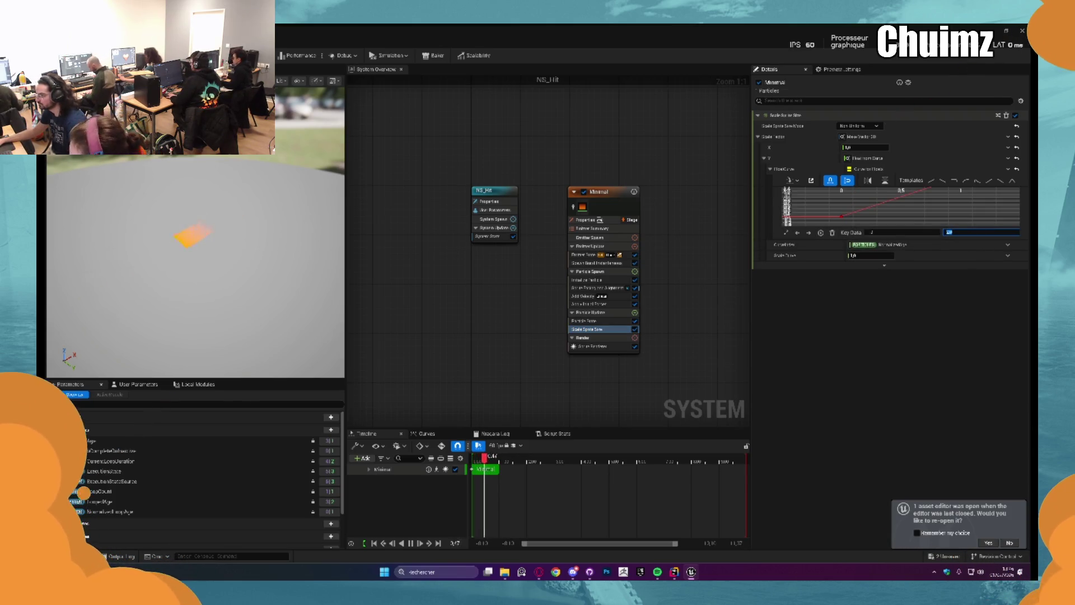
{"action": "key", "text": "ctrl+s"}
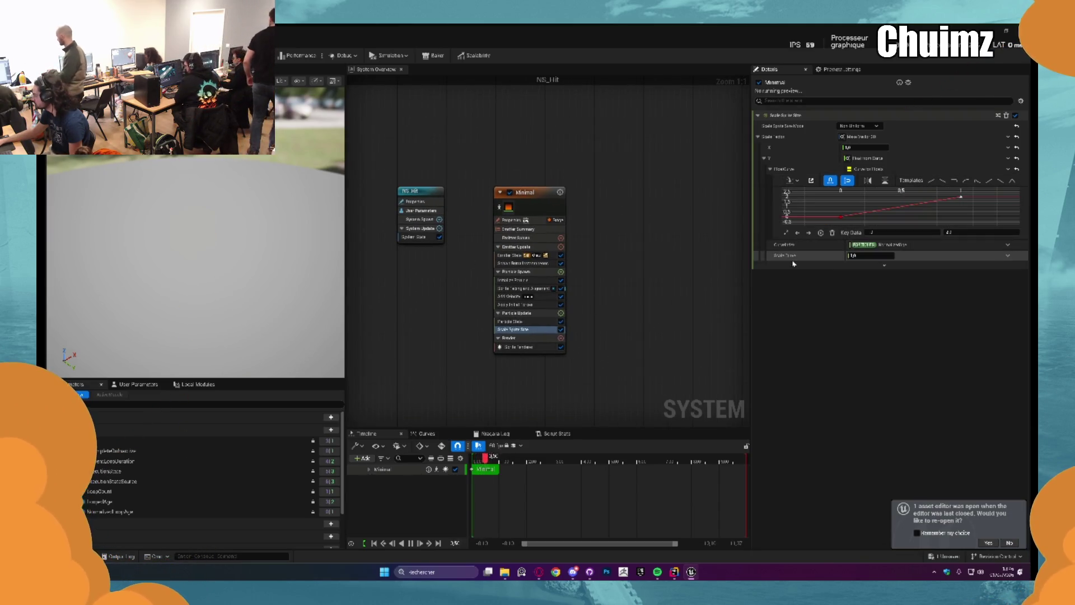
{"action": "left_click_drag", "start_coordinate": [797, 239], "coordinate": [797, 304]}
{"action": "left_click_drag", "start_coordinate": [752, 254], "coordinate": [695, 254]}
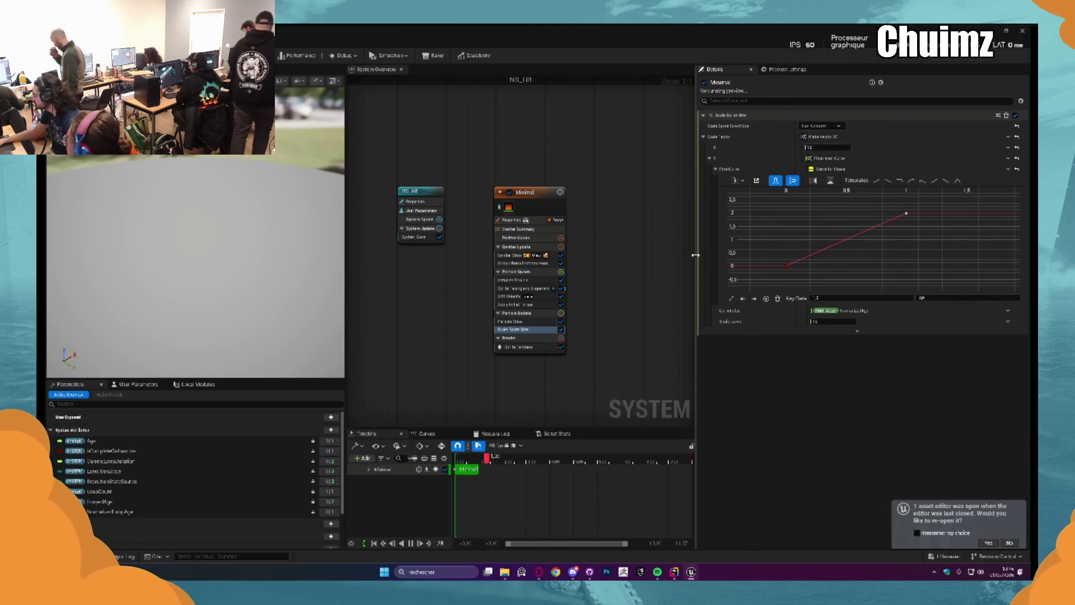
{"action": "left_click", "coordinate": [836, 279]}
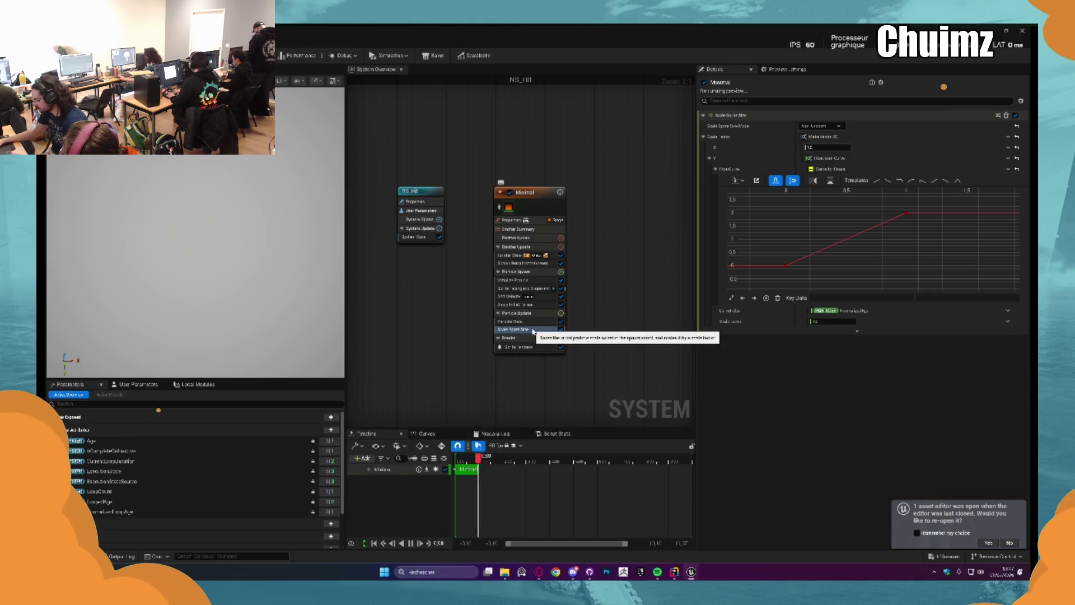
Delete the Scale Sprite Size module and bring up Initialize Particle's Sprite Size Mode options
{"action": "key", "text": "Delete"}
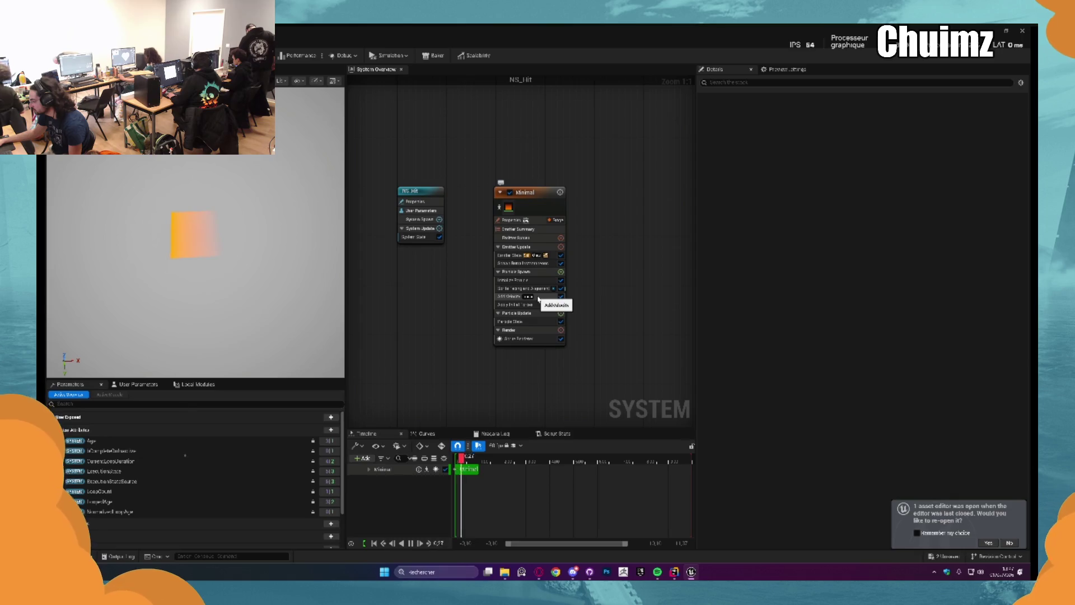
{"action": "left_click", "coordinate": [537, 298]}
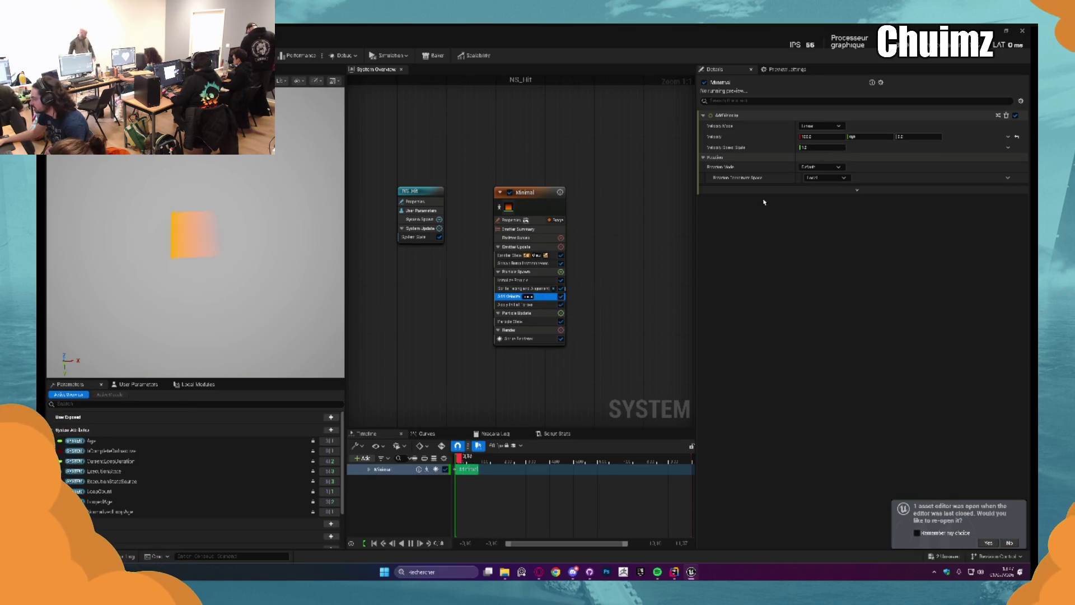
{"action": "left_click", "coordinate": [526, 280]}
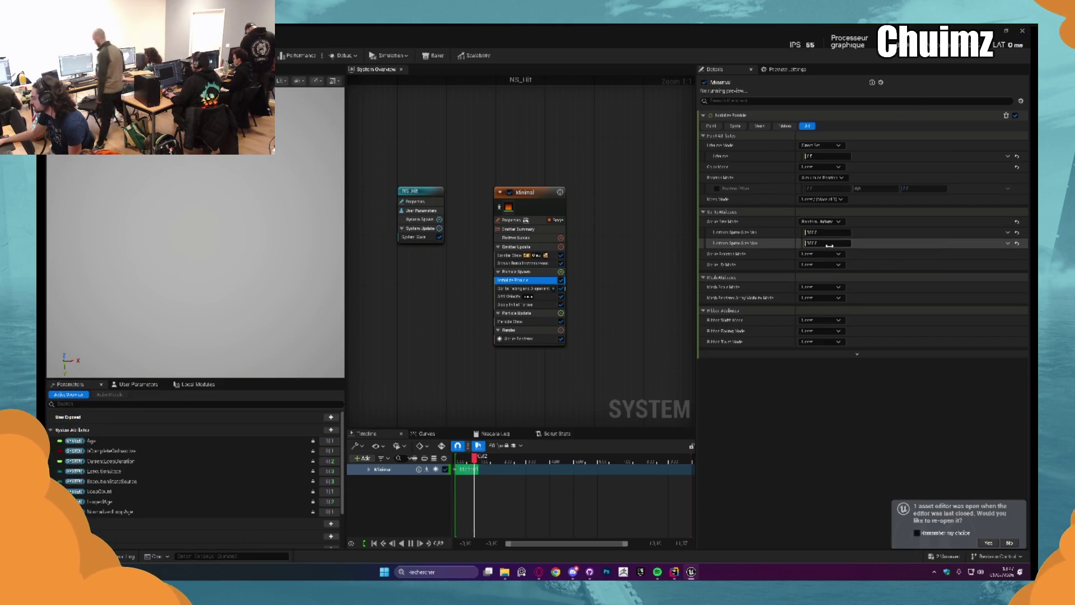
{"action": "left_click", "coordinate": [820, 222]}
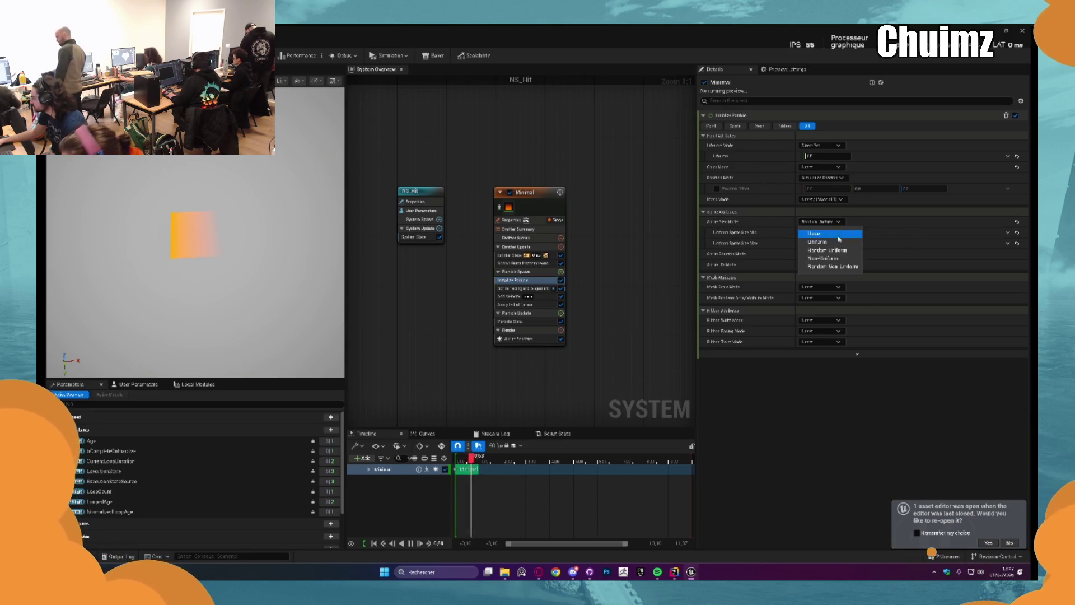
Switch Initialize Particle to Non-Uniform sprite size, enter new X and Y sizes, and return to M_Hit_01
{"action": "left_click", "coordinate": [839, 267]}
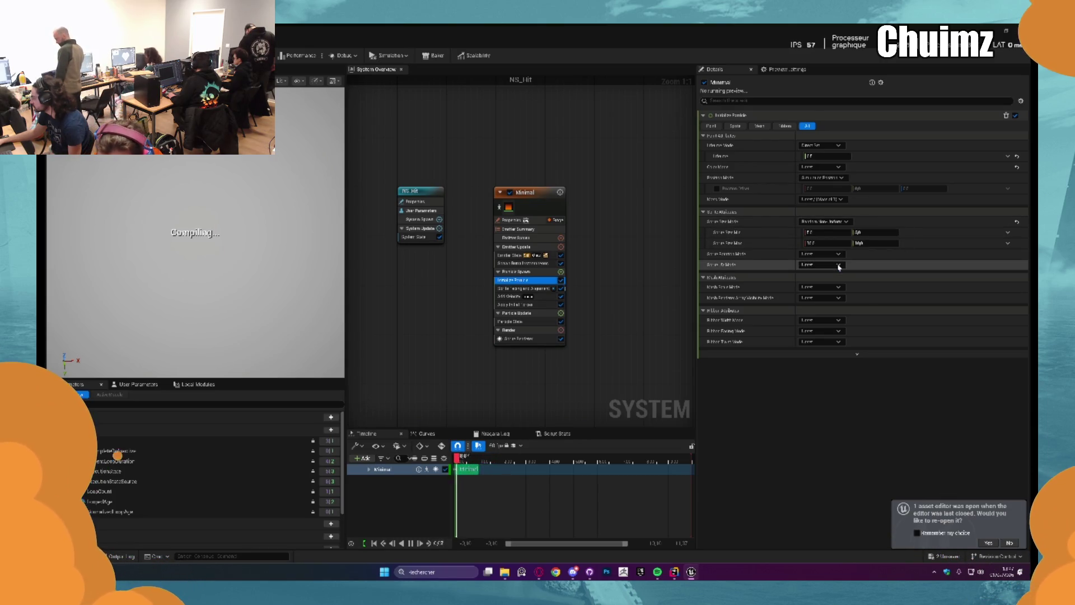
{"action": "left_click", "coordinate": [822, 221]}
{"action": "left_click", "coordinate": [839, 257]}
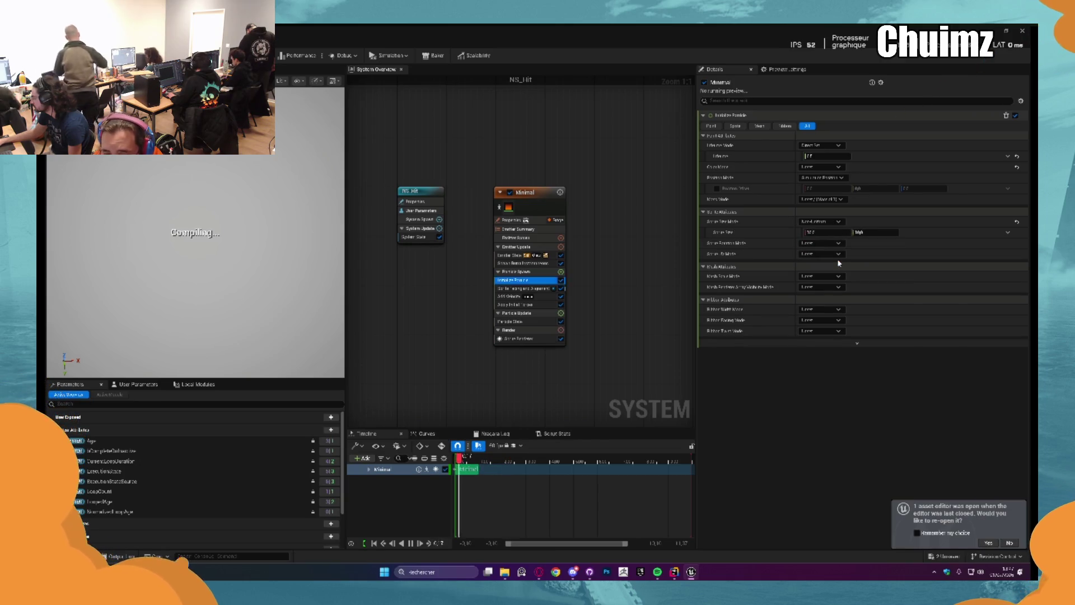
{"action": "left_click", "coordinate": [823, 230]}
{"action": "type", "text": "1"}
{"action": "left_click", "coordinate": [870, 232]}
{"action": "type", "text": "0"}
{"action": "key", "text": "Return"}
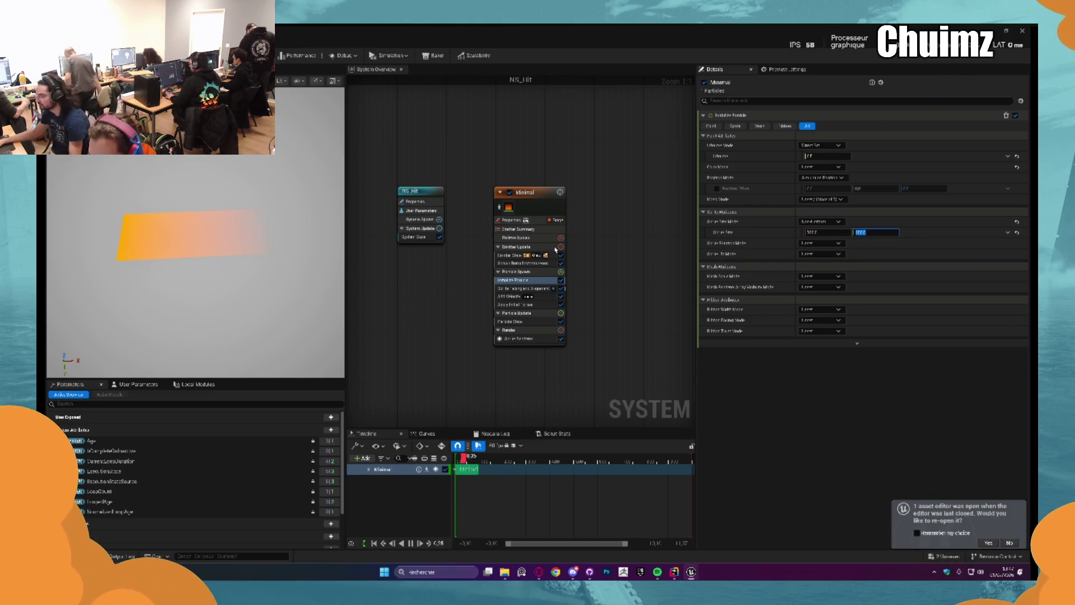
{"action": "key", "text": "ctrl+Tab"}
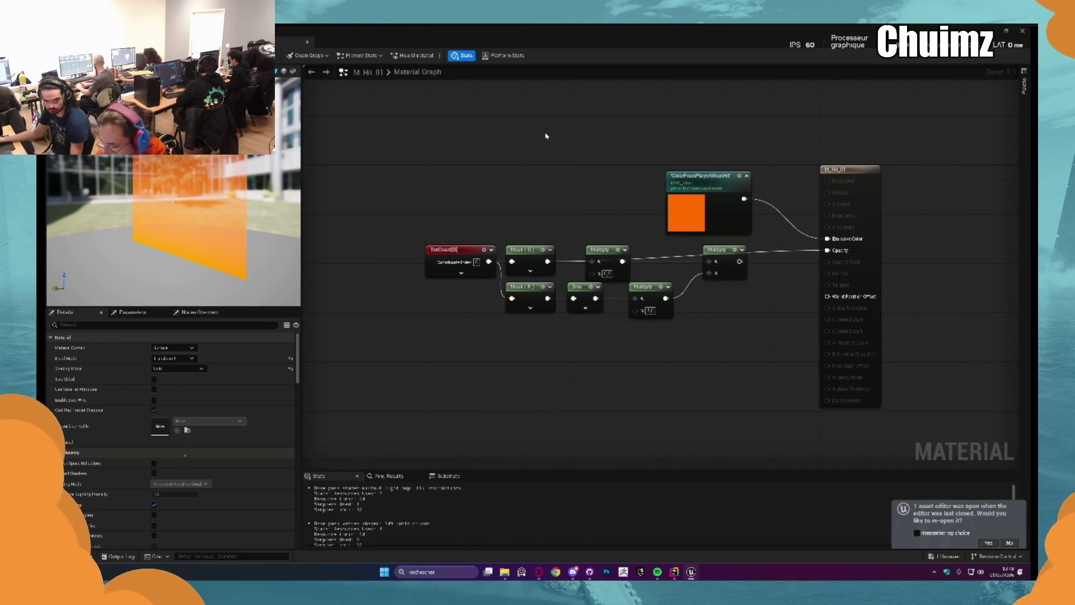
Delete the Mask(R), Sine and extra Multiply nodes, wiring the remaining Multiply (B about 1.1) to Opacity
{"action": "mouse_move", "coordinate": [715, 335]}
{"action": "left_mouse_down"}
{"action": "mouse_move", "coordinate": [568, 282]}
{"action": "mouse_move", "coordinate": [504, 281]}
{"action": "left_mouse_up"}
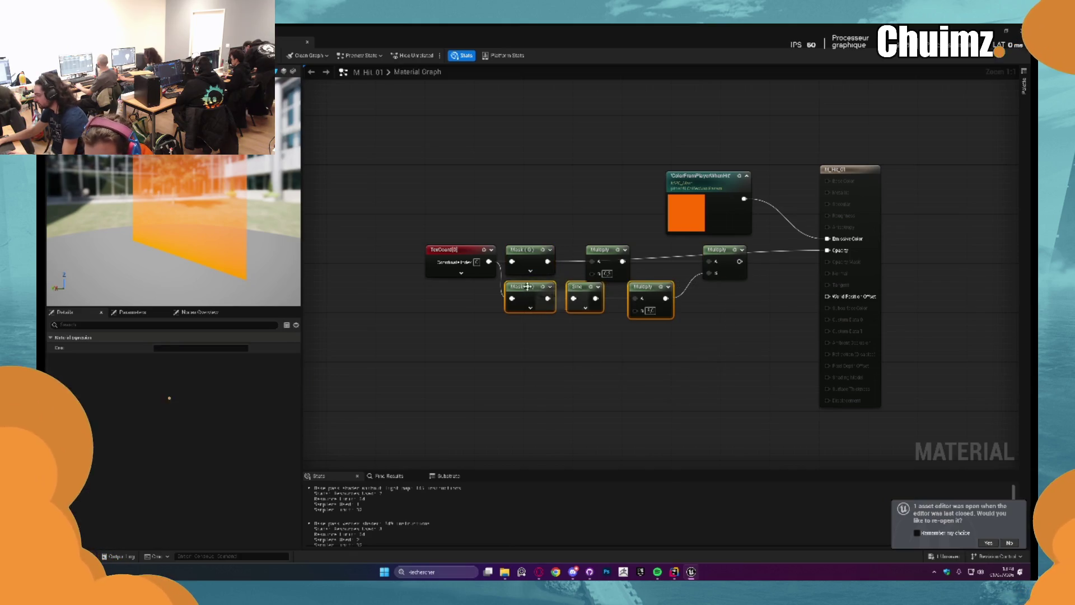
{"action": "key", "text": "Delete"}
{"action": "left_click", "coordinate": [722, 258]}
{"action": "key", "text": "Delete"}
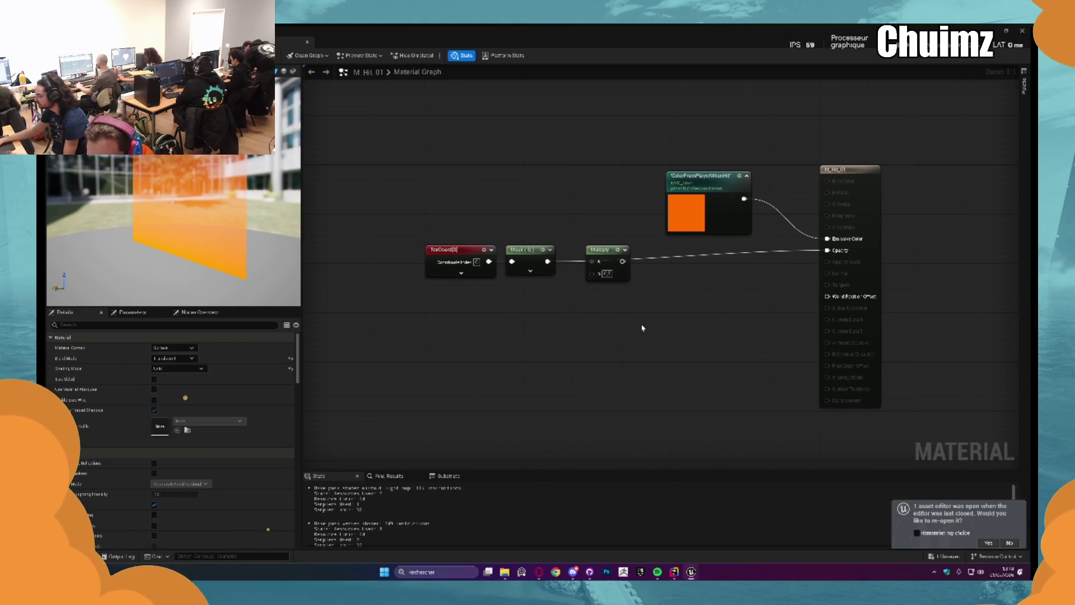
{"action": "left_click", "coordinate": [602, 250]}
{"action": "left_click_drag", "start_coordinate": [622, 262], "coordinate": [827, 251]}
{"action": "left_click_drag", "start_coordinate": [682, 259], "coordinate": [689, 267]}
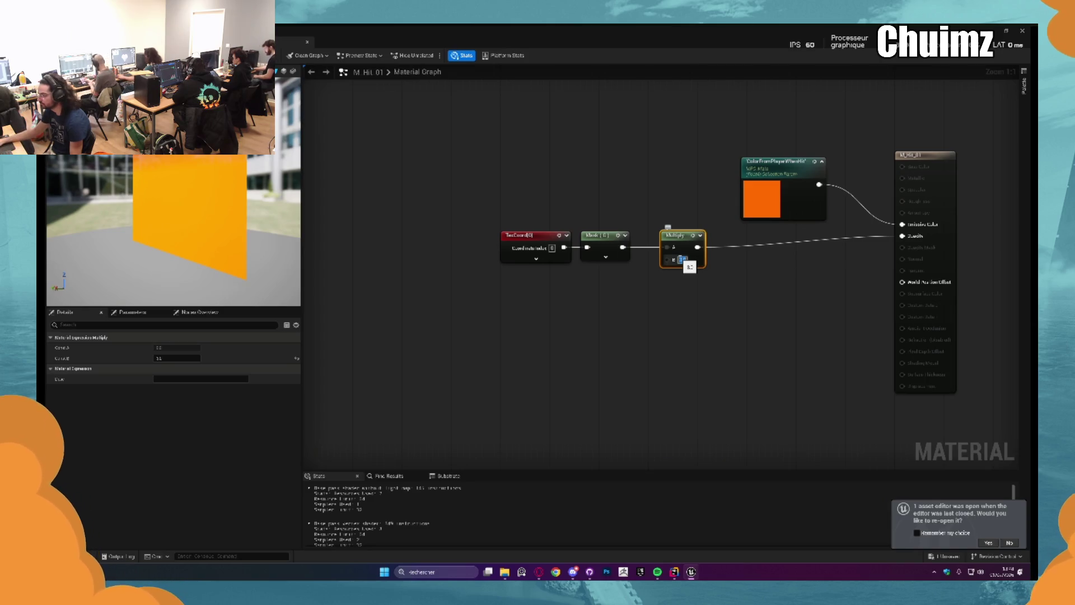
{"action": "left_click", "coordinate": [630, 311]}
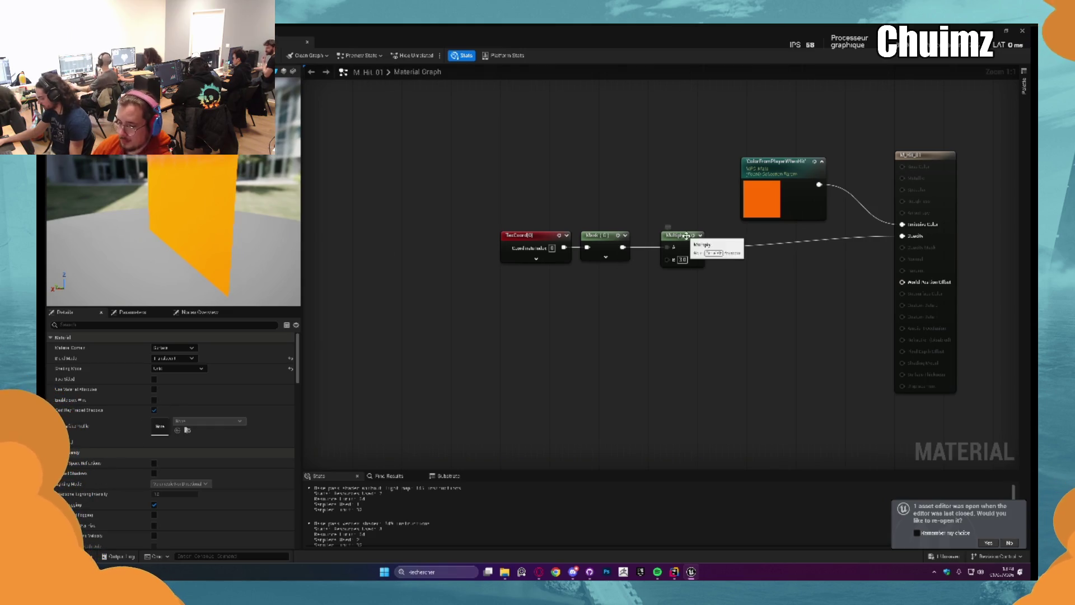
Try an Add node off Mask driving Opacity, testing B values 0, -1 and 0
{"action": "left_click_drag", "start_coordinate": [685, 296], "coordinate": [604, 309]}
{"action": "left_click_drag", "start_coordinate": [542, 265], "coordinate": [583, 314]}
{"action": "type", "text": "add"}
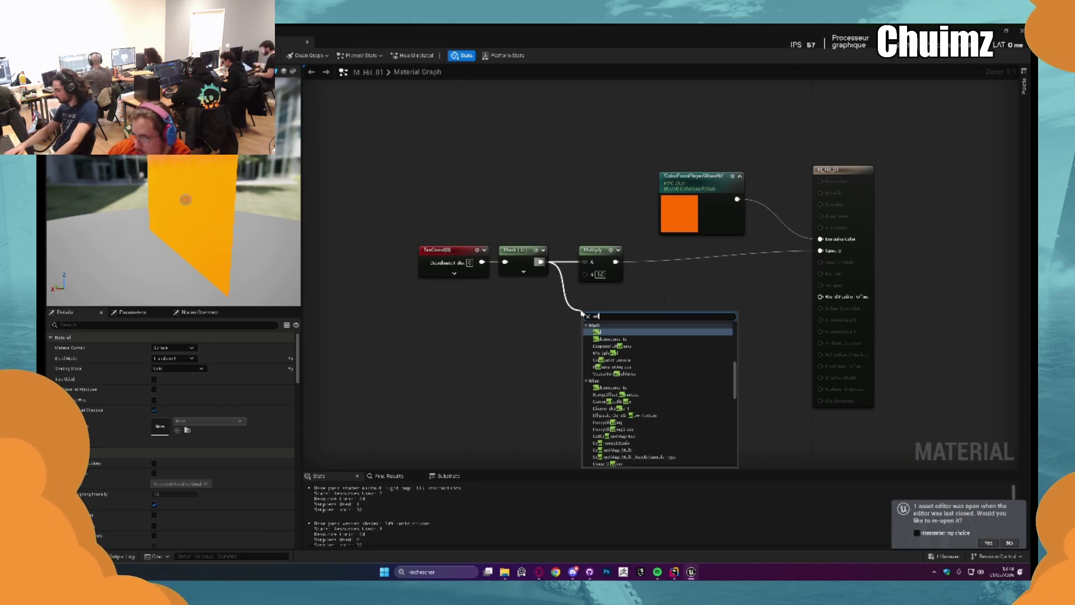
{"action": "key", "text": "Return"}
{"action": "mouse_move", "coordinate": [614, 323]}
{"action": "left_mouse_down"}
{"action": "mouse_move", "coordinate": [815, 241]}
{"action": "mouse_move", "coordinate": [820, 250]}
{"action": "left_mouse_up"}
{"action": "left_click", "coordinate": [601, 335]}
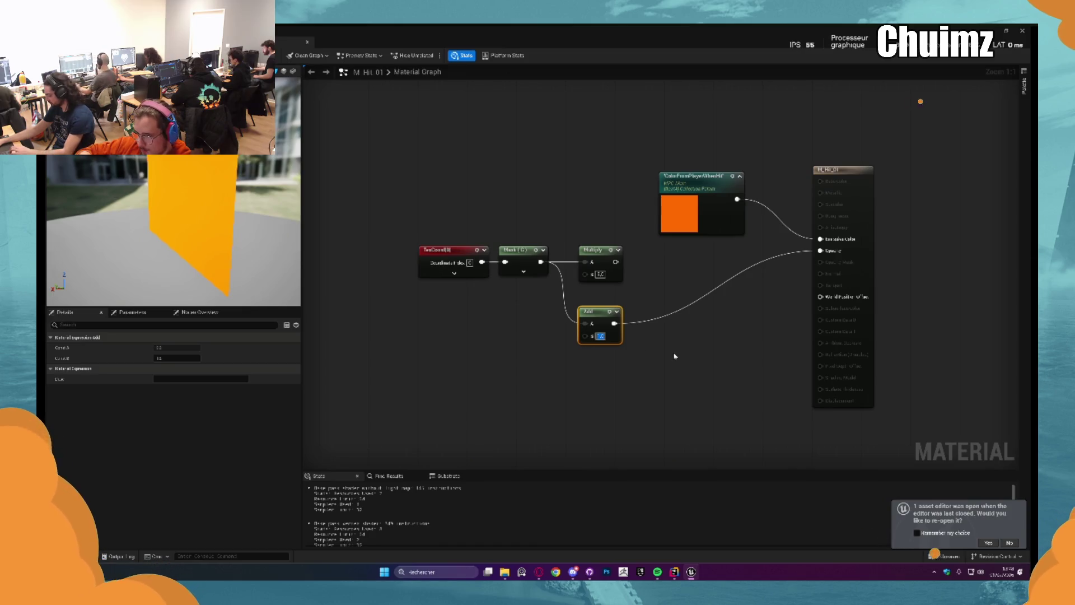
{"action": "type", "text": "0"}
{"action": "key", "text": "Return"}
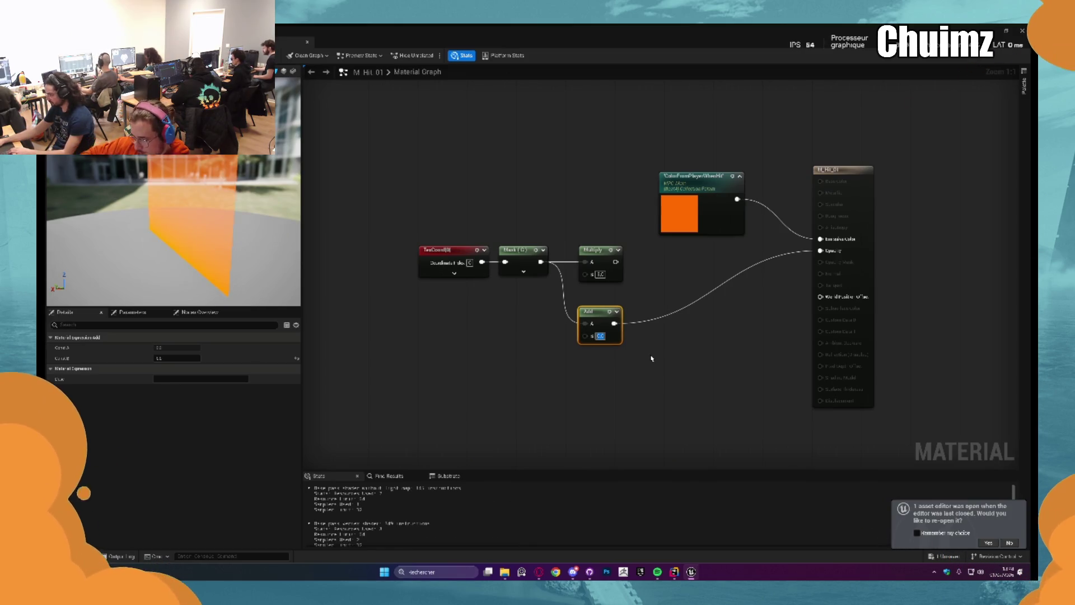
{"action": "type", "text": "-1"}
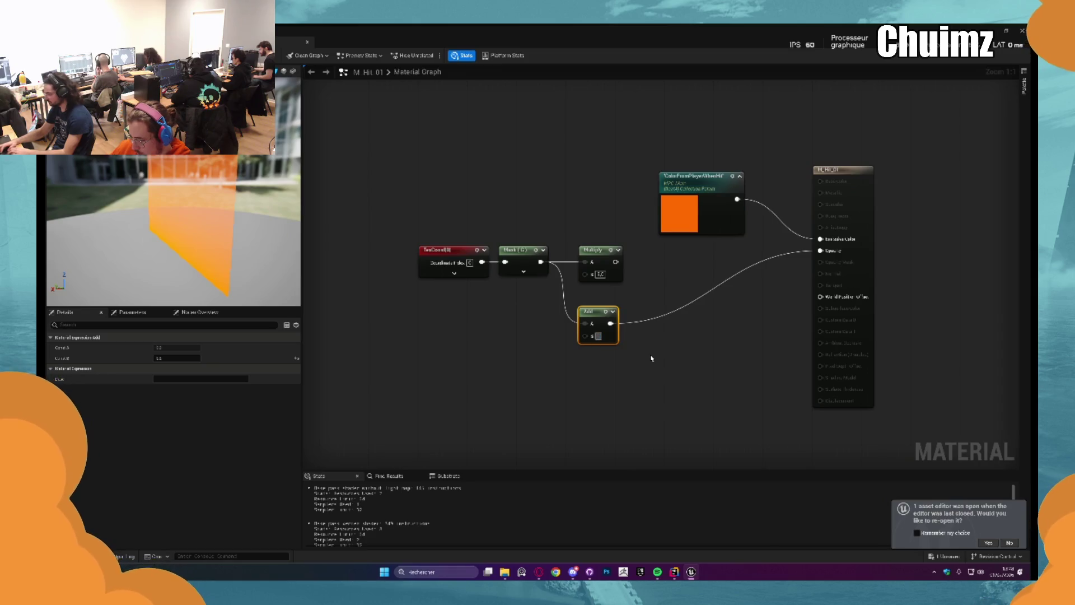
{"action": "key", "text": "Return"}
{"action": "type", "text": "0"}
{"action": "key", "text": "Return"}
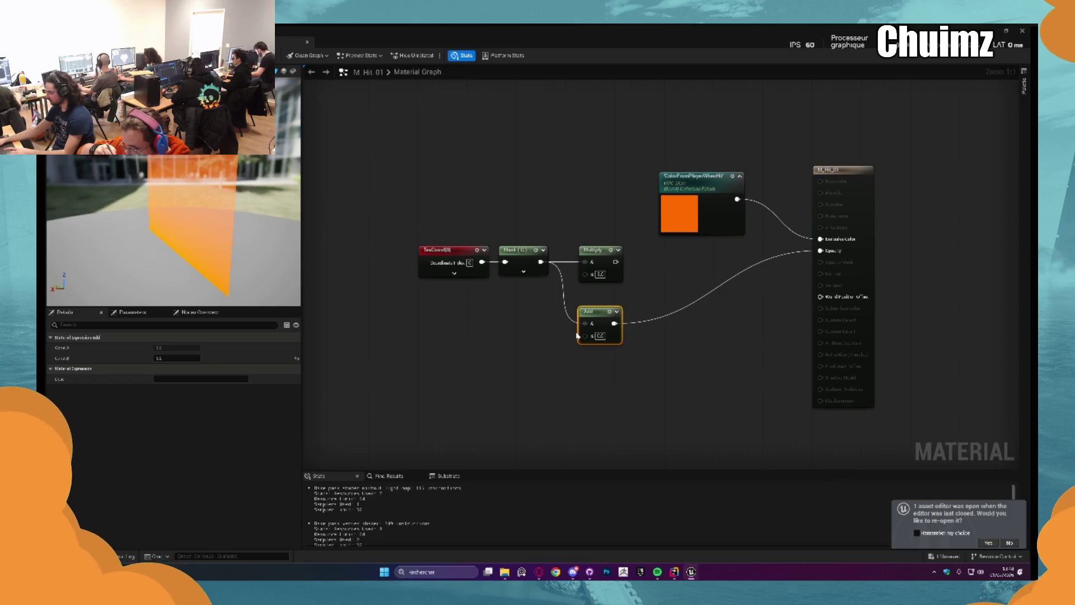
Delete the trial Add node, reconnect Multiply to Opacity, and set Multiply's B to about 2.69
{"action": "key", "text": "Delete"}
{"action": "left_click_drag", "start_coordinate": [616, 262], "coordinate": [821, 252]}
{"action": "mouse_move", "coordinate": [655, 307]}
{"action": "left_mouse_down"}
{"action": "mouse_move", "coordinate": [461, 250]}
{"action": "mouse_move", "coordinate": [480, 245]}
{"action": "left_mouse_up"}
{"action": "left_click", "coordinate": [587, 303]}
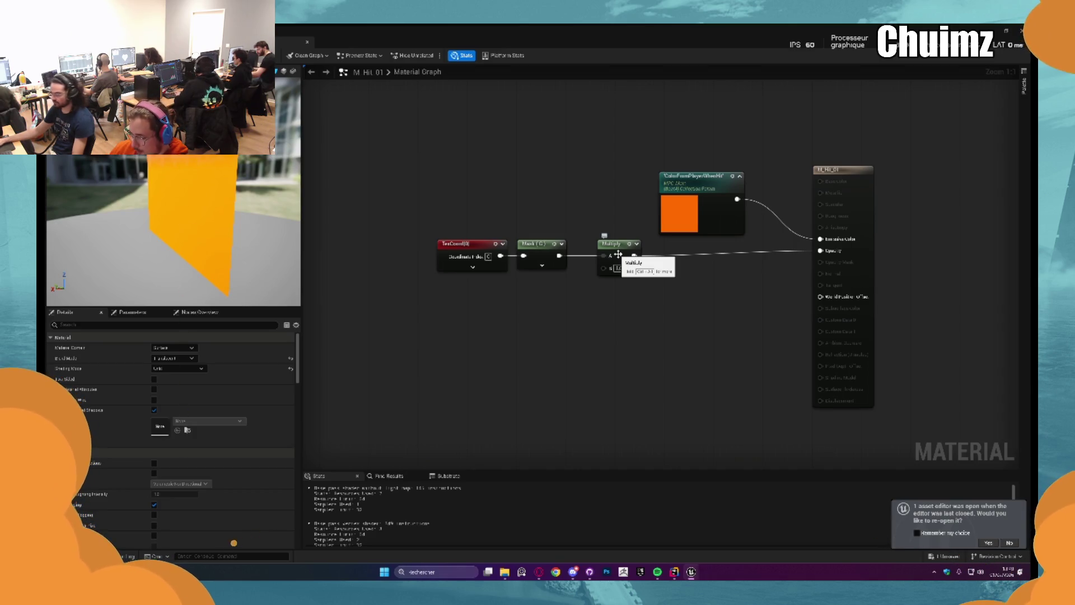
{"action": "left_click", "coordinate": [623, 261]}
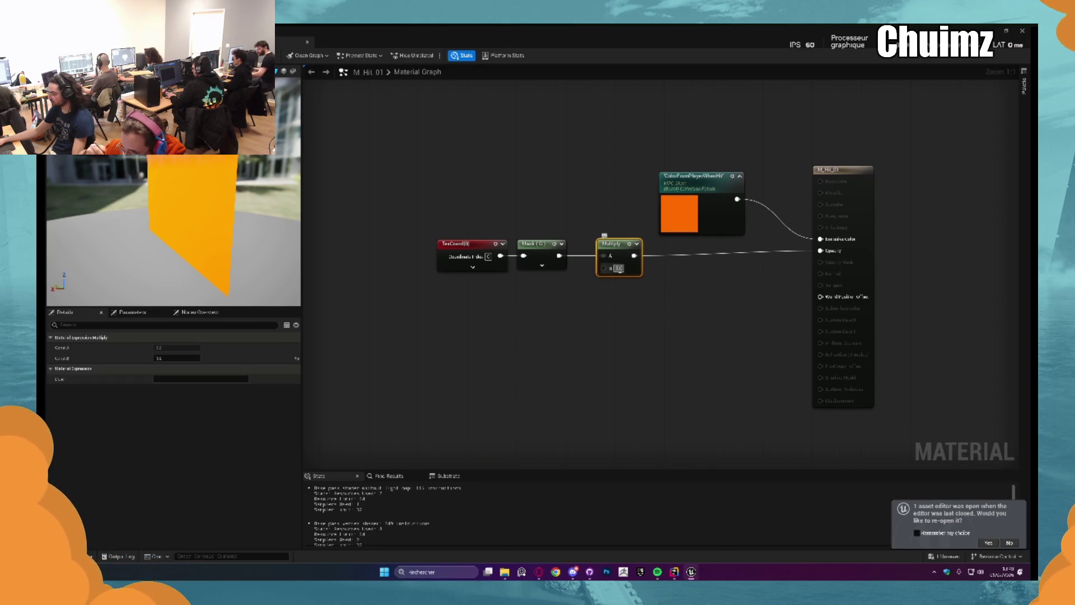
{"action": "mouse_move", "coordinate": [173, 357]}
{"action": "left_mouse_down"}
{"action": "mouse_move", "coordinate": [196, 357]}
{"action": "mouse_move", "coordinate": [159, 357]}
{"action": "mouse_move", "coordinate": [183, 361]}
{"action": "left_mouse_up"}
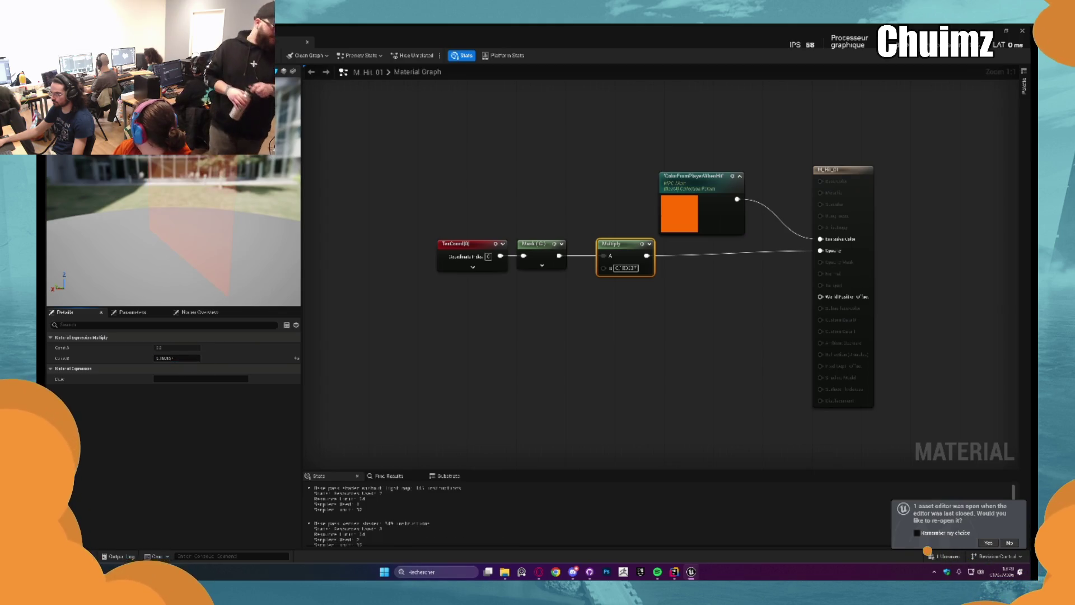
Add a Dynamic Parameter node with first parameter named Mask, wired into Multiply's B input
{"action": "right_click", "coordinate": [492, 335]}
{"action": "type", "text": "dynamic"}
{"action": "key", "text": "Return"}
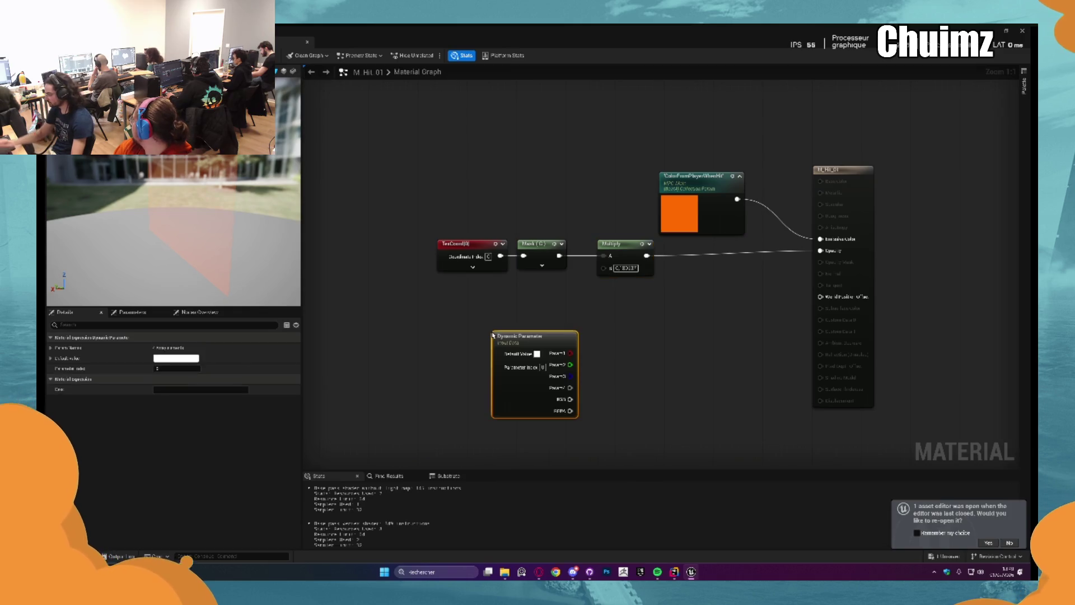
{"action": "left_click", "coordinate": [51, 347]}
{"action": "left_click", "coordinate": [179, 358]}
{"action": "type", "text": "Mask"}
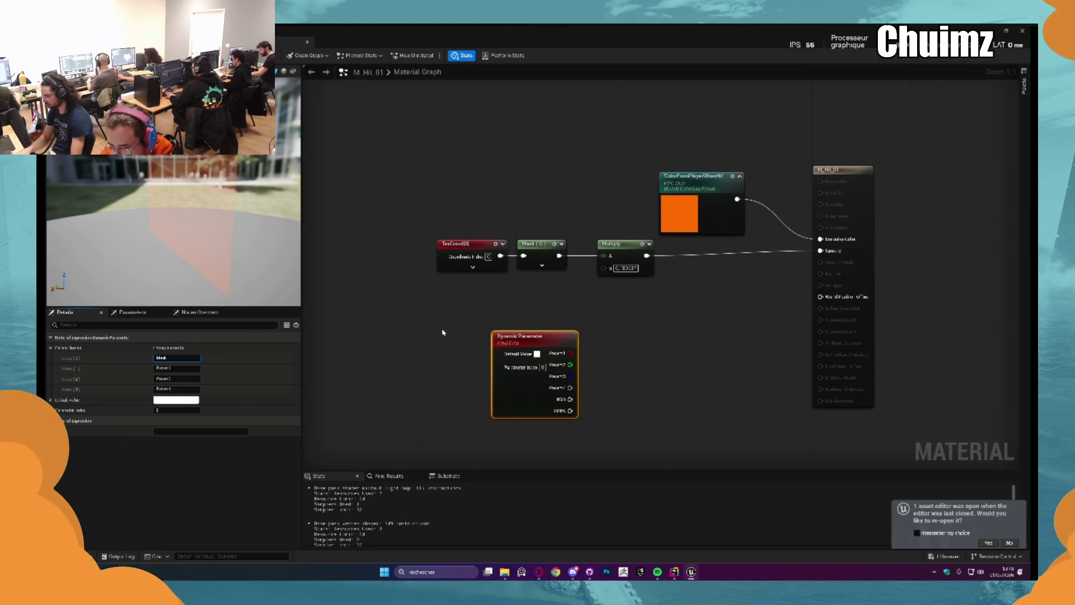
{"action": "key", "text": "Return"}
{"action": "mouse_move", "coordinate": [574, 353]}
{"action": "left_mouse_down"}
{"action": "mouse_move", "coordinate": [616, 281]}
{"action": "mouse_move", "coordinate": [603, 267]}
{"action": "mouse_move", "coordinate": [538, 287]}
{"action": "left_mouse_up"}
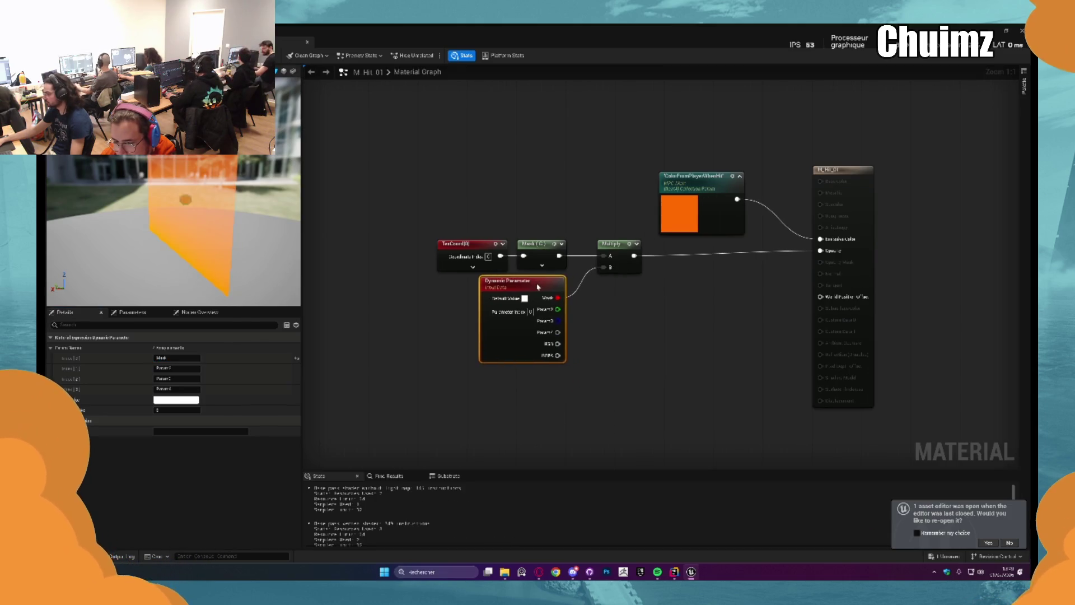
Apply the material changes and go back to NS_Hit's Particle Update stage
{"action": "left_click_drag", "start_coordinate": [619, 330], "coordinate": [636, 386]}
{"action": "key", "text": "ctrl+s"}
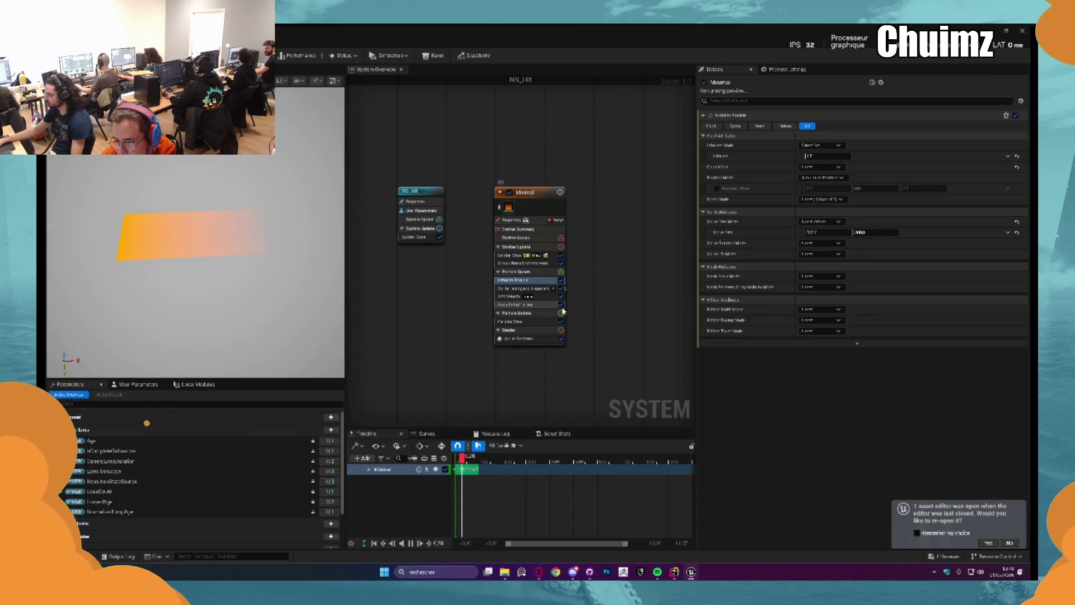
{"action": "left_click", "coordinate": [561, 313]}
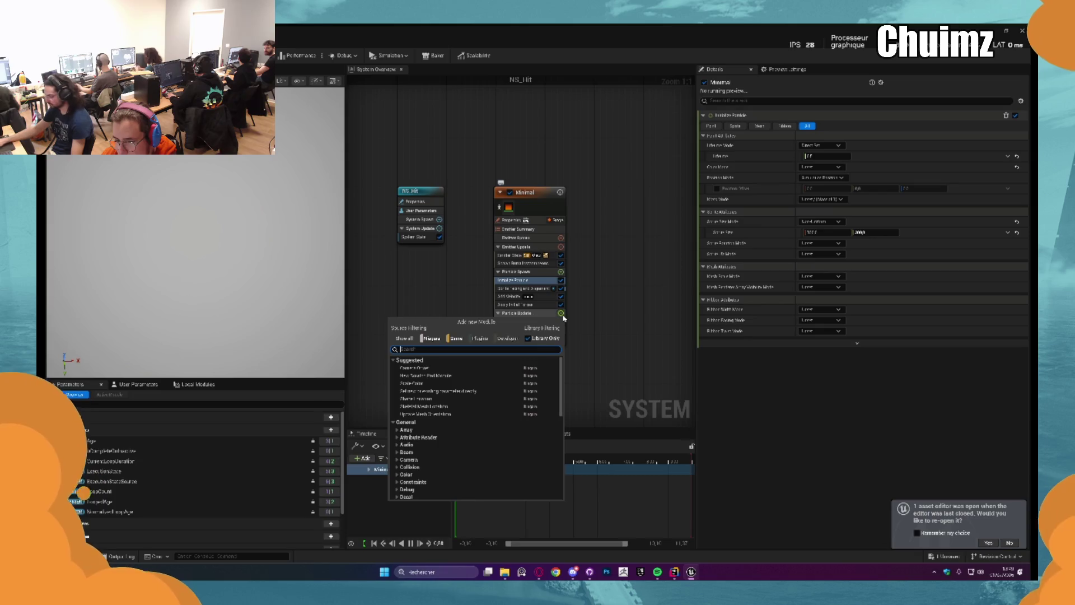
Add a Dynamic Material Parameters module to Particle Update and drive its Mask with Float from Curve
{"action": "type", "text": "dynamic"}
{"action": "key", "text": "Return"}
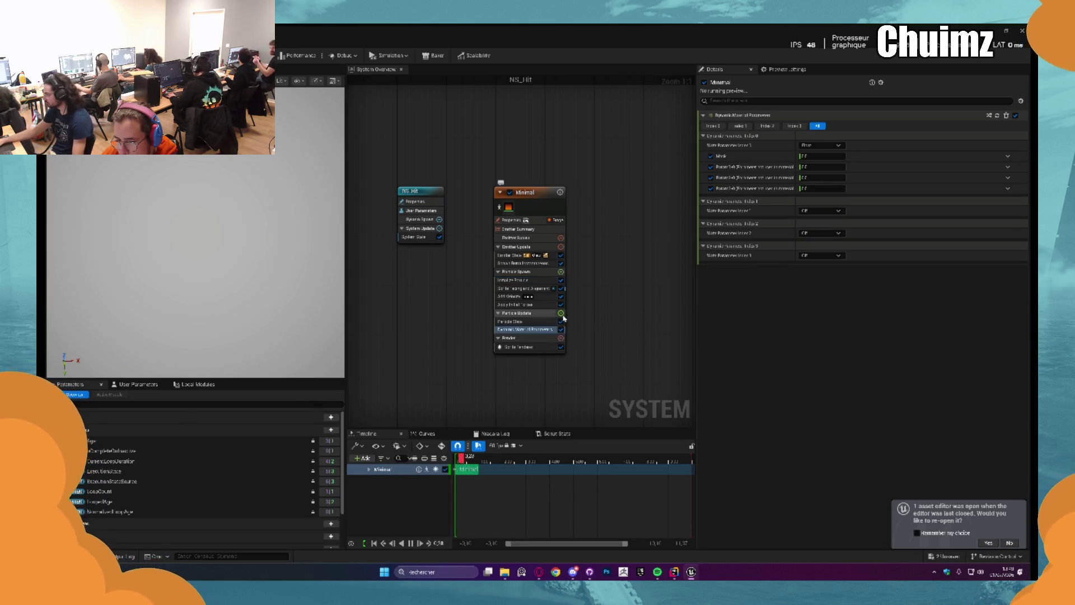
{"action": "left_click", "coordinate": [834, 156]}
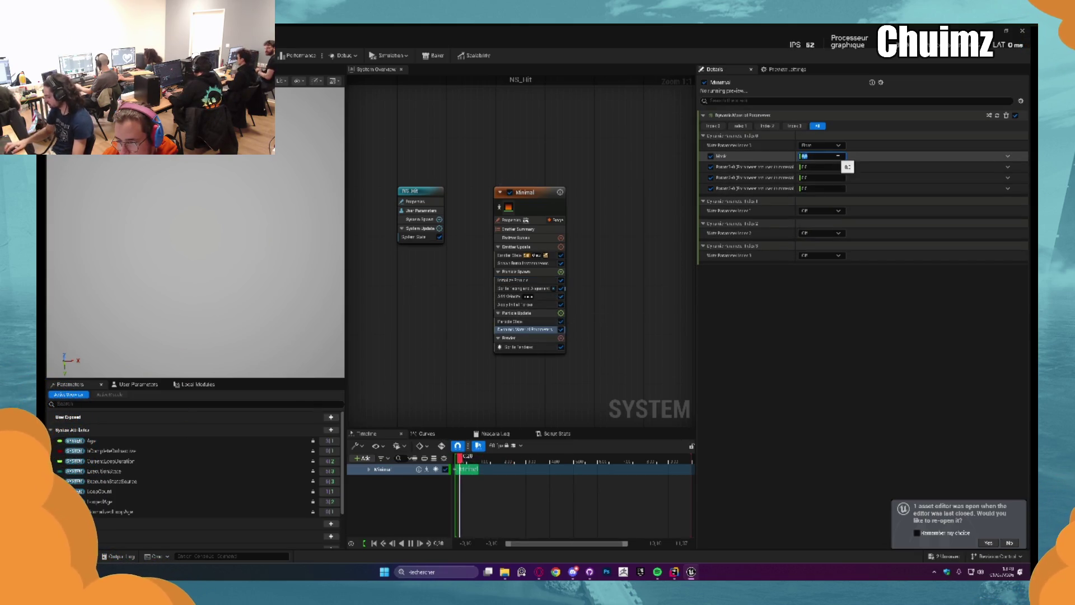
{"action": "type", "text": "1"}
{"action": "left_click", "coordinate": [1008, 156]}
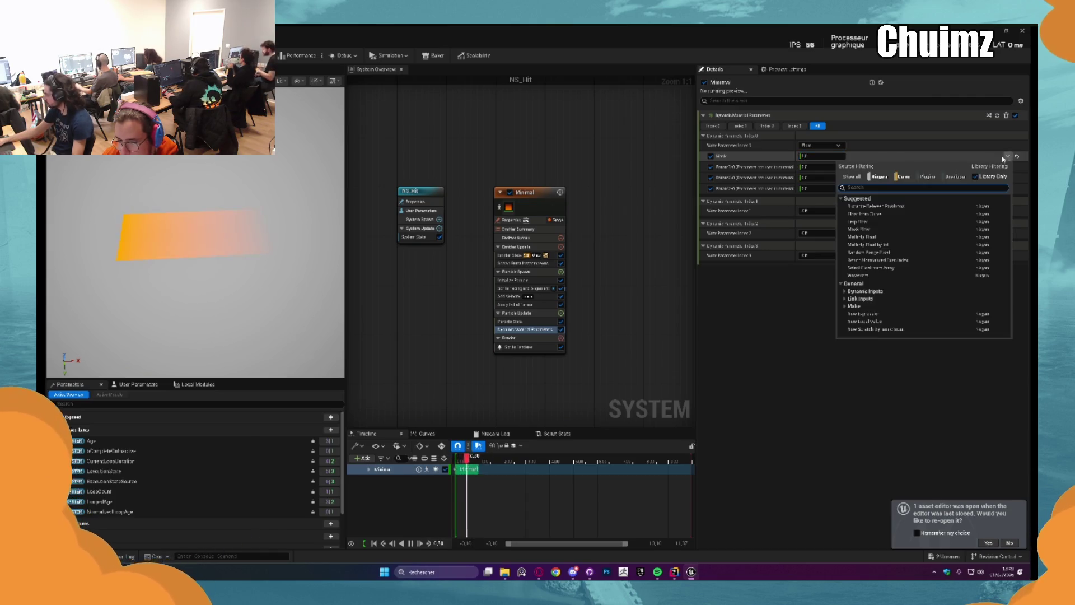
{"action": "type", "text": "float"}
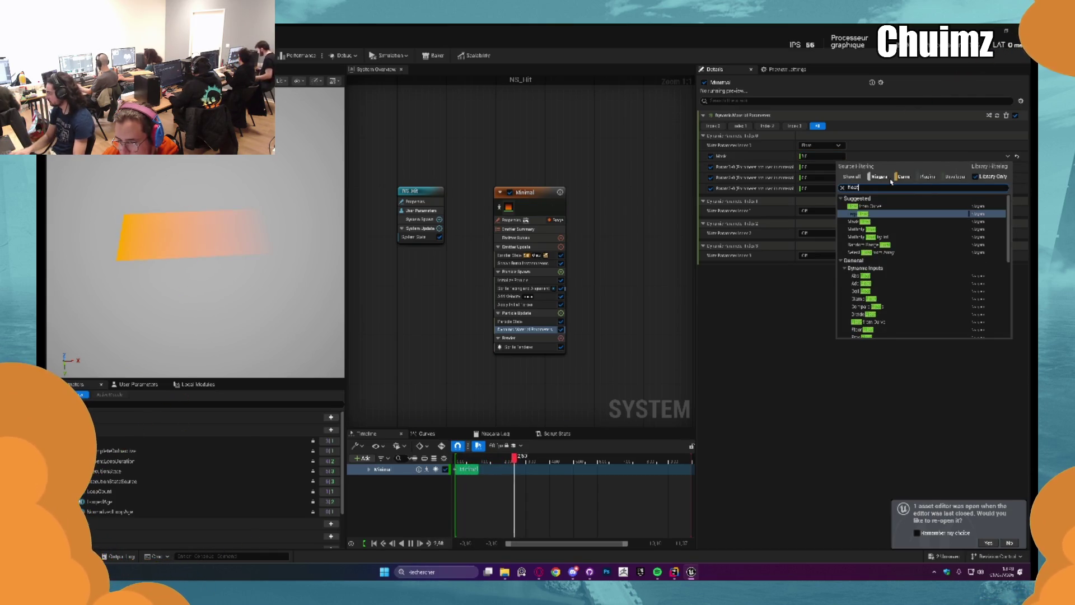
{"action": "key", "text": "Return"}
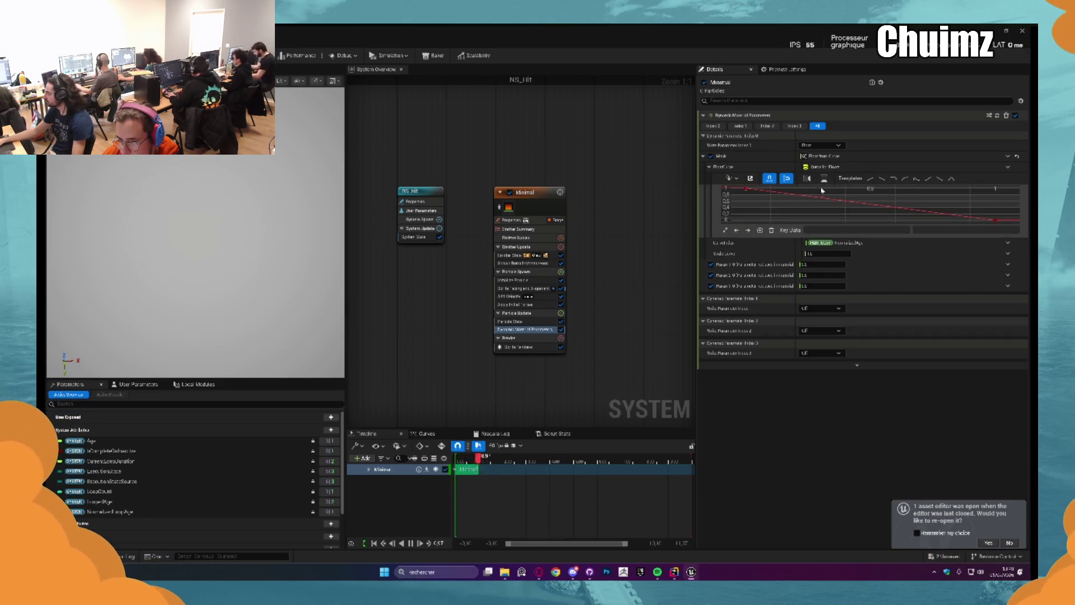
Apply a rising preset curve, set its first key to 1, adjust another key, then return to the level
{"action": "left_click", "coordinate": [883, 179]}
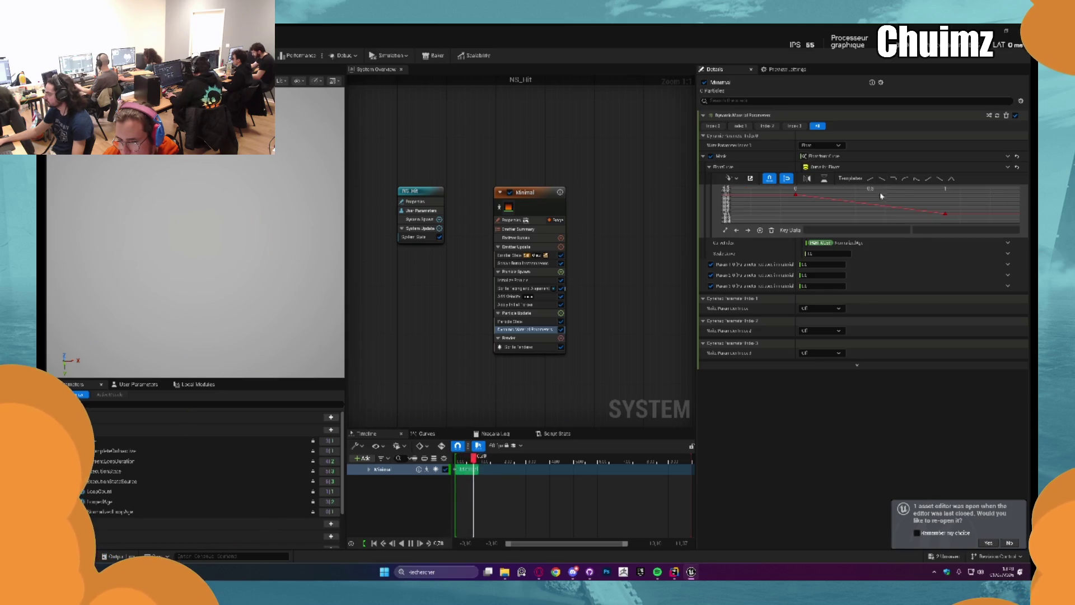
{"action": "left_click", "coordinate": [870, 178]}
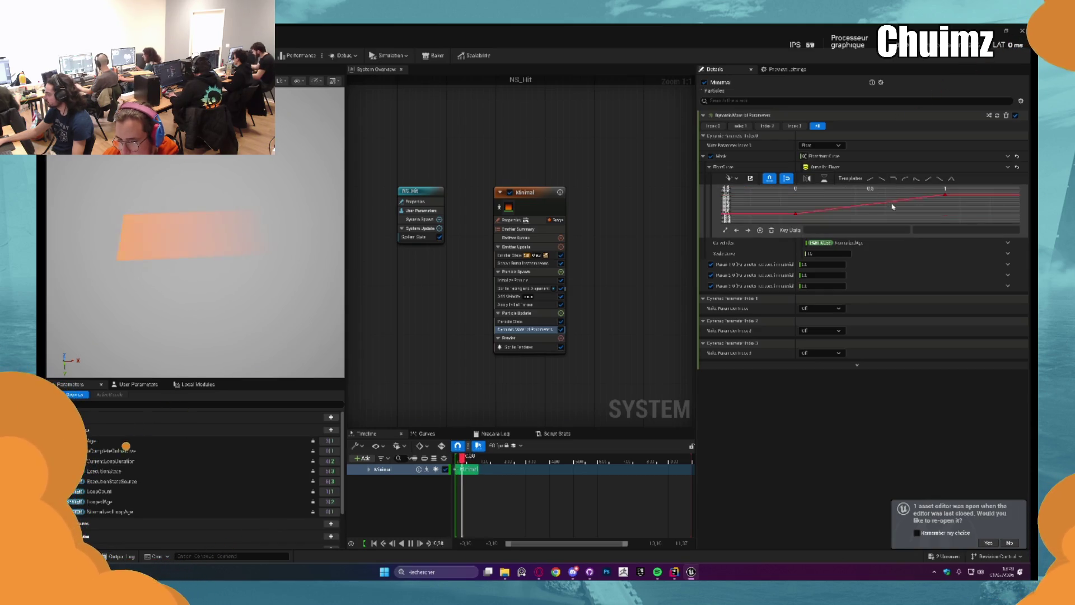
{"action": "left_click", "coordinate": [795, 213]}
{"action": "left_click", "coordinate": [839, 230]}
{"action": "type", "text": "1"}
{"action": "key", "text": "Return"}
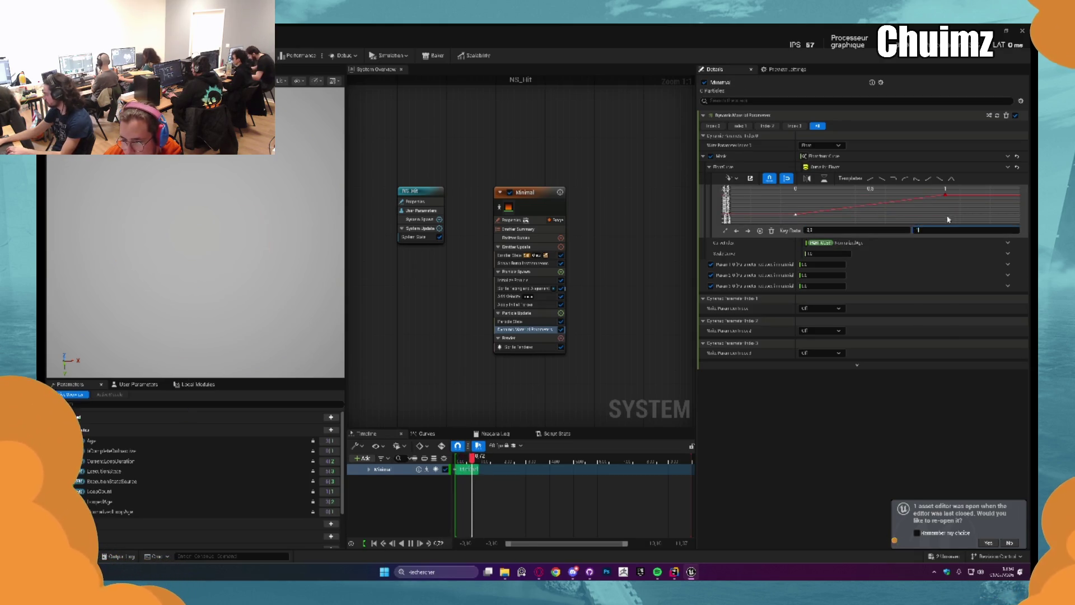
{"action": "key", "text": "Return"}
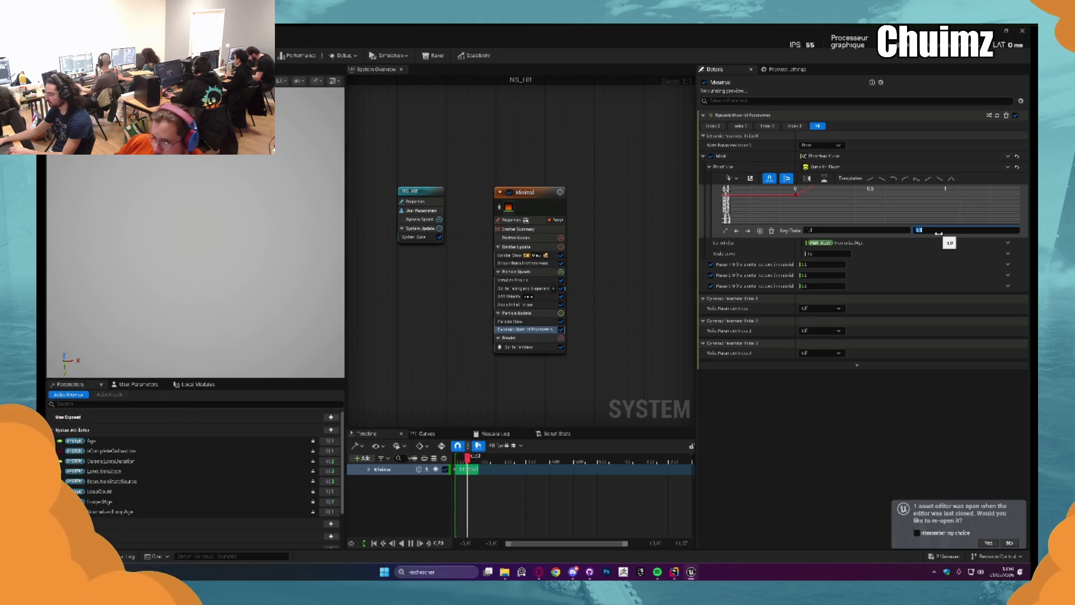
{"action": "left_click", "coordinate": [799, 197]}
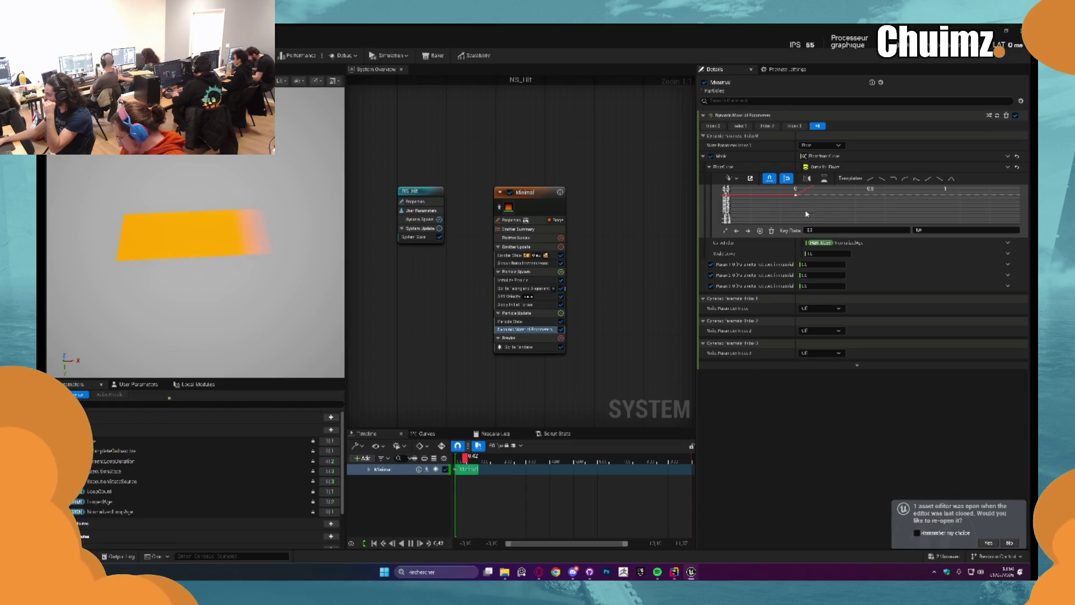
{"action": "left_click", "coordinate": [946, 229]}
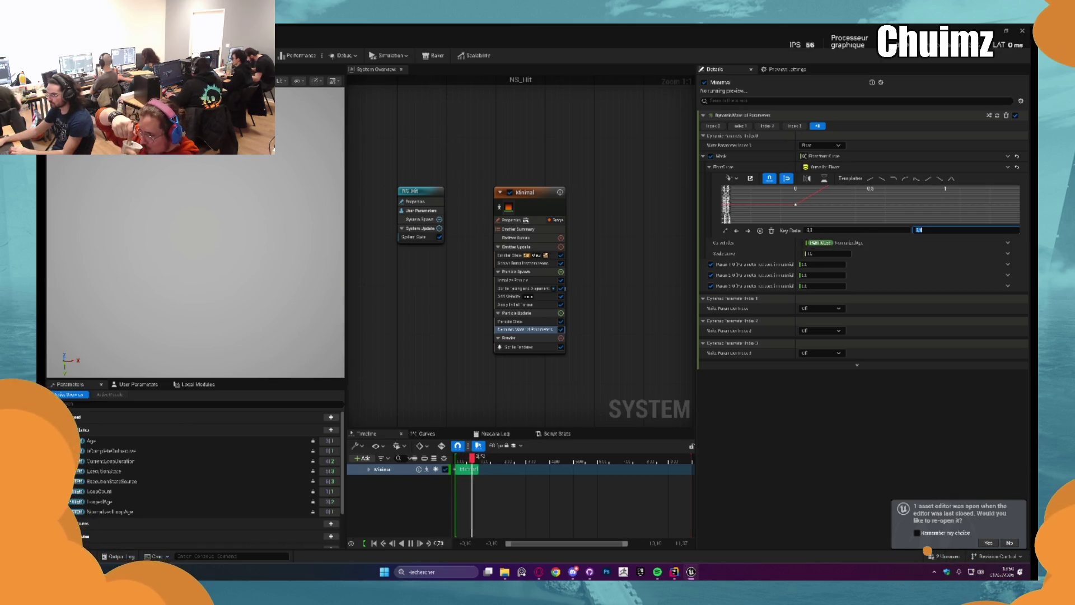
{"action": "key", "text": "Return"}
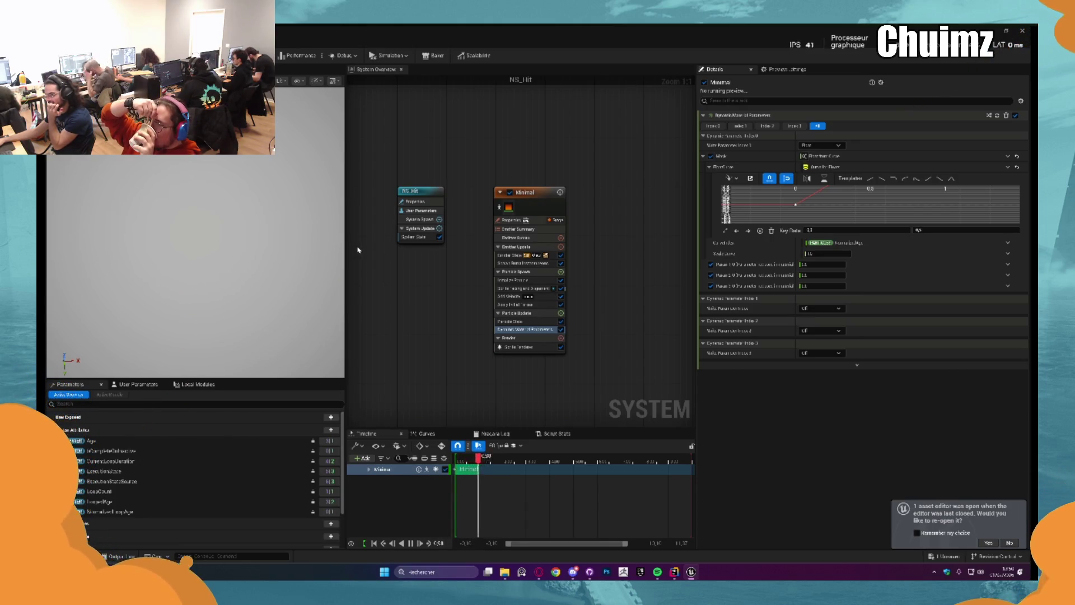
{"action": "key", "text": "alt+Tab"}
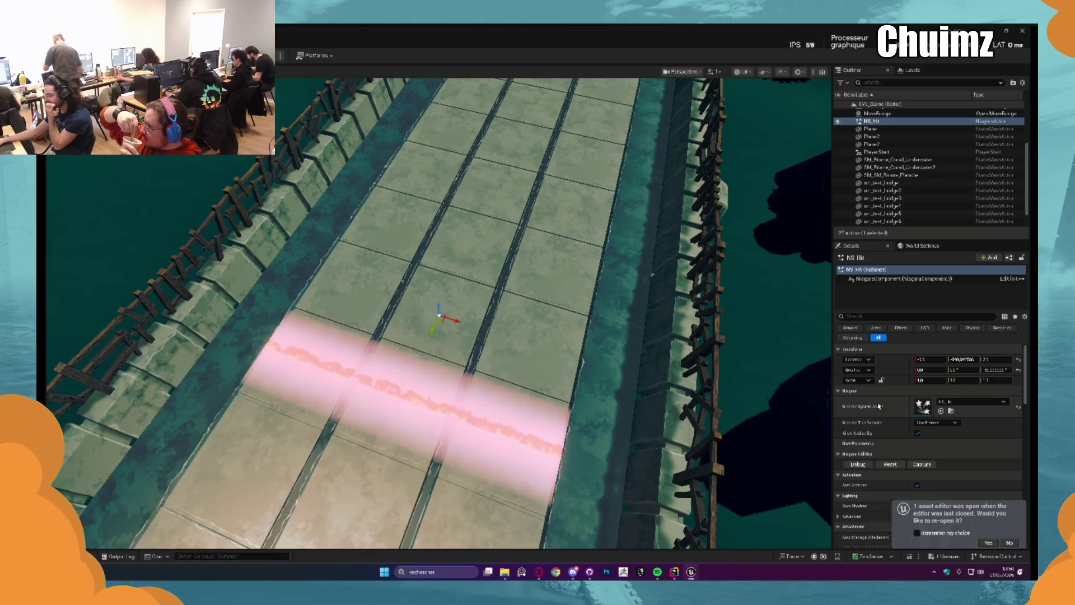
Replay and orbit around NS_Hit in the level, then switch to M_Hit_01 and tidy its graph view
{"action": "left_click", "coordinate": [890, 464]}
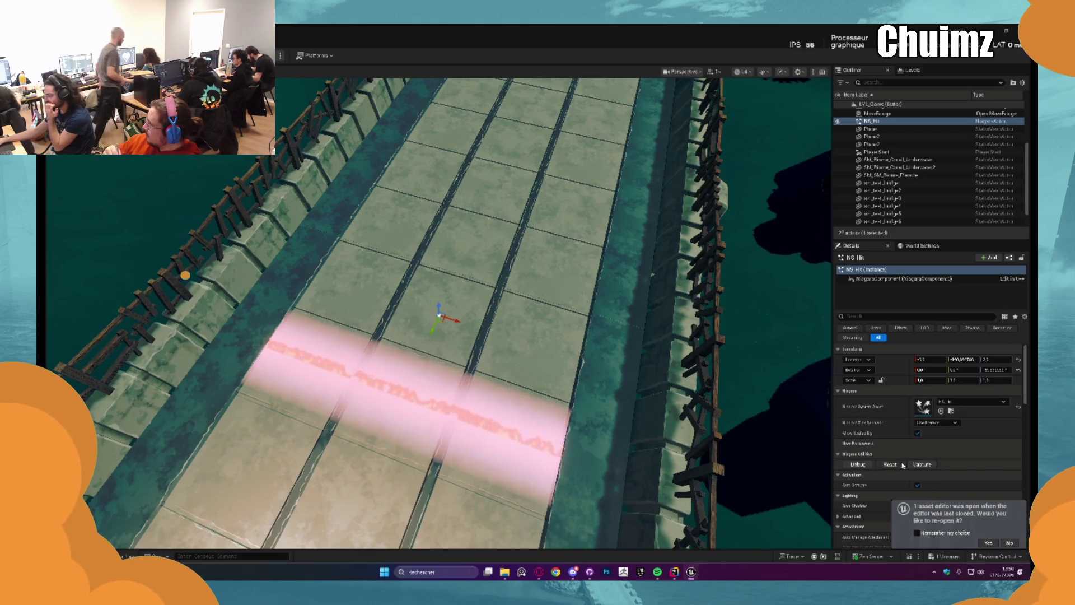
{"action": "left_click_drag", "start_coordinate": [185, 259], "coordinate": [131, 441]}
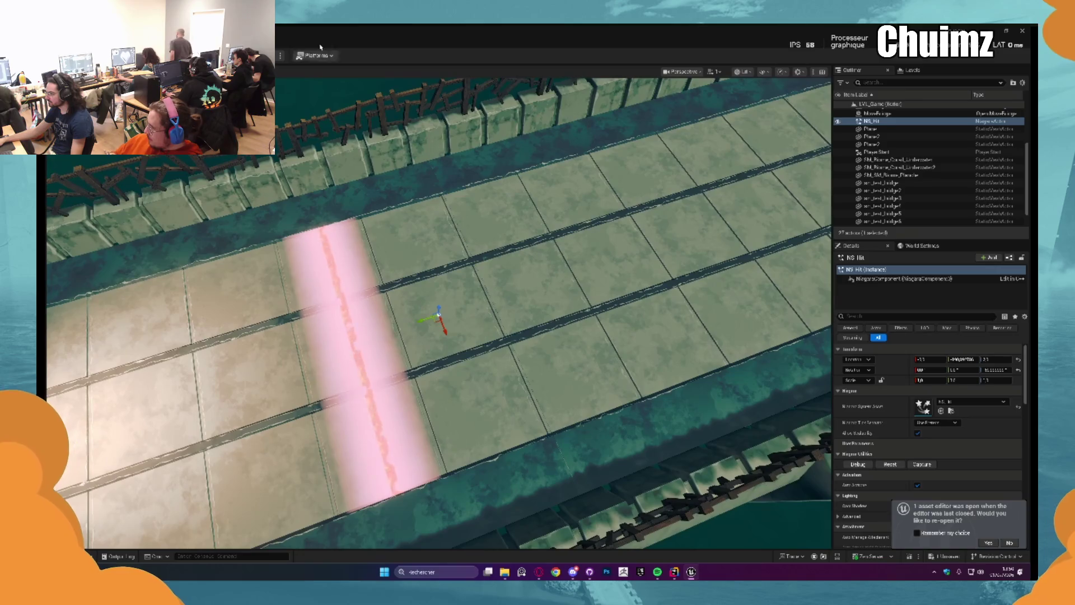
{"action": "left_click", "coordinate": [294, 44]}
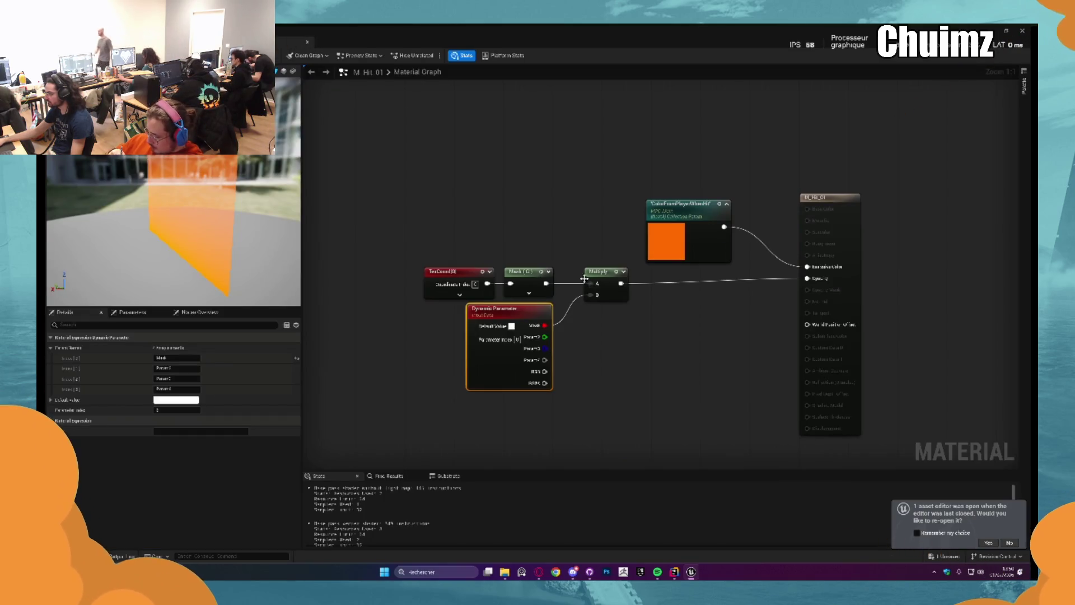
{"action": "left_click_drag", "start_coordinate": [585, 280], "coordinate": [559, 276]}
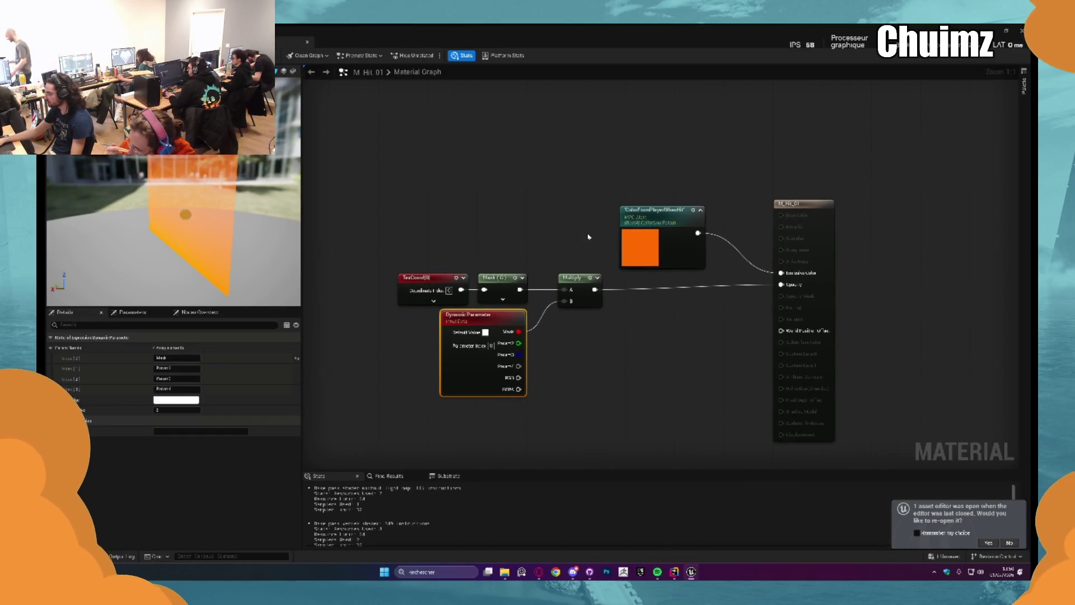
{"action": "left_click_drag", "start_coordinate": [588, 237], "coordinate": [573, 227]}
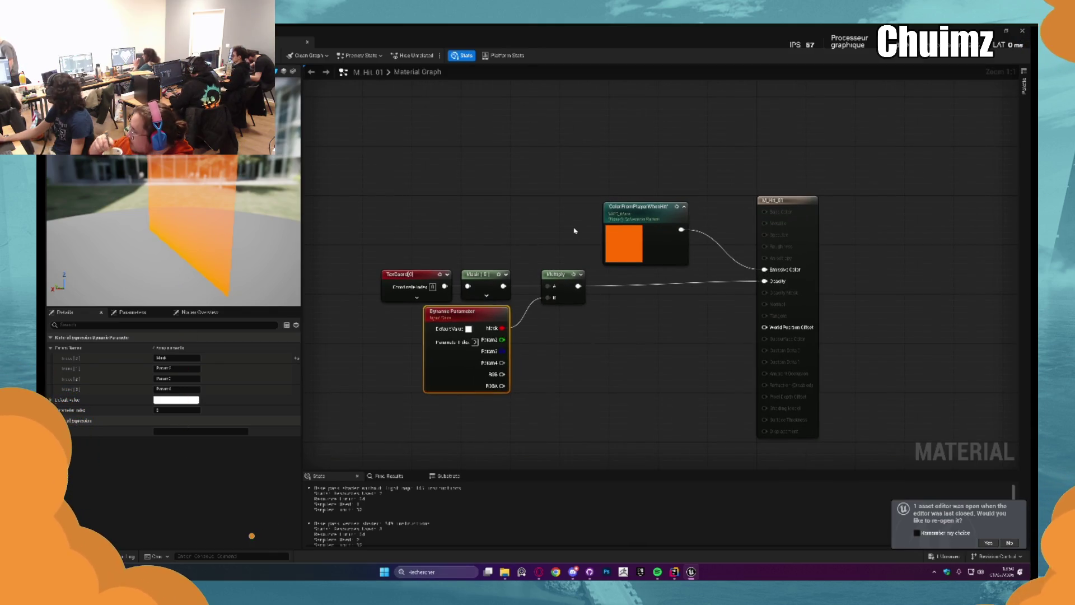
{"action": "mouse_move", "coordinate": [575, 229]}
{"action": "left_mouse_down"}
{"action": "mouse_move", "coordinate": [538, 248]}
{"action": "mouse_move", "coordinate": [602, 226]}
{"action": "left_mouse_up"}
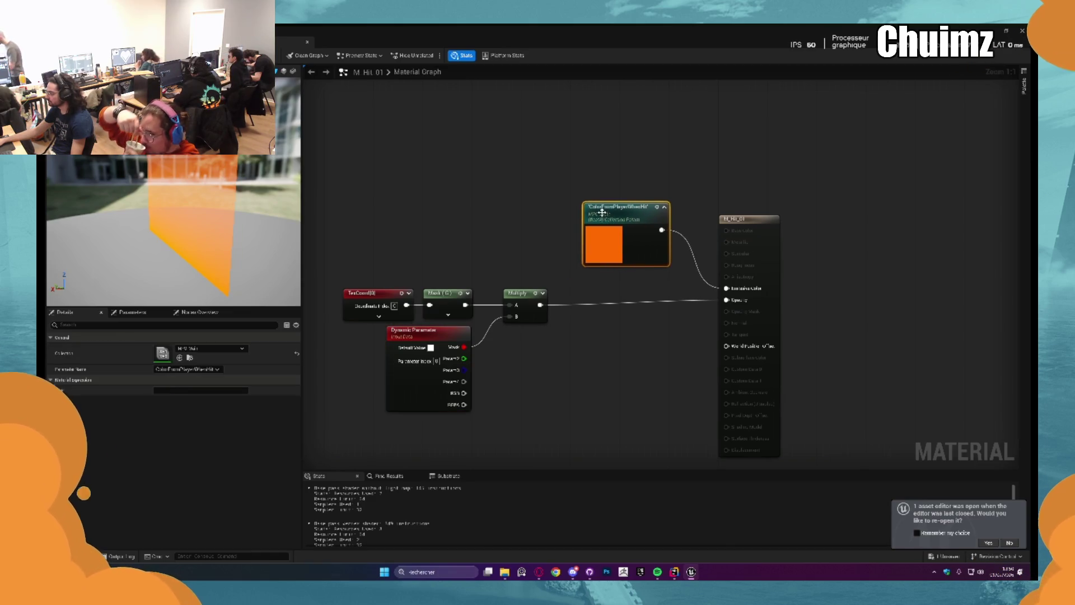
Delete the Multiply node and add a Divide node fed by the Mask output, previewing it
{"action": "left_click", "coordinate": [530, 228]}
{"action": "left_click_drag", "start_coordinate": [530, 228], "coordinate": [601, 182]}
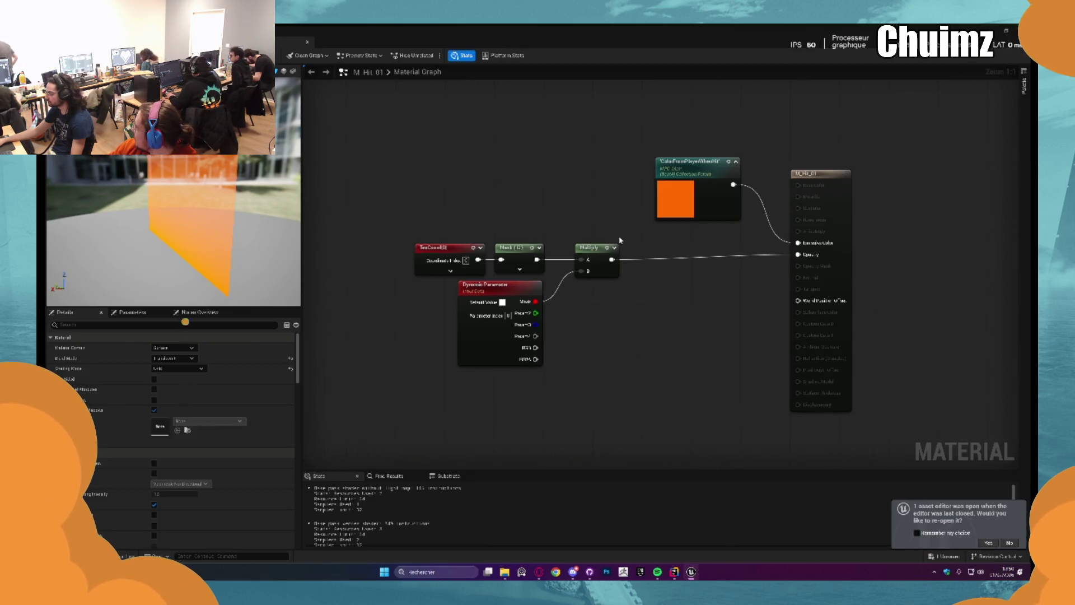
{"action": "left_click", "coordinate": [596, 259]}
{"action": "key", "text": "Delete"}
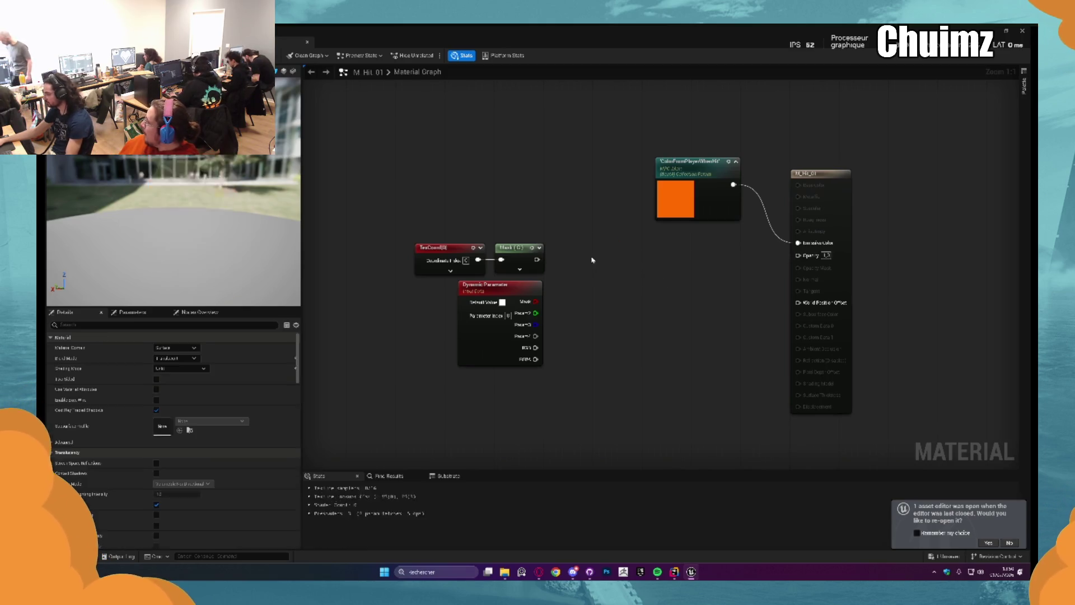
{"action": "key", "text": "space"}
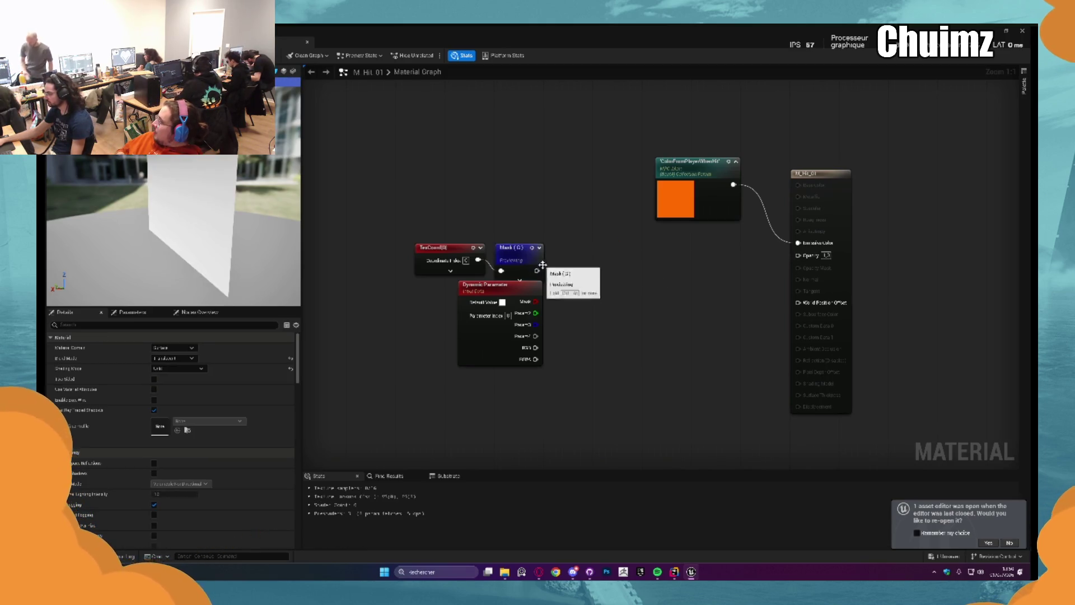
{"action": "left_click_drag", "start_coordinate": [536, 271], "coordinate": [611, 269]}
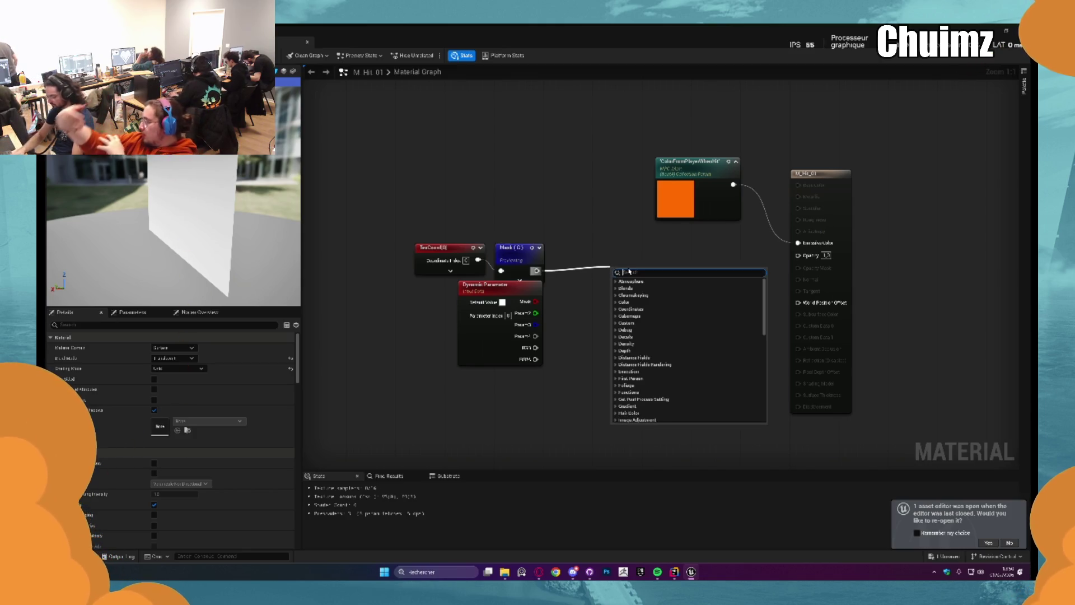
{"action": "type", "text": "divide"}
{"action": "left_click", "coordinate": [625, 280]}
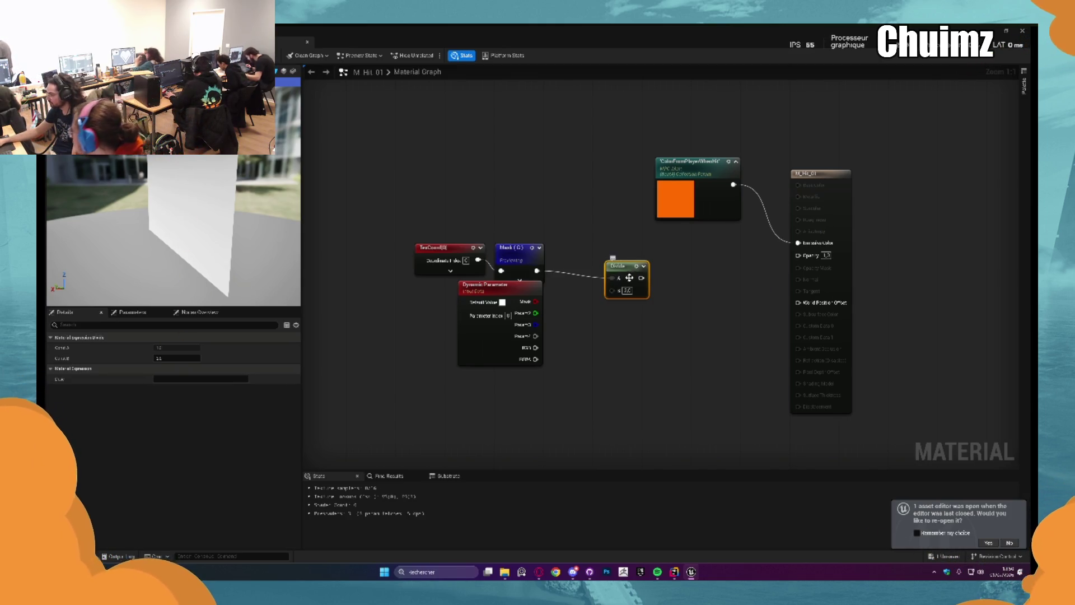
{"action": "key", "text": "space"}
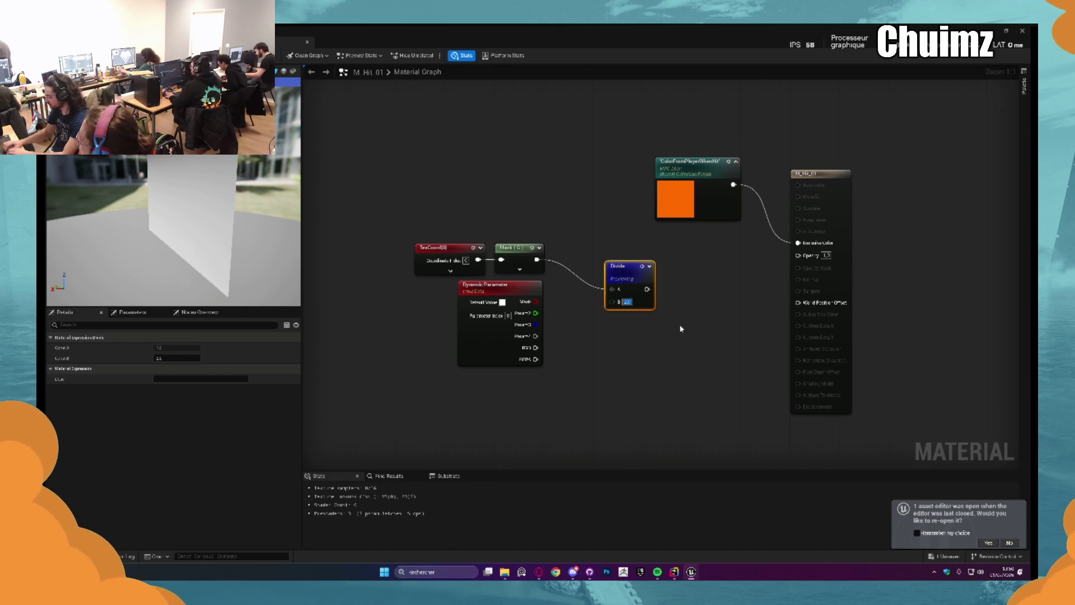
Test Divide divisors 4, 5, 10, 20, 1 and -1, then delete the TexCoord, Mask and Divide nodes
{"action": "type", "text": "4"}
{"action": "key", "text": "Return"}
{"action": "type", "text": "5"}
{"action": "key", "text": "Return"}
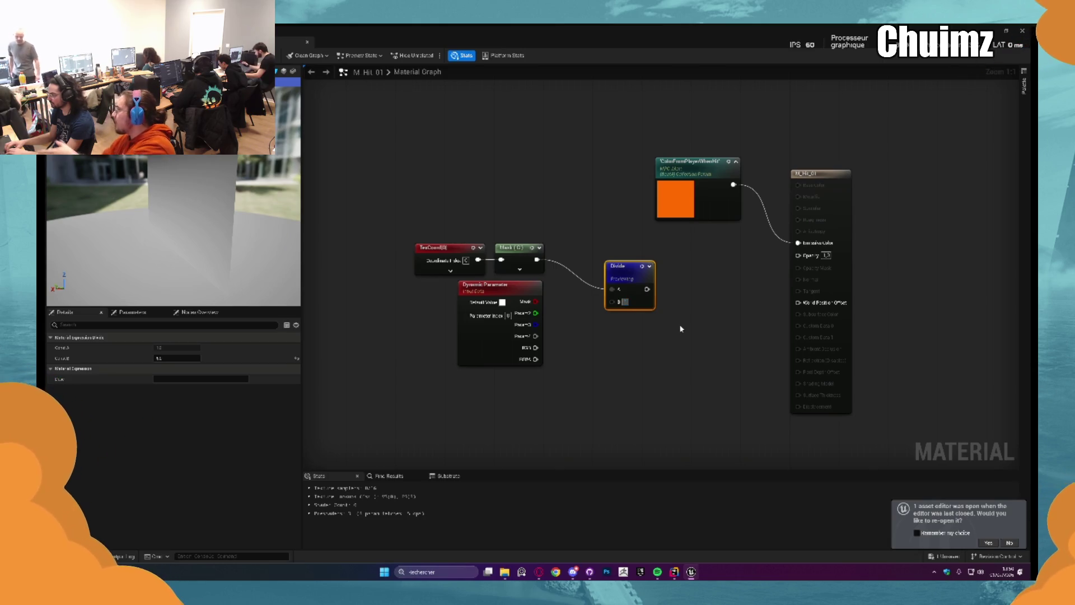
{"action": "type", "text": "10"}
{"action": "key", "text": "Return"}
{"action": "type", "text": "20"}
{"action": "key", "text": "Return"}
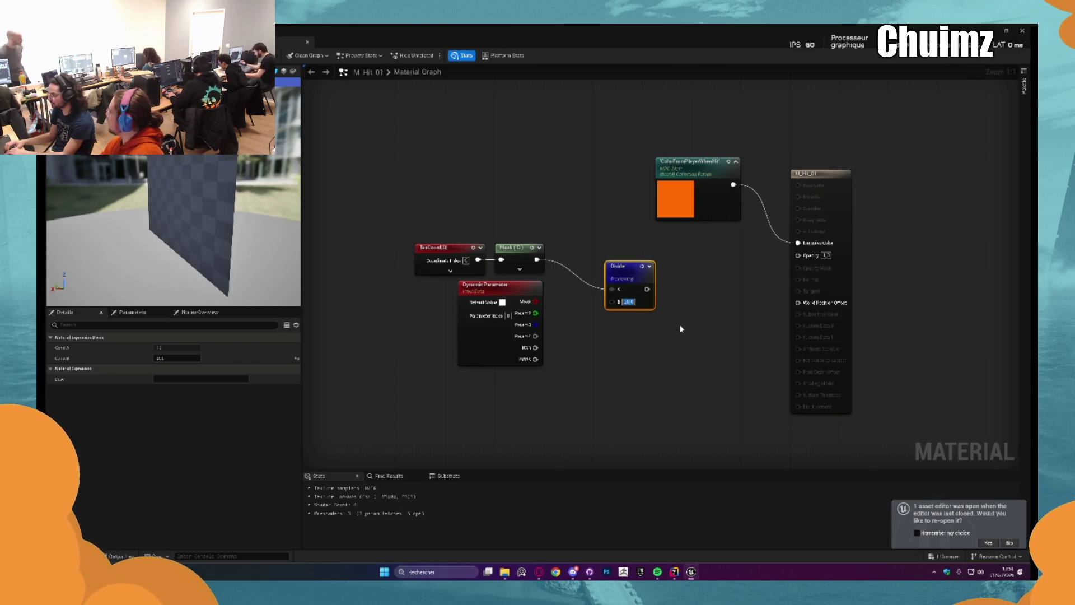
{"action": "type", "text": "1"}
{"action": "key", "text": "Return"}
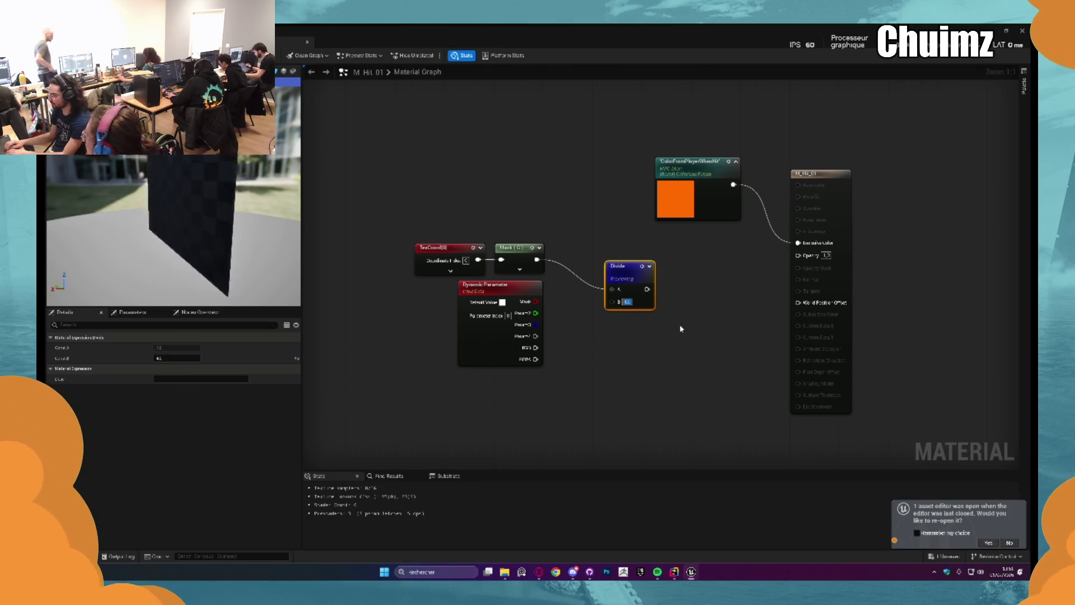
{"action": "type", "text": "-1"}
{"action": "key", "text": "Return"}
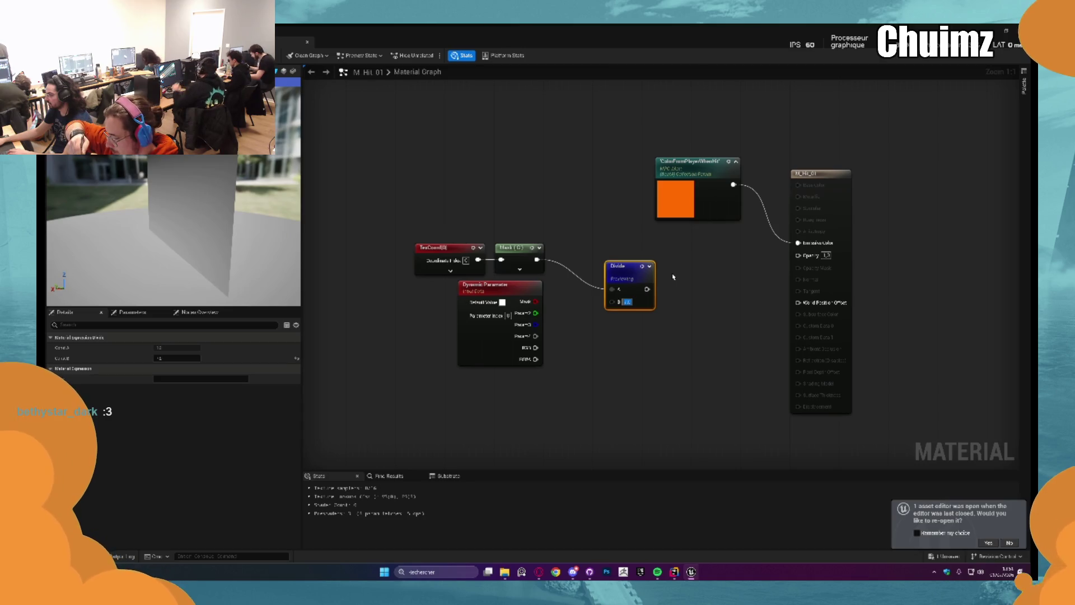
{"action": "mouse_move", "coordinate": [465, 208]}
{"action": "left_mouse_down"}
{"action": "mouse_move", "coordinate": [666, 315]}
{"action": "mouse_move", "coordinate": [618, 269]}
{"action": "left_mouse_up"}
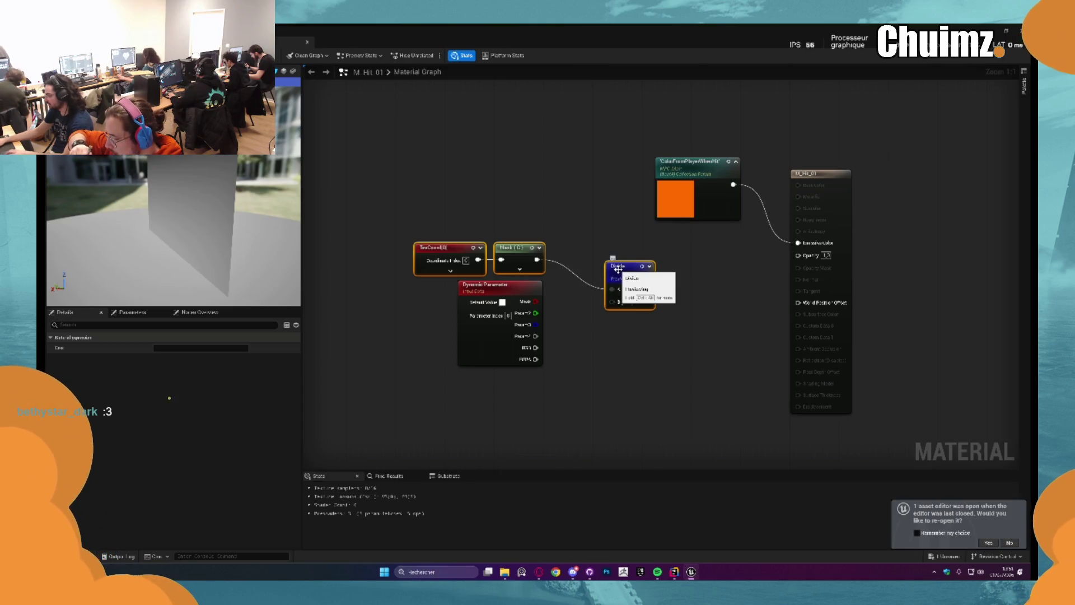
{"action": "key", "text": "Delete"}
Add a Texture Sample using the line texture, delete Dynamic Parameter, and wire RGB into Opacity
{"action": "left_click", "coordinate": [575, 275]}
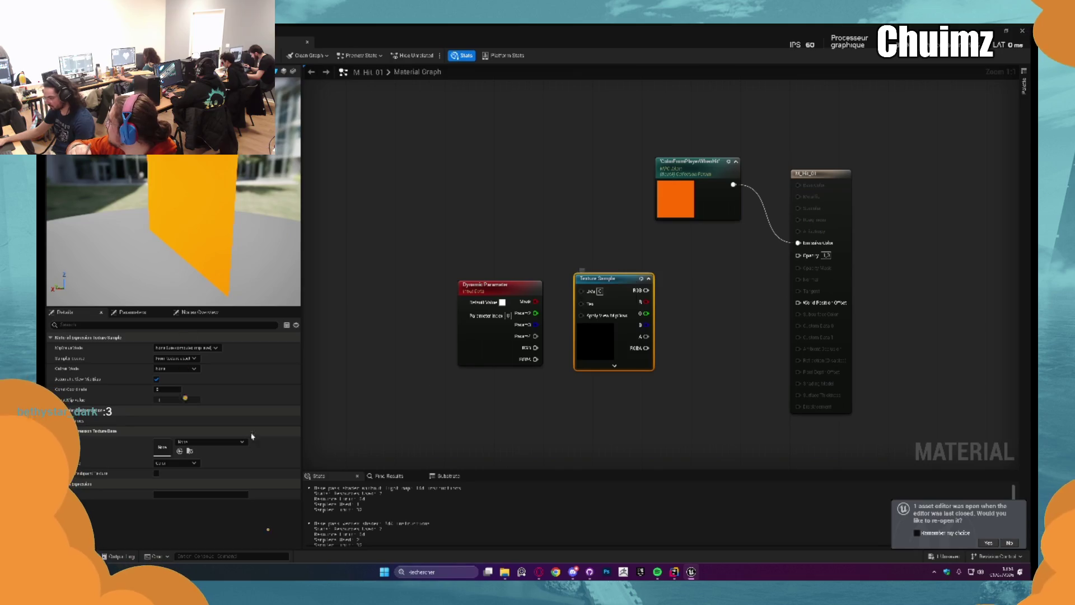
{"action": "left_click", "coordinate": [208, 443]}
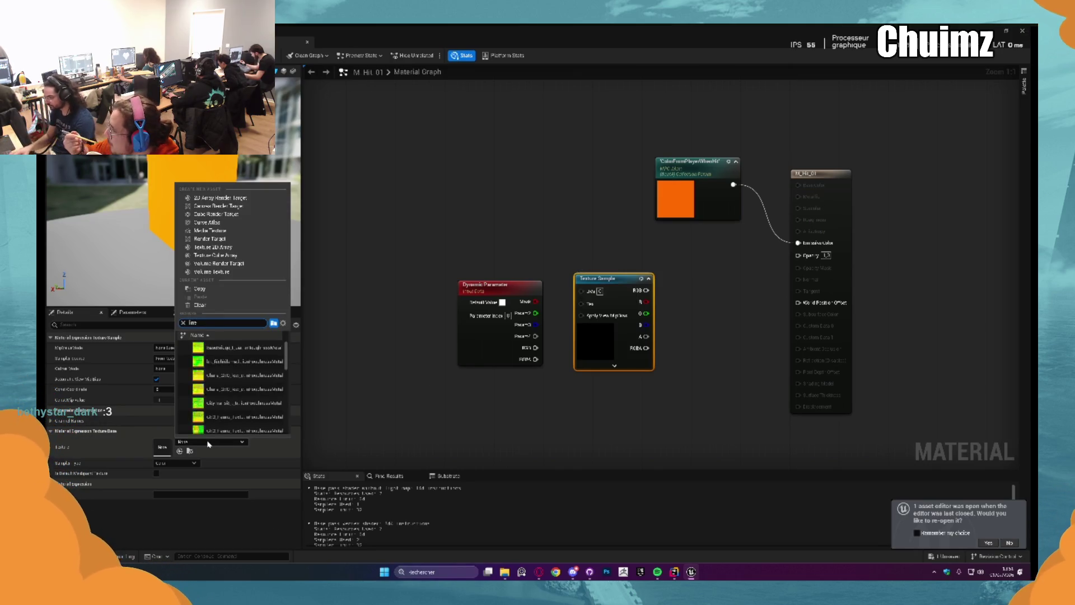
{"action": "type", "text": "line"}
{"action": "left_click", "coordinate": [228, 349]}
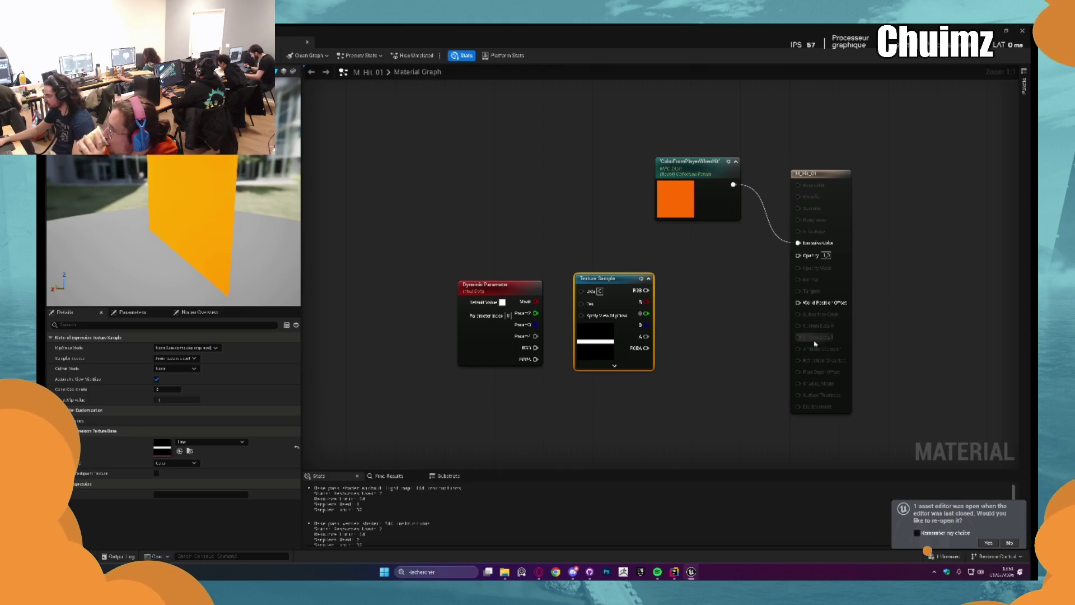
{"action": "left_click_drag", "start_coordinate": [616, 280], "coordinate": [509, 180]}
{"action": "mouse_move", "coordinate": [384, 235]}
{"action": "left_mouse_down"}
{"action": "mouse_move", "coordinate": [503, 314]}
{"action": "mouse_move", "coordinate": [508, 355]}
{"action": "left_mouse_up"}
{"action": "left_click", "coordinate": [508, 355]}
{"action": "key", "text": "Delete"}
{"action": "mouse_move", "coordinate": [504, 254]}
{"action": "left_mouse_down"}
{"action": "mouse_move", "coordinate": [470, 247]}
{"action": "mouse_move", "coordinate": [818, 268]}
{"action": "mouse_move", "coordinate": [812, 257]}
{"action": "mouse_move", "coordinate": [567, 241]}
{"action": "left_mouse_up"}
Drive the texture's UVs with a Panner at Speed Y 1.0, apply, and return to the level
{"action": "left_click_drag", "start_coordinate": [736, 307], "coordinate": [824, 314]}
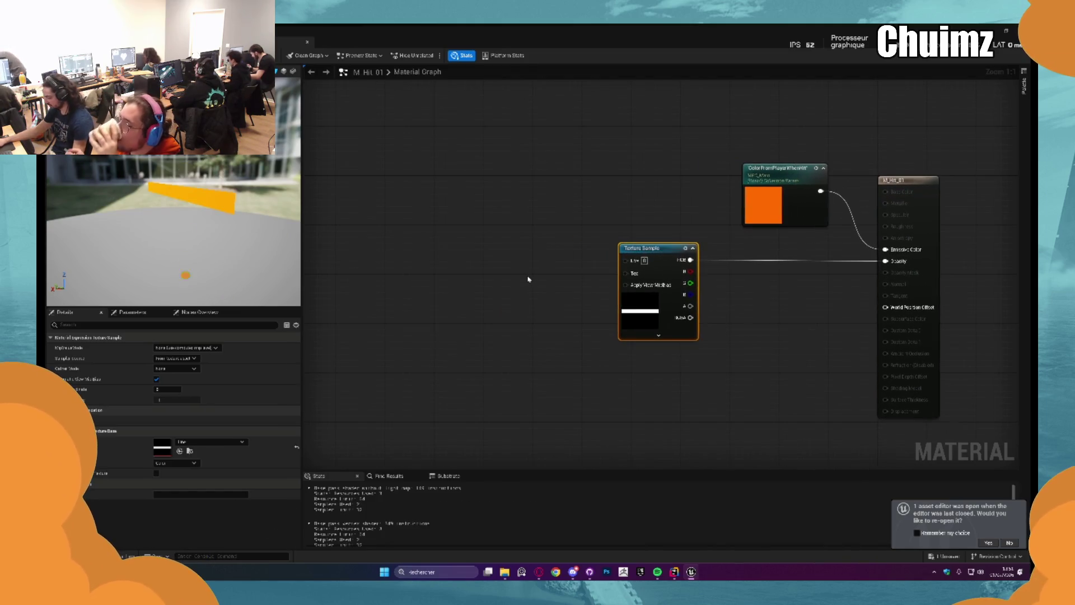
{"action": "right_click", "coordinate": [528, 280]}
{"action": "type", "text": "param"}
{"action": "key", "text": "Return"}
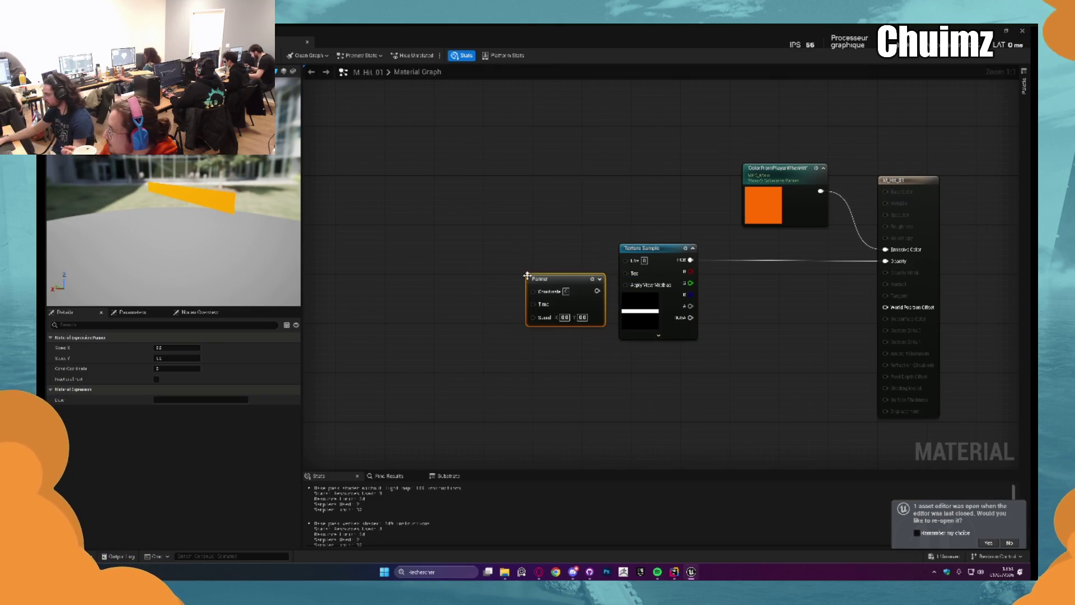
{"action": "mouse_move", "coordinate": [597, 291]}
{"action": "left_mouse_down"}
{"action": "mouse_move", "coordinate": [625, 260]}
{"action": "mouse_move", "coordinate": [586, 247]}
{"action": "left_mouse_up"}
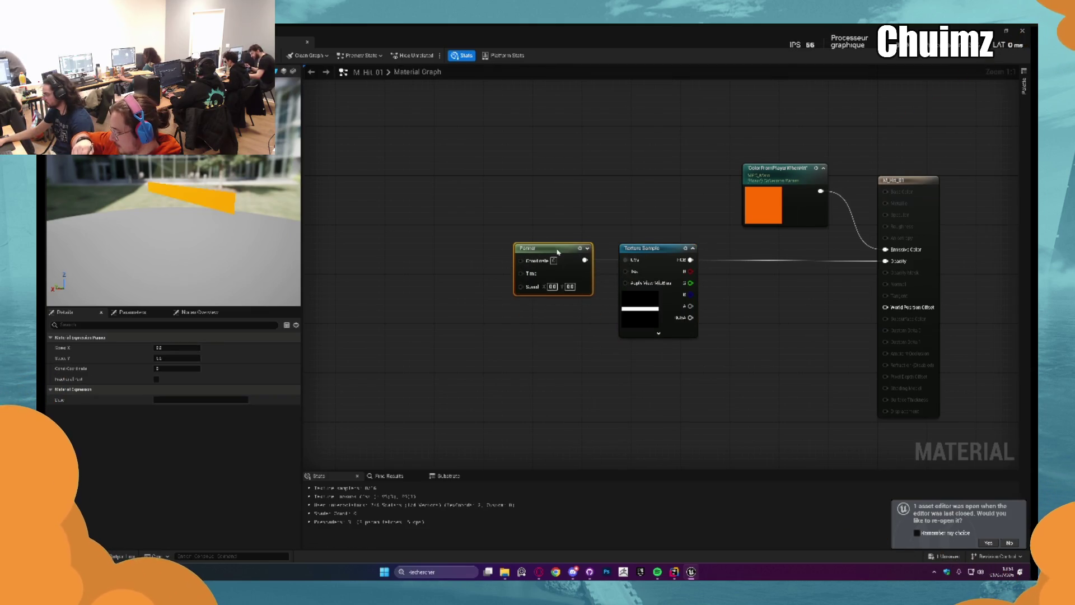
{"action": "type", "text": "1"}
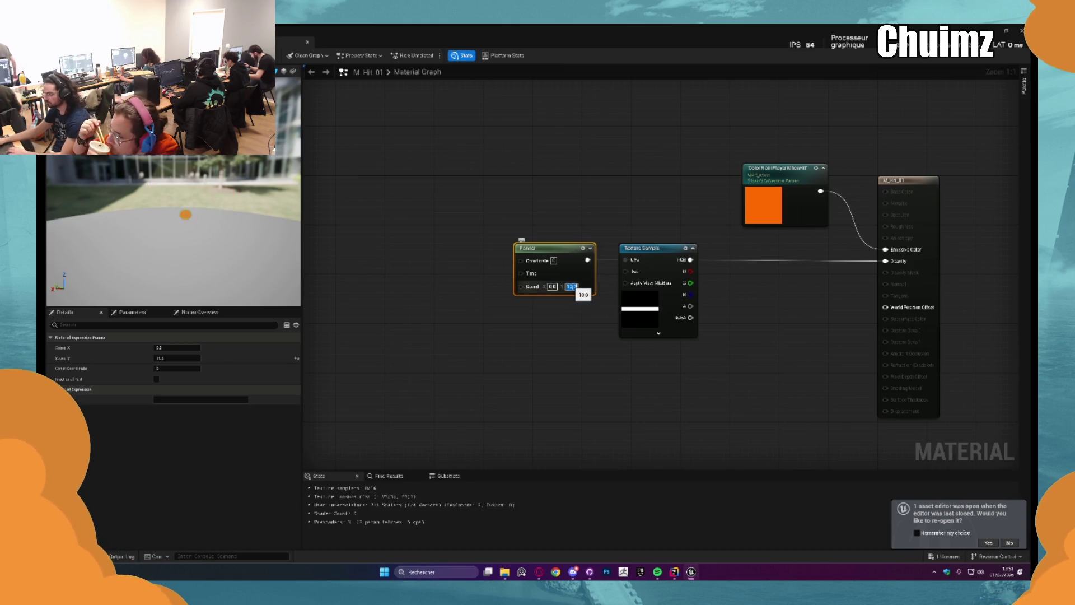
{"action": "key", "text": "Return"}
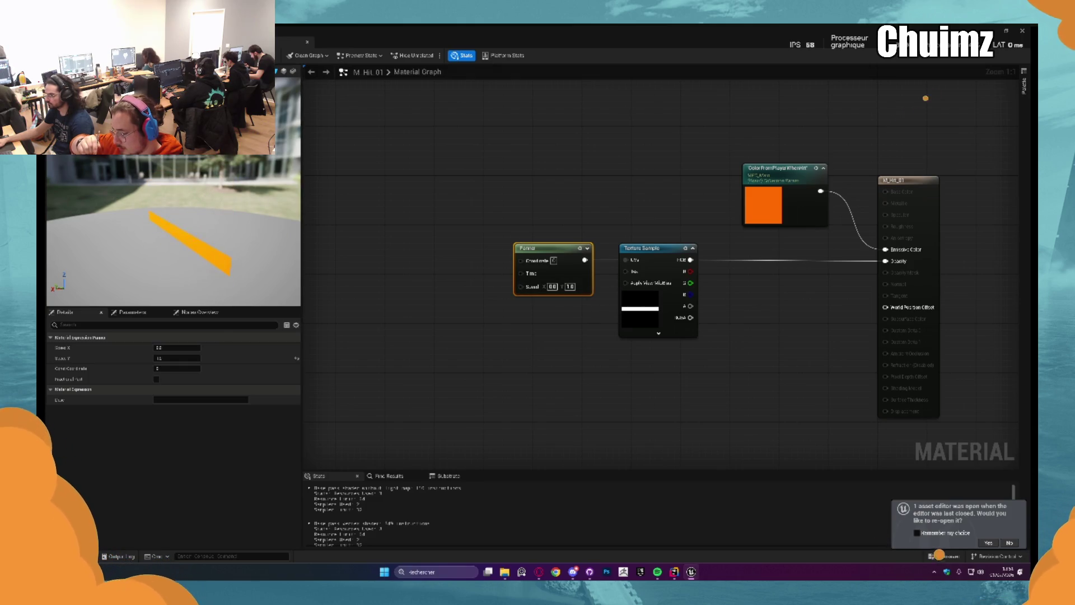
{"action": "key", "text": "ctrl+s"}
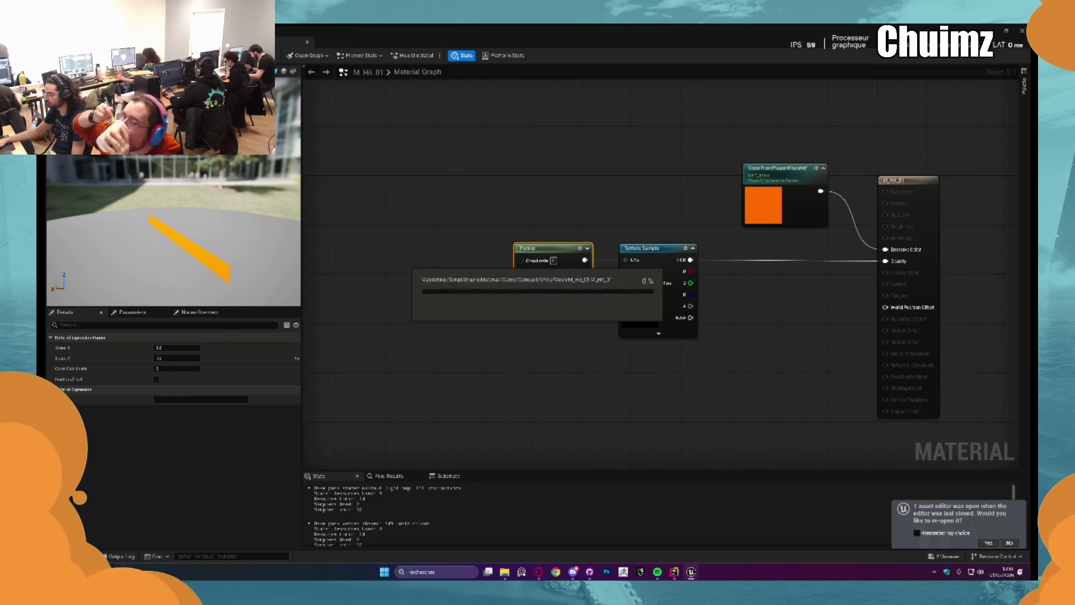
{"action": "key", "text": "ctrl+Tab"}
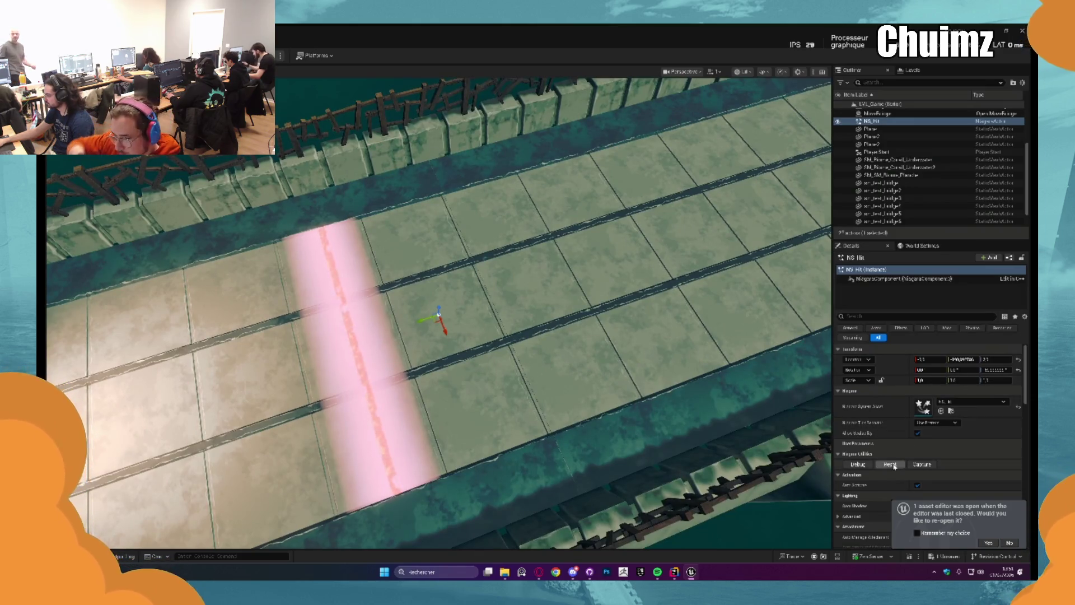
Replay NS_Hit in the level about ten times with Reset, then bring up the M_Hit_01 graph
{"action": "left_click", "coordinate": [890, 464]}
{"action": "left_click", "coordinate": [890, 465]}
{"action": "left_click", "coordinate": [890, 464]}
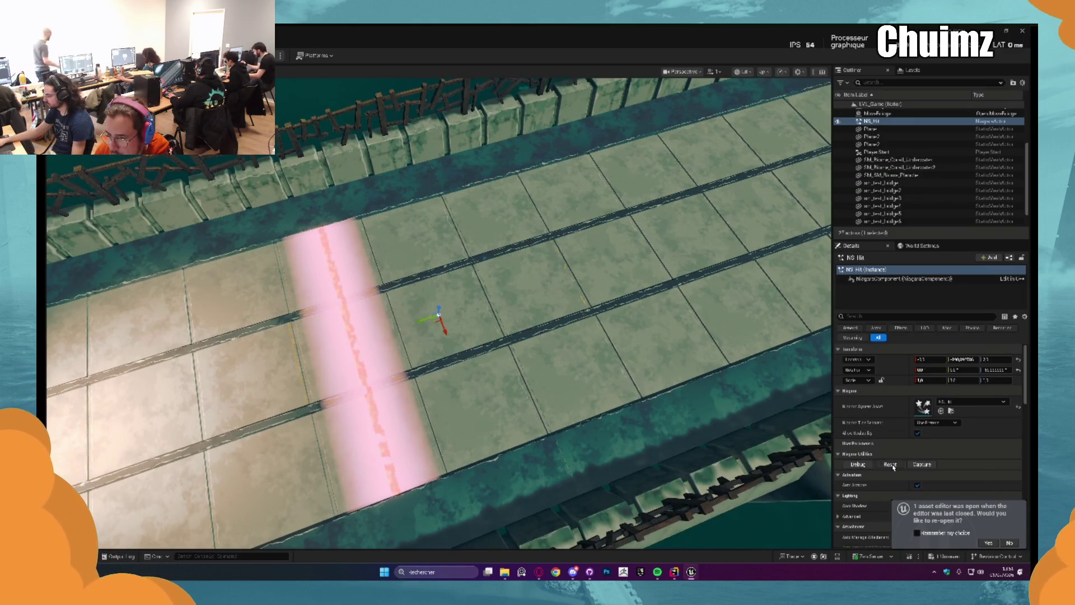
{"action": "left_click", "coordinate": [890, 465]}
{"action": "left_click", "coordinate": [890, 464]}
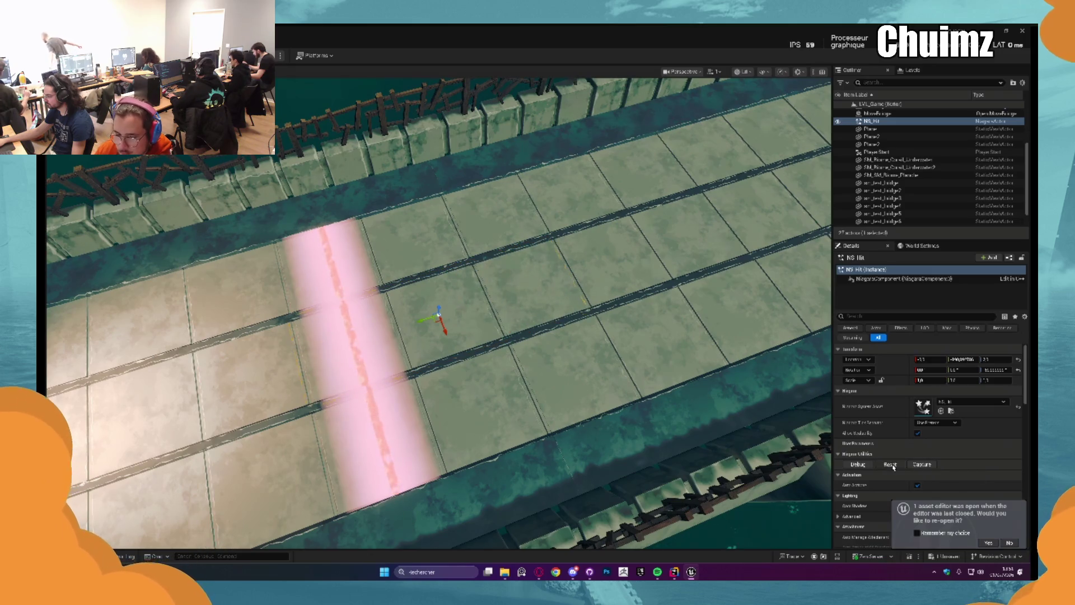
{"action": "left_click", "coordinate": [891, 464]}
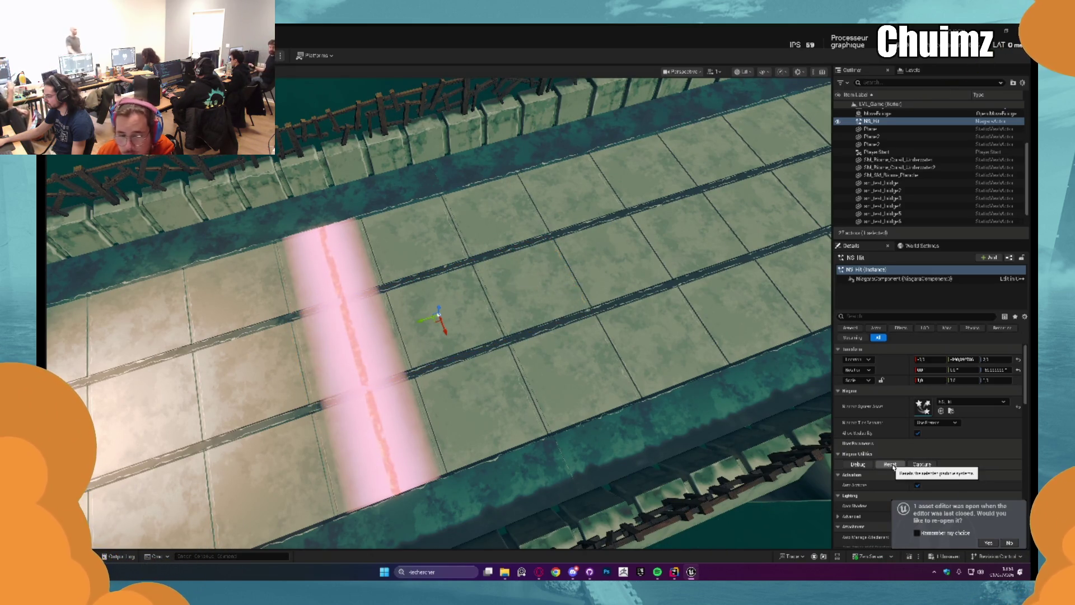
{"action": "left_click", "coordinate": [893, 466]}
{"action": "left_click", "coordinate": [893, 466]}
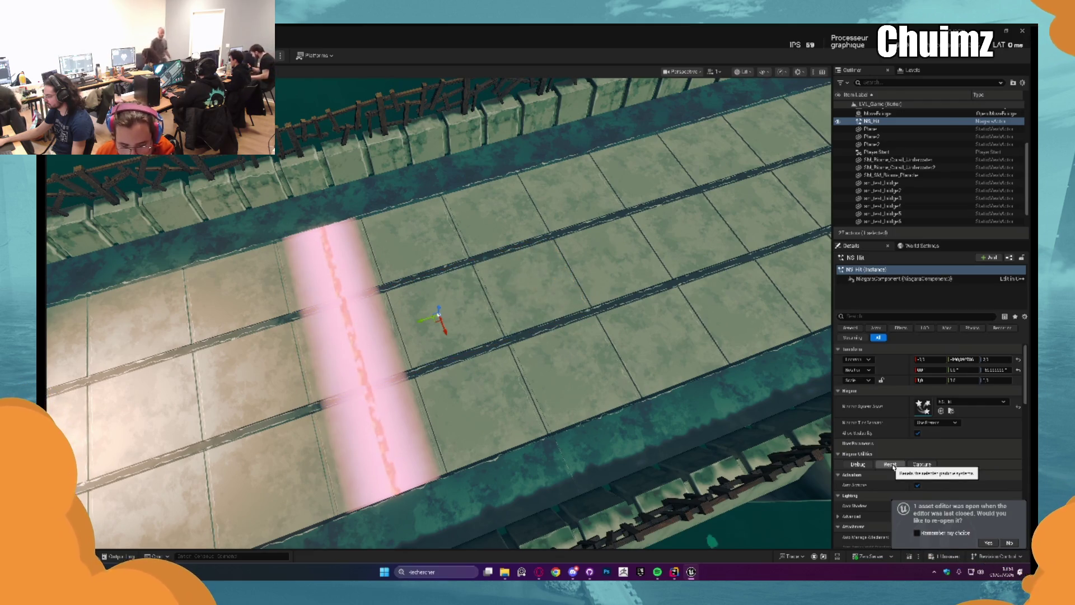
{"action": "left_click", "coordinate": [893, 466]}
{"action": "left_click", "coordinate": [893, 466]}
{"action": "key", "text": "alt+Tab"}
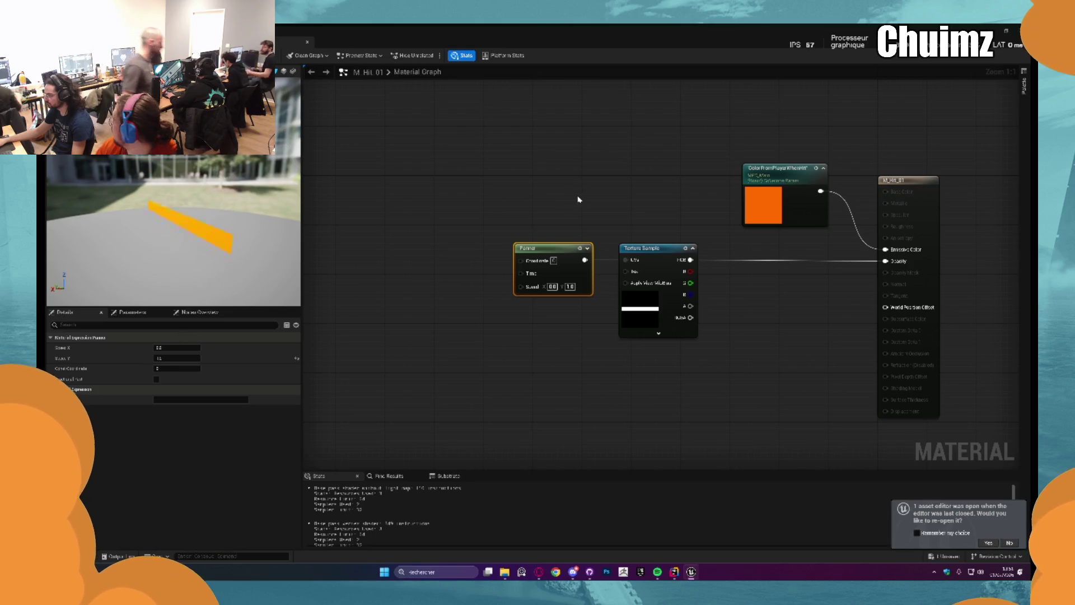
Wire the Panner output into the Texture Sample's UVs pin in M_Hit_01
{"action": "left_click_drag", "start_coordinate": [597, 214], "coordinate": [549, 204]}
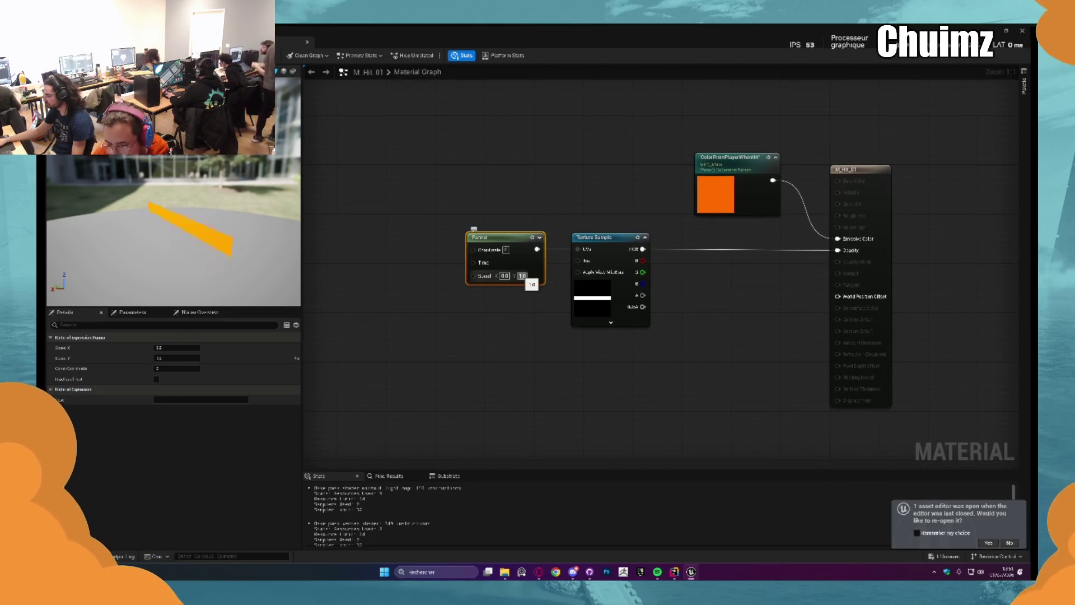
{"action": "left_click_drag", "start_coordinate": [537, 249], "coordinate": [577, 249]}
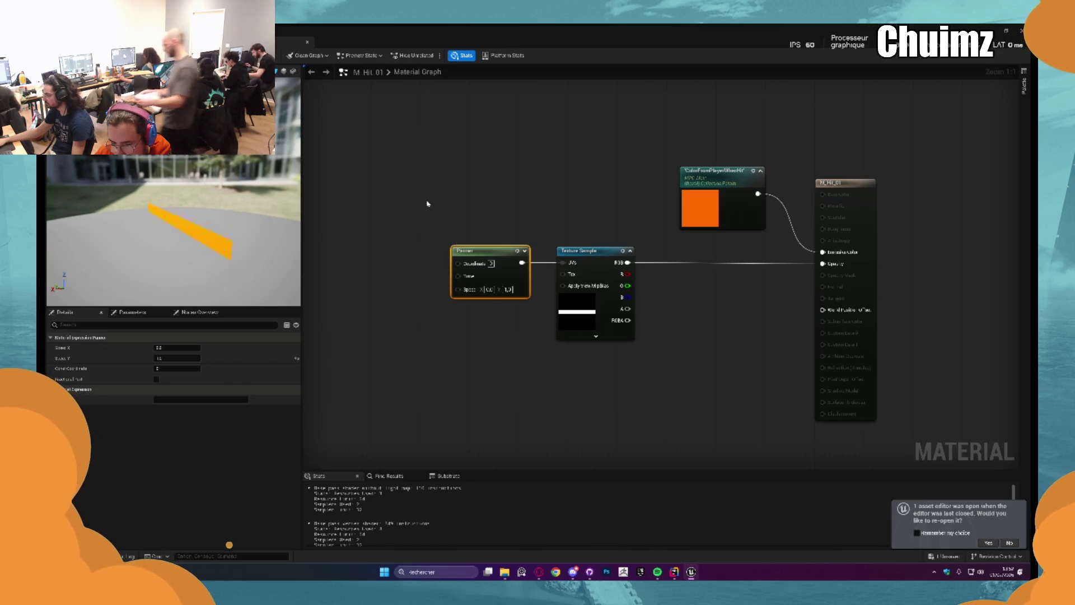
{"action": "left_click", "coordinate": [389, 230]}
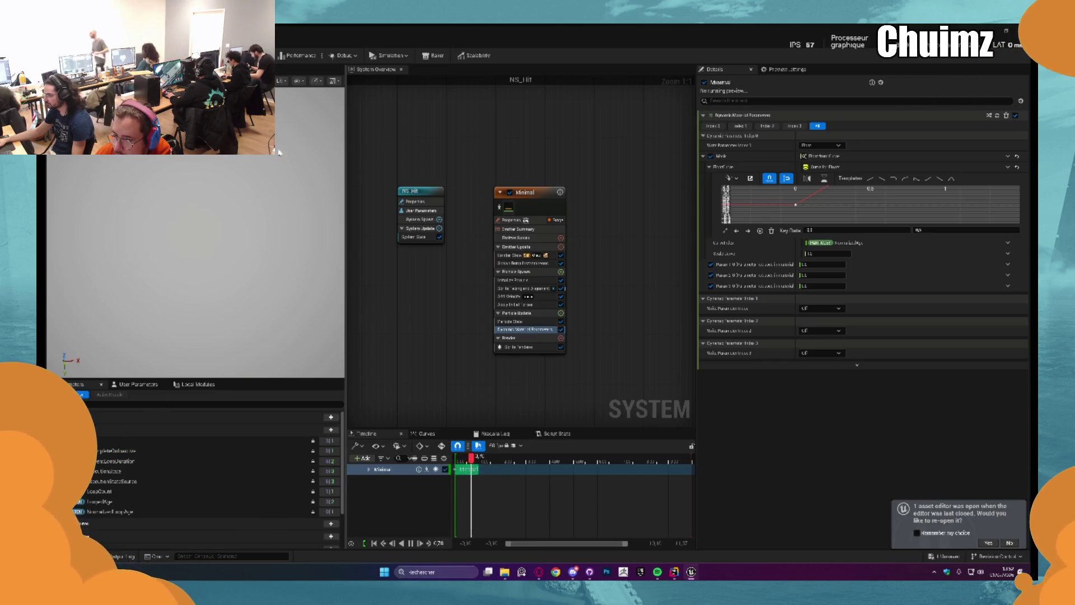
{"action": "left_click", "coordinate": [275, 45]}
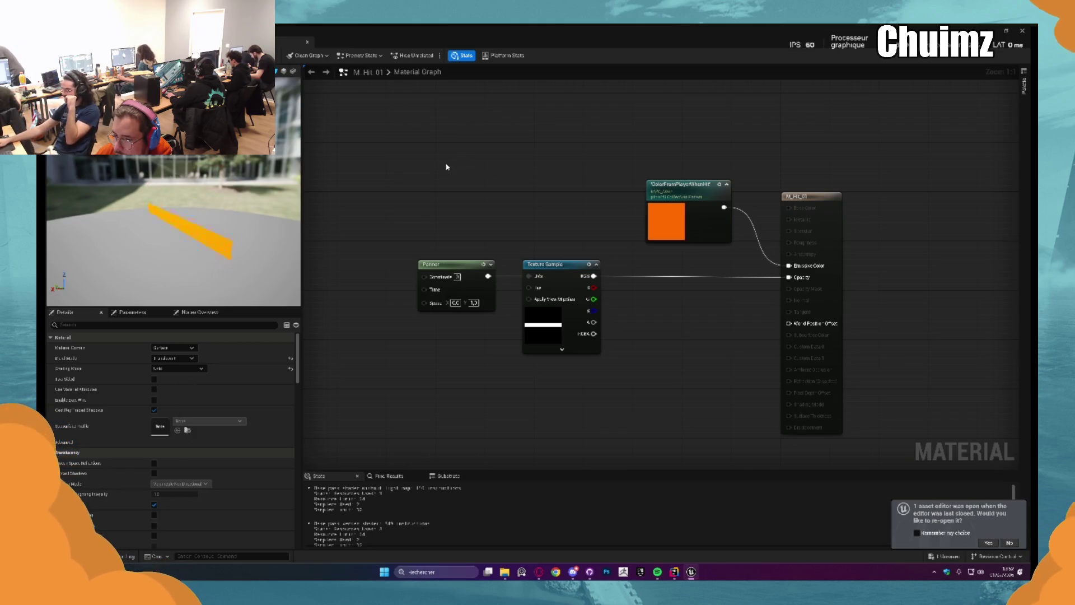
Delete the Panner node and add an Append node to the graph
{"action": "mouse_move", "coordinate": [406, 218]}
{"action": "left_mouse_down"}
{"action": "mouse_move", "coordinate": [497, 312]}
{"action": "mouse_move", "coordinate": [485, 276]}
{"action": "mouse_move", "coordinate": [572, 294]}
{"action": "left_mouse_up"}
{"action": "key", "text": "Delete"}
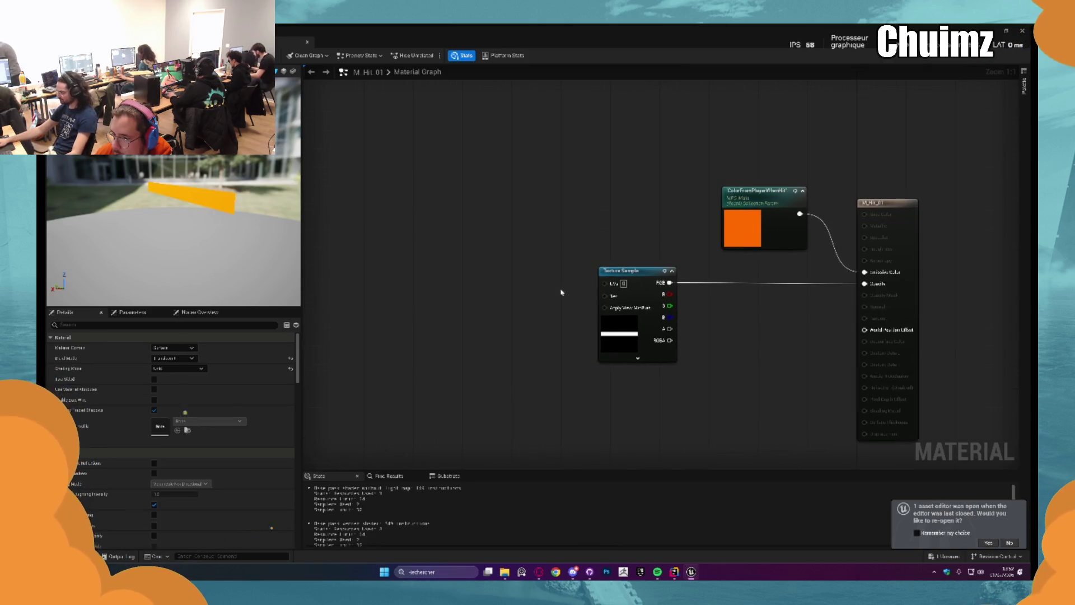
{"action": "right_click", "coordinate": [518, 286]}
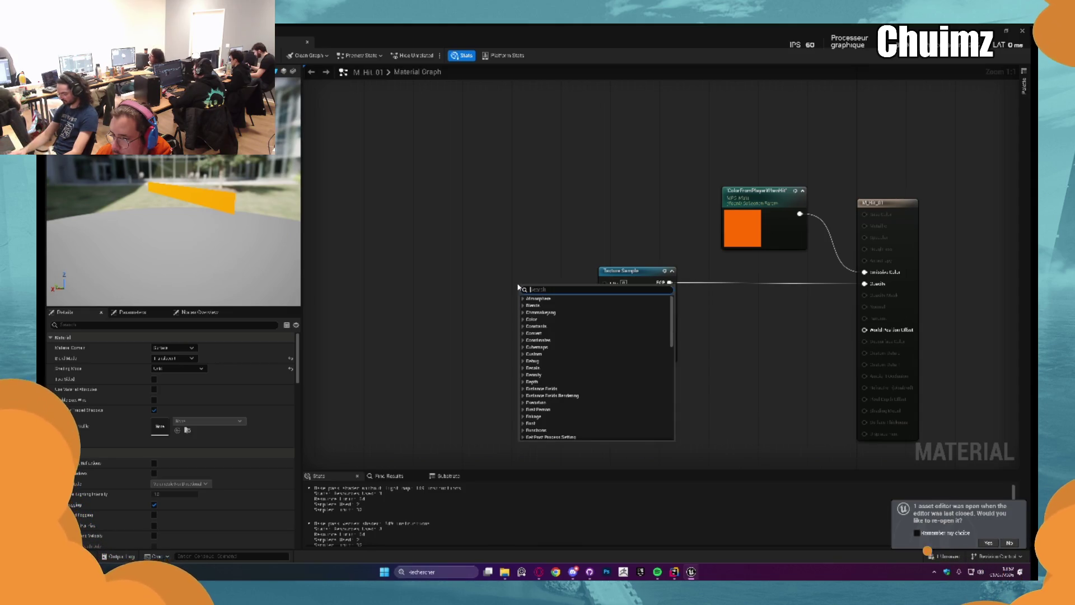
{"action": "type", "text": "append"}
{"action": "key", "text": "Return"}
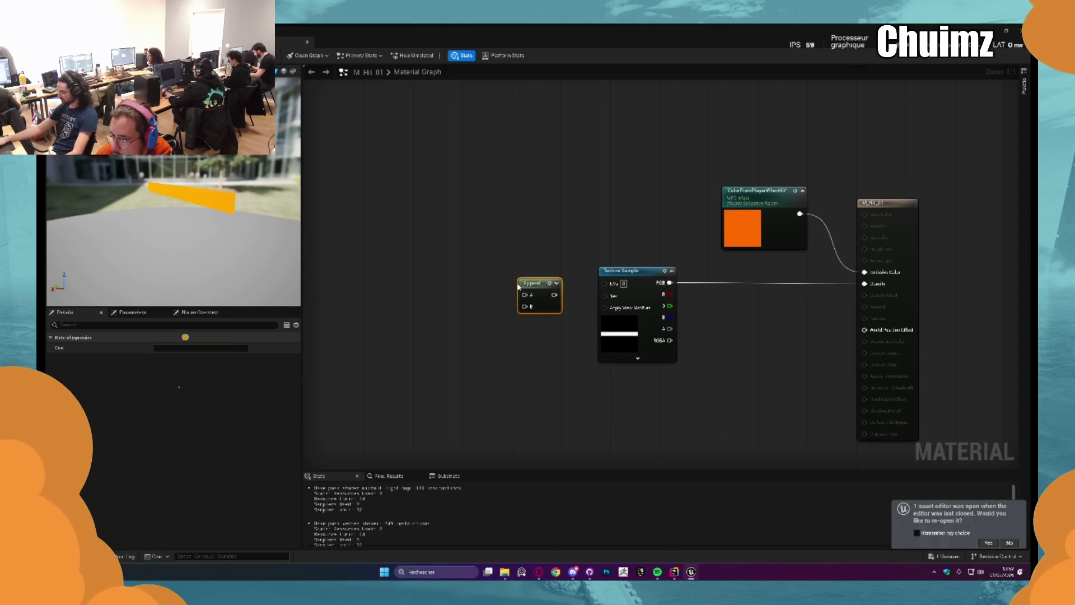
Wire Append into the Texture Sample UVs, fed by two new Scalar Parameters on A and B
{"action": "left_click_drag", "start_coordinate": [554, 295], "coordinate": [604, 283]}
{"action": "left_click_drag", "start_coordinate": [541, 289], "coordinate": [543, 276]}
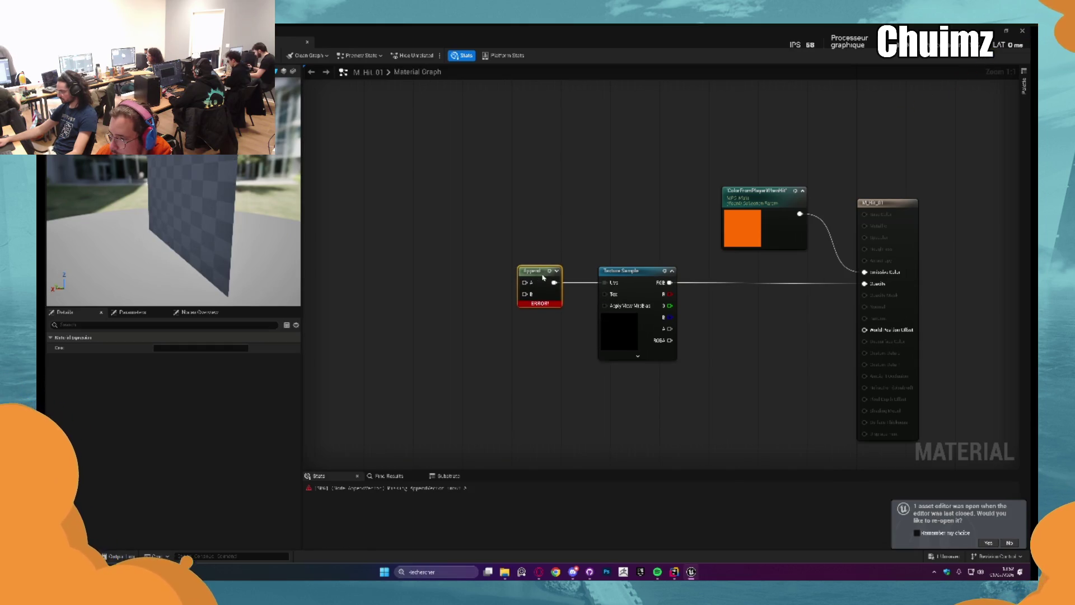
{"action": "left_click", "coordinate": [466, 279]}
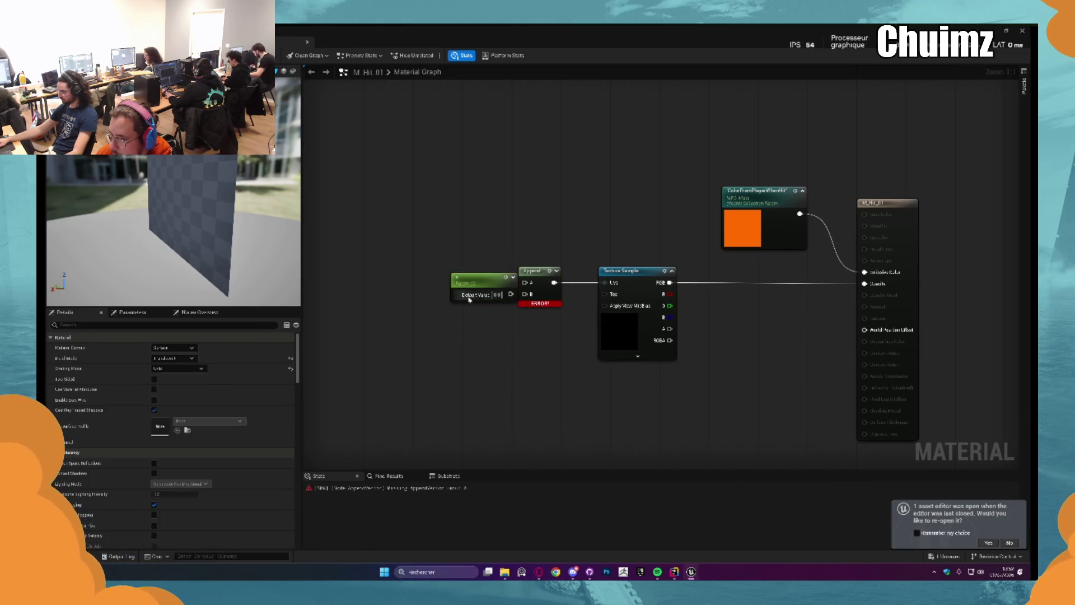
{"action": "left_click", "coordinate": [451, 323]}
{"action": "left_click_drag", "start_coordinate": [510, 294], "coordinate": [525, 283]}
{"action": "mouse_move", "coordinate": [481, 327]}
{"action": "left_mouse_down"}
{"action": "mouse_move", "coordinate": [481, 313]}
{"action": "mouse_move", "coordinate": [532, 304]}
{"action": "mouse_move", "coordinate": [525, 294]}
{"action": "left_mouse_up"}
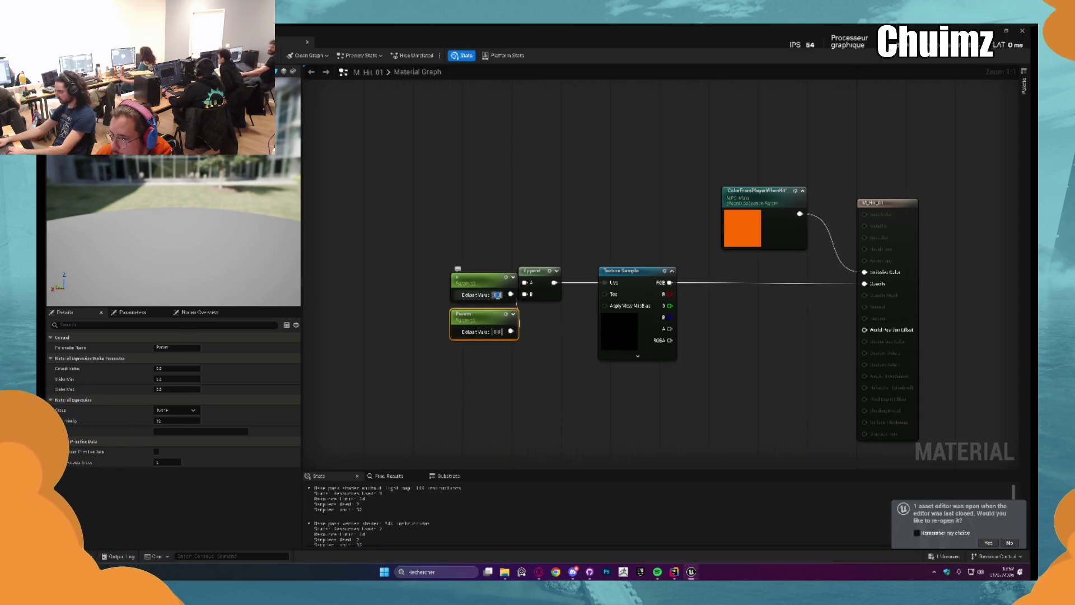
Set both scalar parameters' defaults to 1, tidy their placement, and apply the material
{"action": "type", "text": "1"}
{"action": "left_click", "coordinate": [496, 331]}
{"action": "type", "text": "1"}
{"action": "left_click_drag", "start_coordinate": [478, 288], "coordinate": [465, 276]}
{"action": "left_click_drag", "start_coordinate": [470, 316], "coordinate": [457, 304]}
{"action": "key", "text": "ctrl+s"}
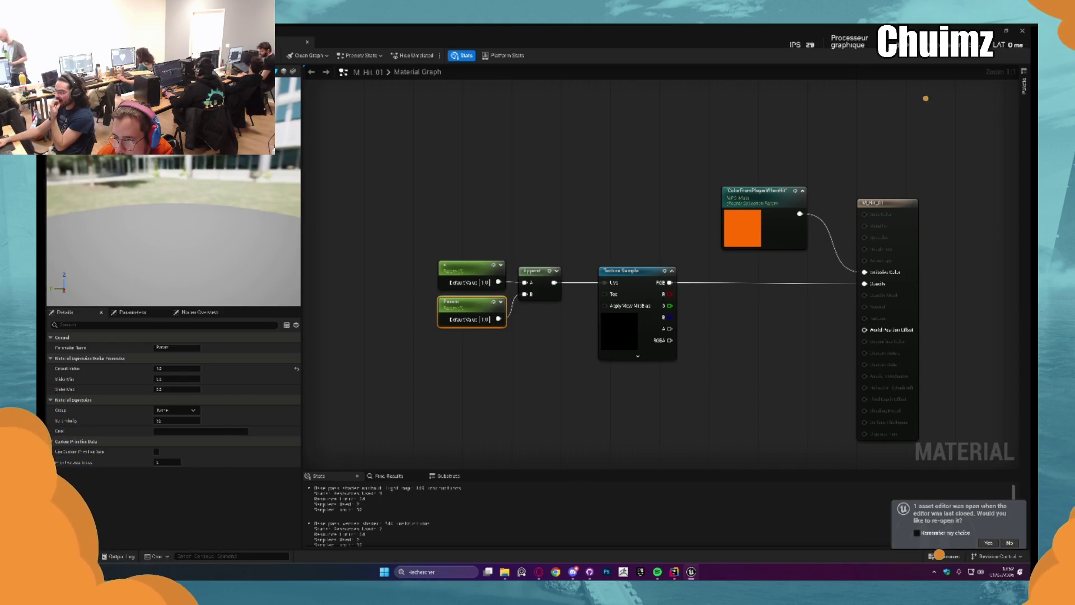
{"action": "left_click", "coordinate": [430, 159]}
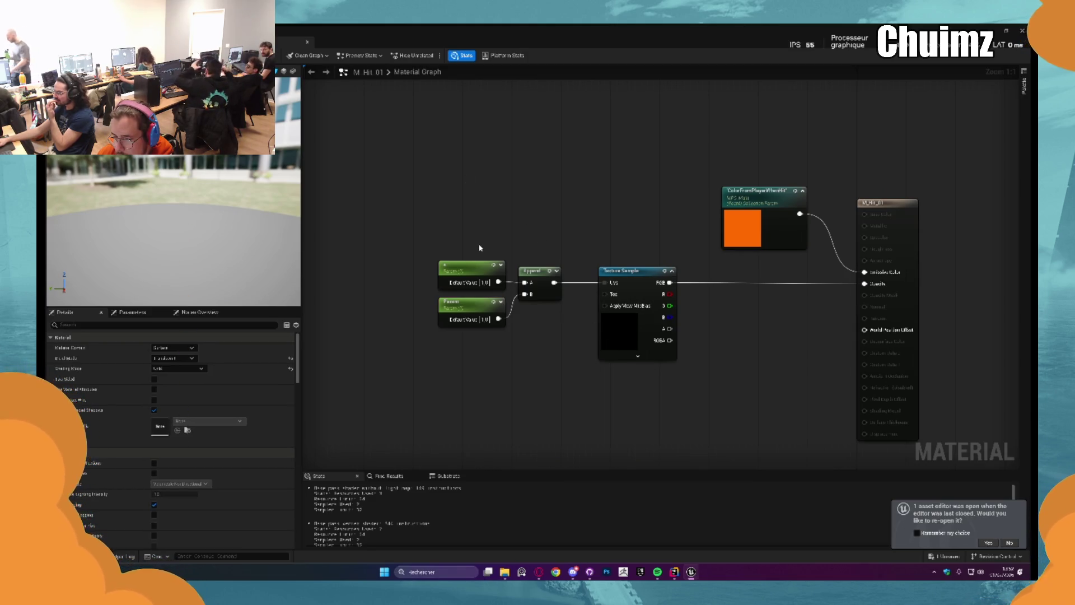
Add a Multiply with TexCoord on input A feeding the Texture Sample, and apply
{"action": "mouse_move", "coordinate": [529, 274]}
{"action": "left_mouse_down"}
{"action": "mouse_move", "coordinate": [509, 275]}
{"action": "mouse_move", "coordinate": [499, 335]}
{"action": "mouse_move", "coordinate": [546, 314]}
{"action": "mouse_move", "coordinate": [552, 283]}
{"action": "mouse_move", "coordinate": [612, 283]}
{"action": "left_mouse_up"}
{"action": "left_click", "coordinate": [546, 273]}
{"action": "left_click", "coordinate": [431, 260]}
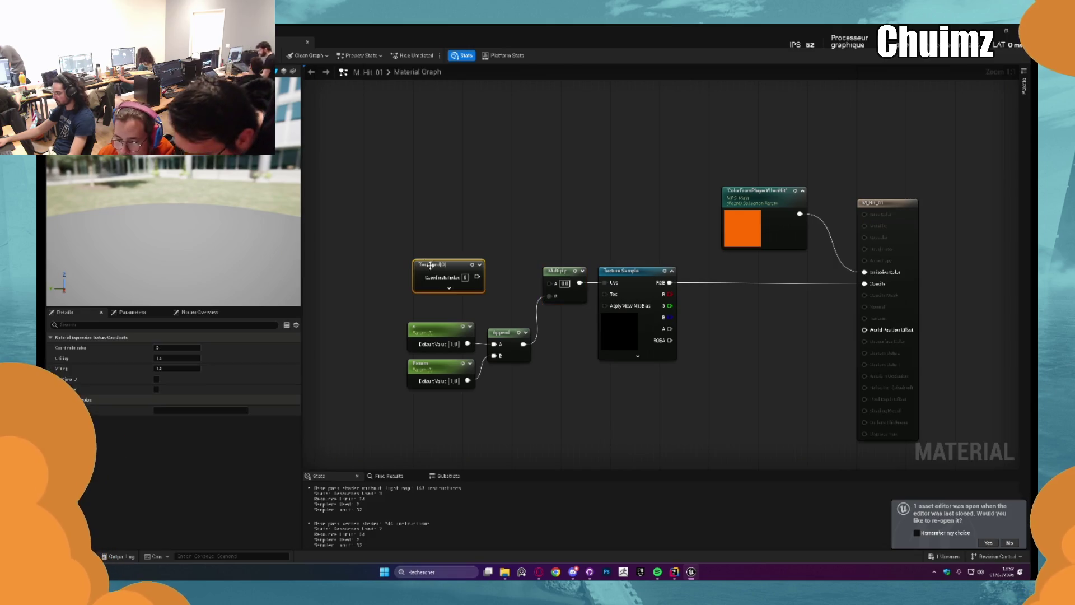
{"action": "left_click_drag", "start_coordinate": [475, 277], "coordinate": [549, 283]}
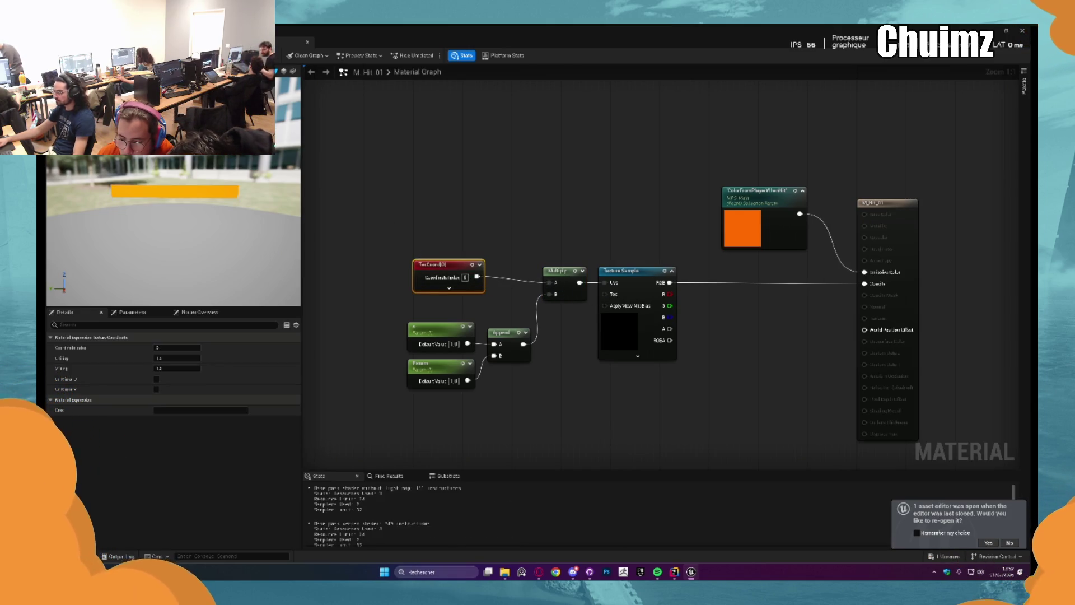
{"action": "key", "text": "ctrl+s"}
Try raising the upper parameter's default, then undo it back to 1.0
{"action": "left_click", "coordinate": [437, 335]}
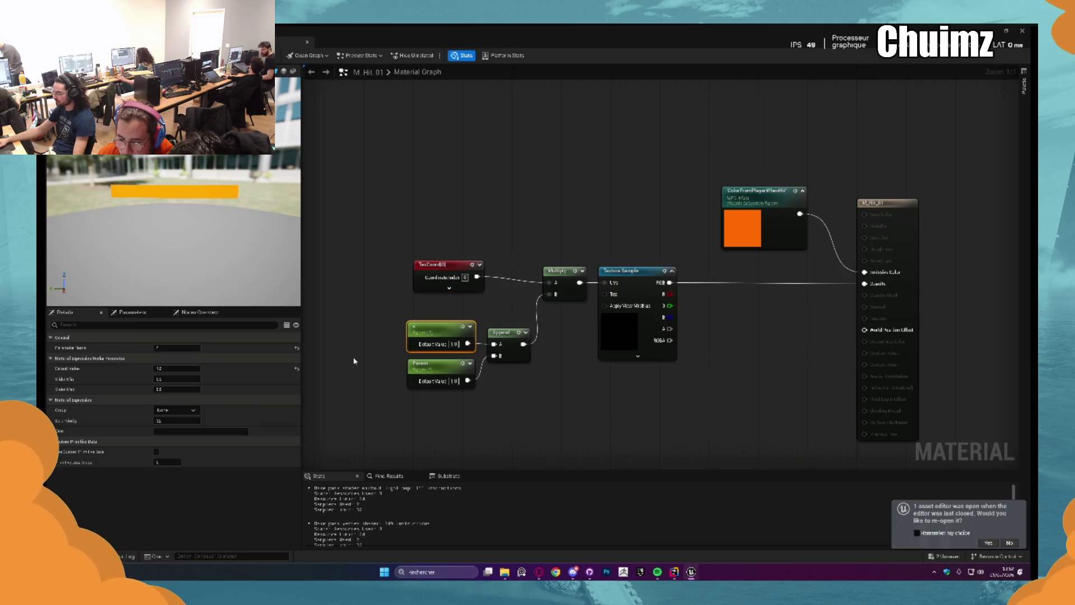
{"action": "left_click_drag", "start_coordinate": [177, 368], "coordinate": [180, 380]}
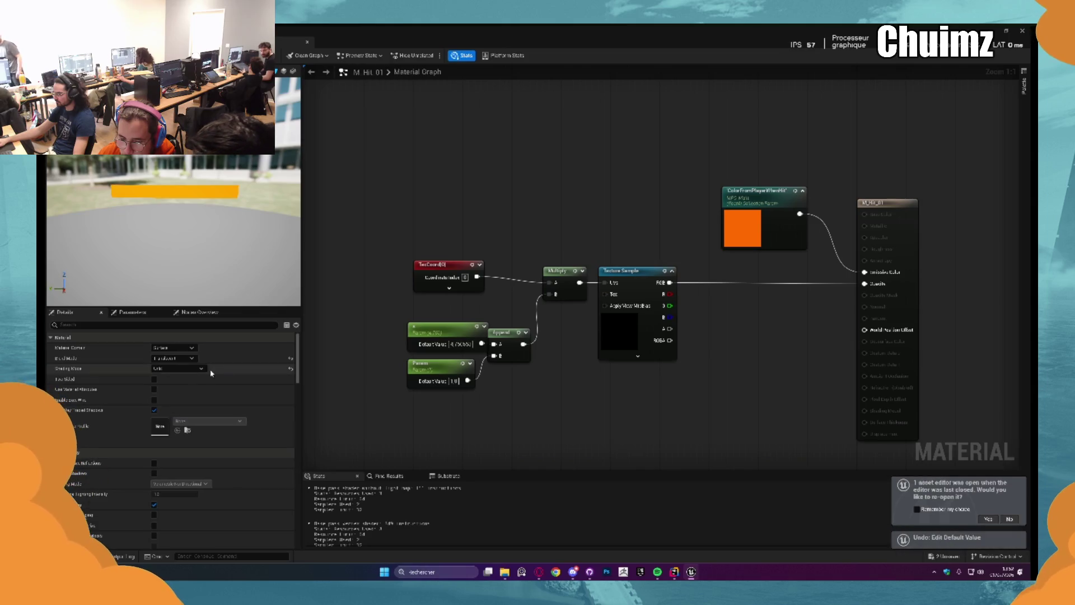
{"action": "left_click", "coordinate": [442, 366]}
{"action": "key", "text": "ctrl+z"}
{"action": "left_click", "coordinate": [460, 344]}
{"action": "key", "text": "Escape"}
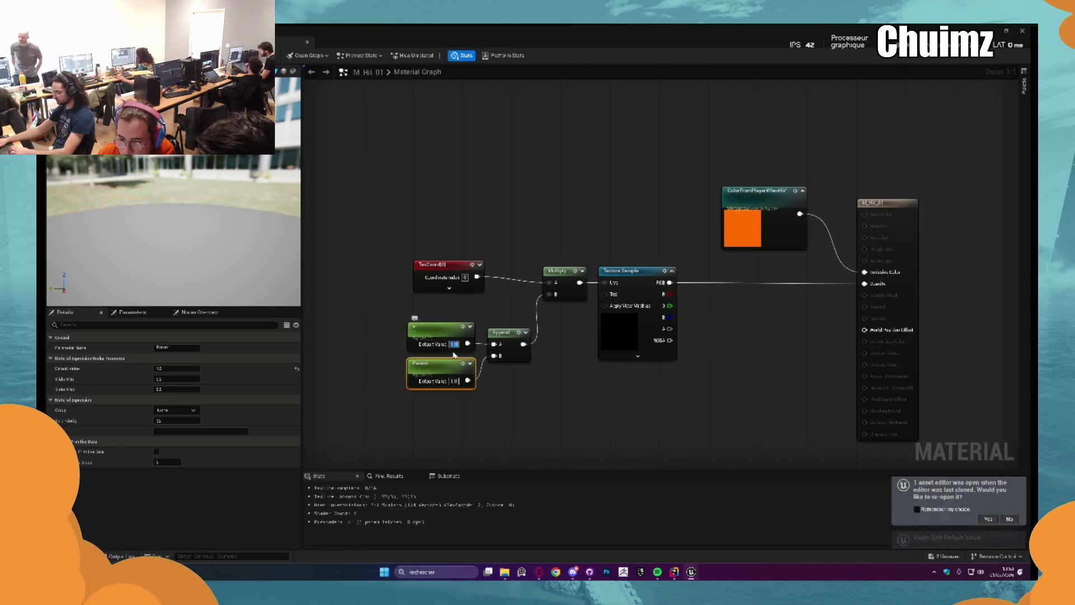
Adjust the bottom parameter's default from near zero through 0.33 to about 1.13, then select the UV nodes
{"action": "left_click_drag", "start_coordinate": [168, 369], "coordinate": [170, 369]}
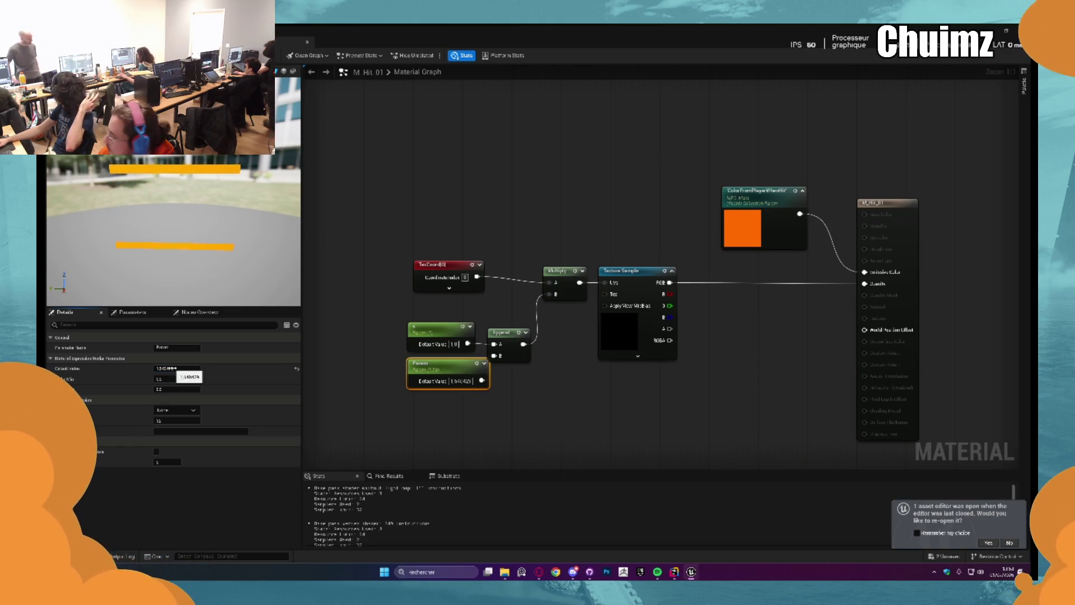
{"action": "left_click_drag", "start_coordinate": [178, 369], "coordinate": [173, 370]}
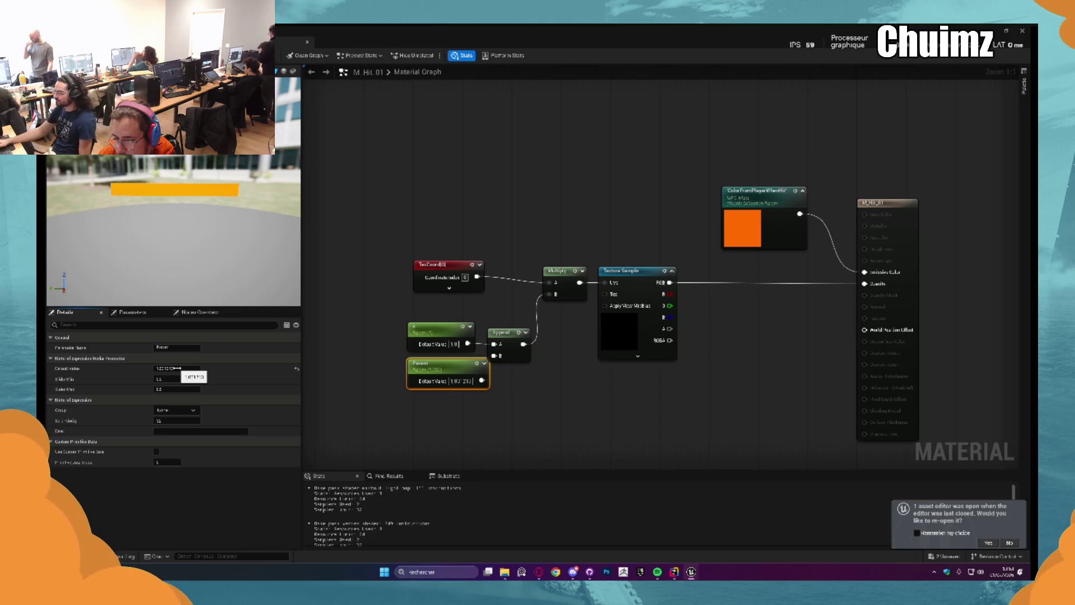
{"action": "left_click_drag", "start_coordinate": [169, 369], "coordinate": [165, 369]}
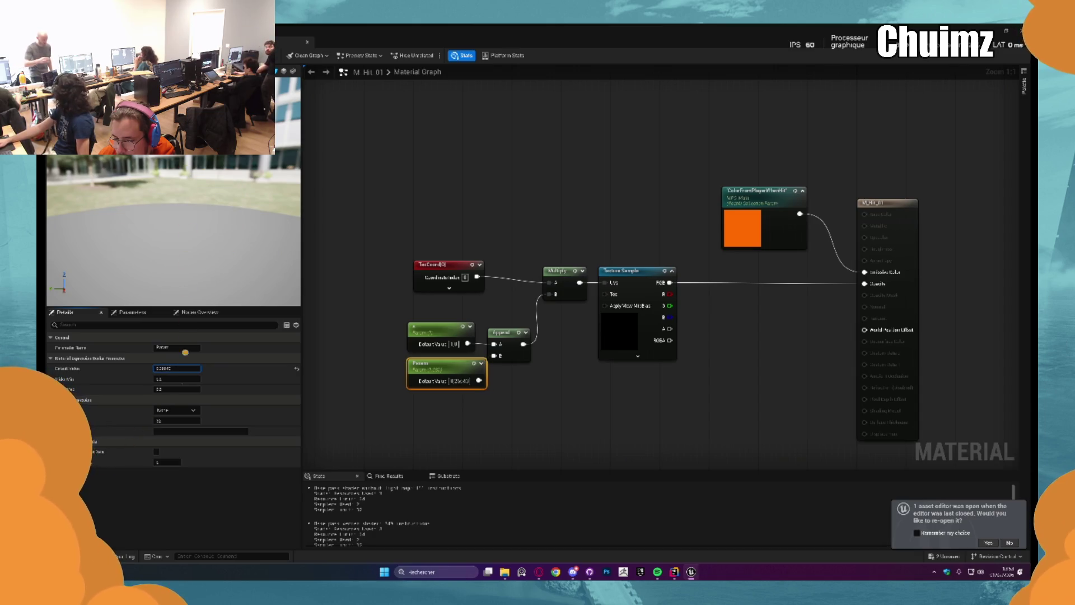
{"action": "mouse_move", "coordinate": [166, 369]}
{"action": "left_mouse_down"}
{"action": "mouse_move", "coordinate": [154, 370]}
{"action": "mouse_move", "coordinate": [175, 370]}
{"action": "left_mouse_up"}
{"action": "left_click_drag", "start_coordinate": [355, 233], "coordinate": [554, 402]}
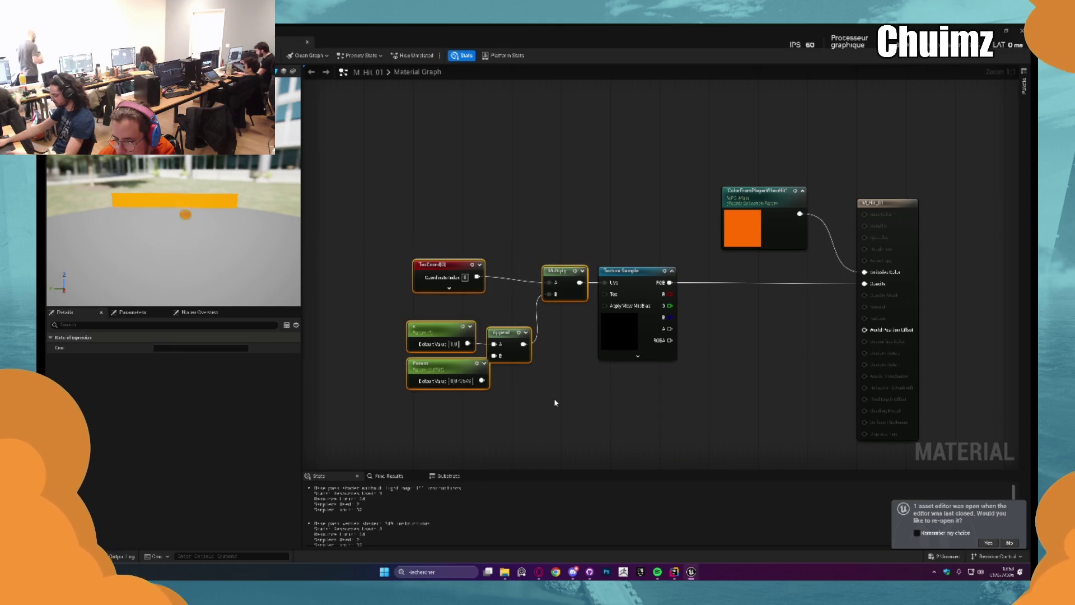
Delete the TexCoord, Multiply, Append and parameter nodes, then browse 'uv' node results without adding any
{"action": "key", "text": "Delete"}
{"action": "right_click", "coordinate": [480, 296]}
{"action": "type", "text": "uv"}
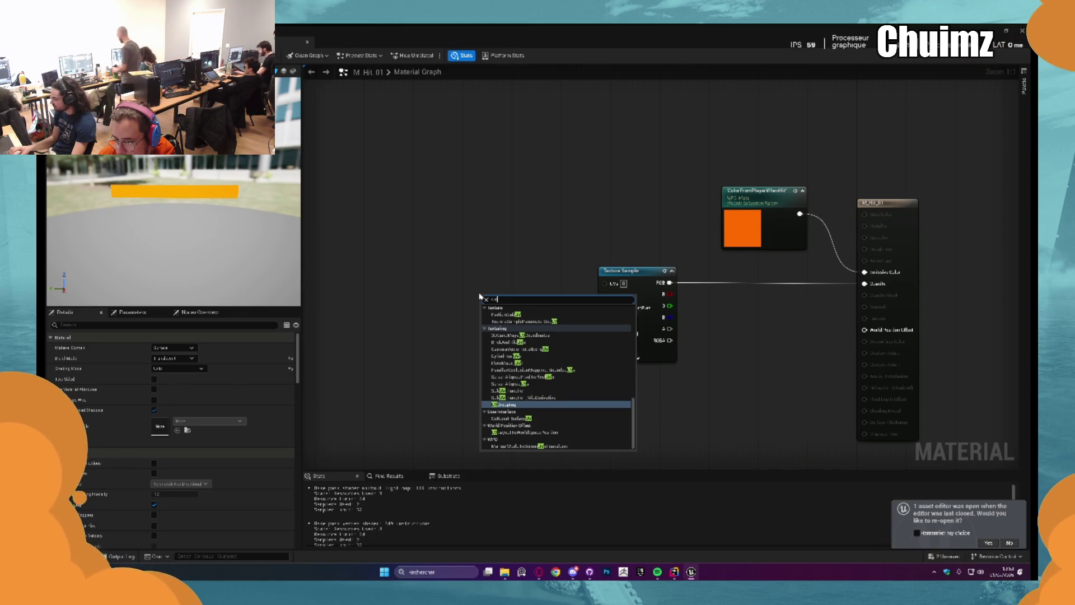
{"action": "key", "text": "Up"}
{"action": "key", "text": "Up"}
{"action": "key", "text": "Up"}
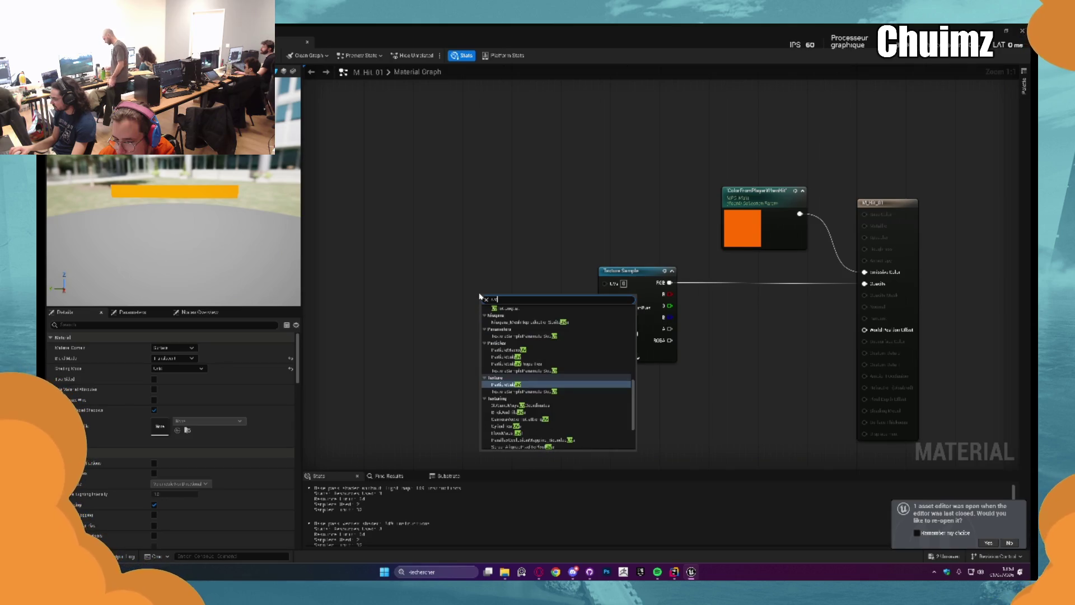
{"action": "key", "text": "Up"}
{"action": "key", "text": "Up"}
{"action": "key", "text": "Up"}
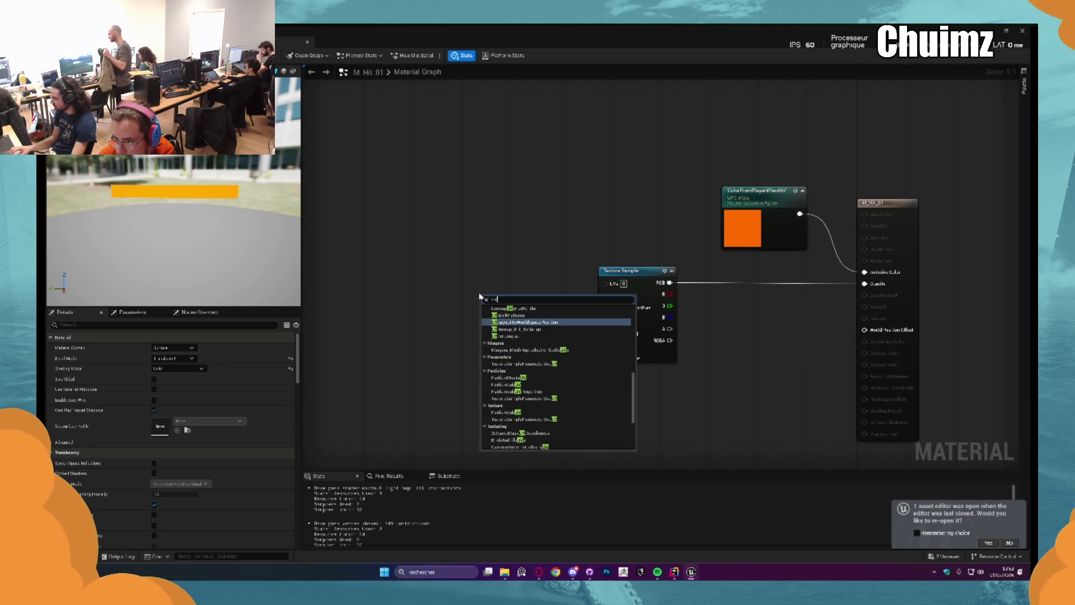
{"action": "key", "text": "Up"}
{"action": "key", "text": "Up"}
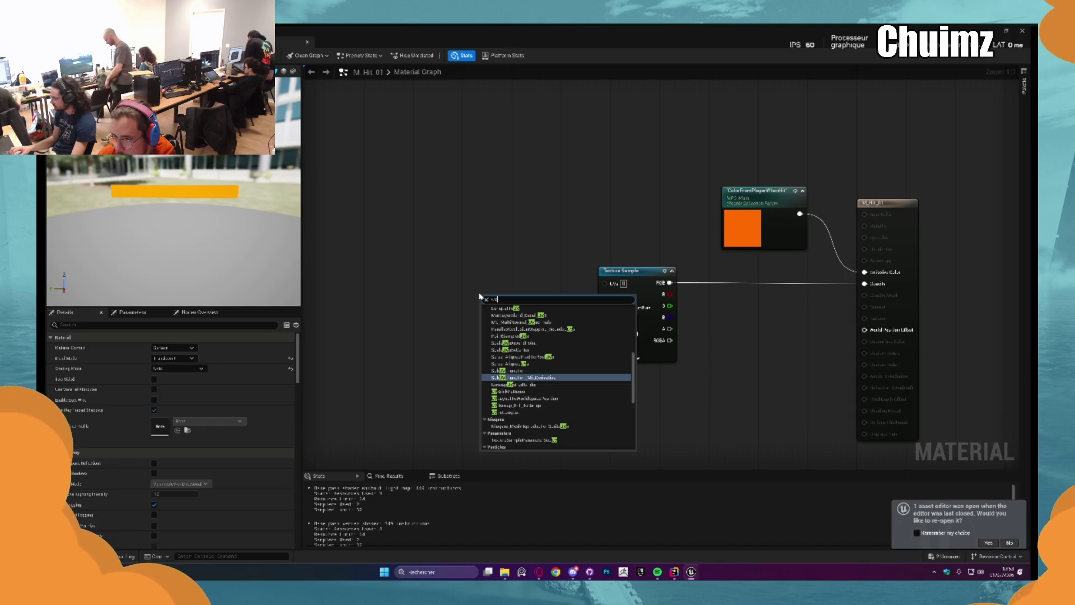
{"action": "key", "text": "Down"}
{"action": "key", "text": "Up"}
{"action": "key", "text": "Up"}
{"action": "key", "text": "Up"}
{"action": "key", "text": "Up"}
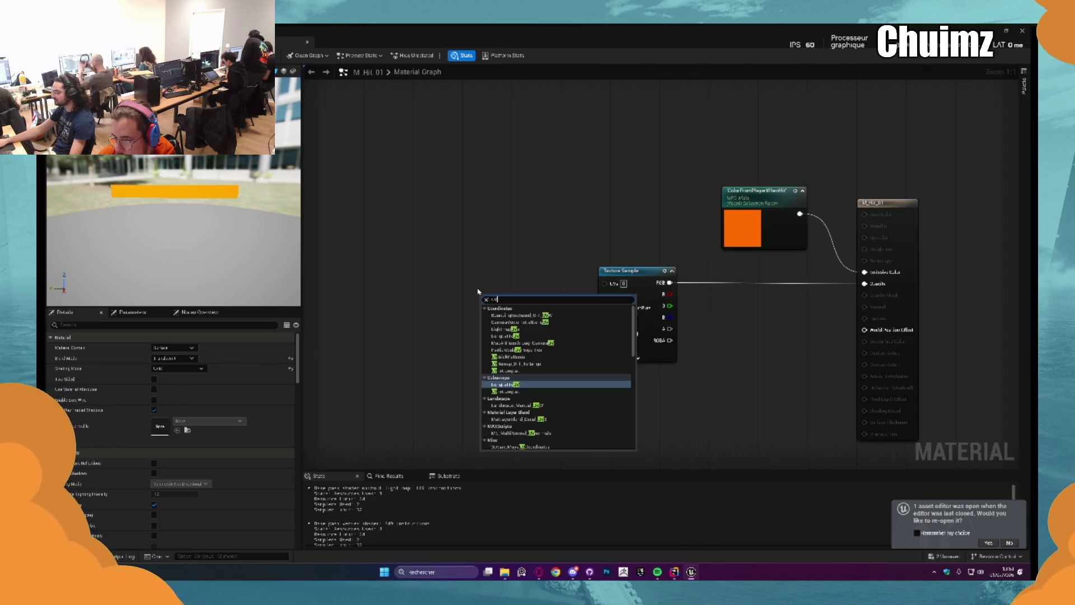
{"action": "key", "text": "Escape"}
Add a temporary scalar parameter with default 1 wired to the UVs, then delete it
{"action": "mouse_move", "coordinate": [468, 278]}
{"action": "left_mouse_down"}
{"action": "mouse_move", "coordinate": [418, 324]}
{"action": "mouse_move", "coordinate": [540, 319]}
{"action": "left_mouse_up"}
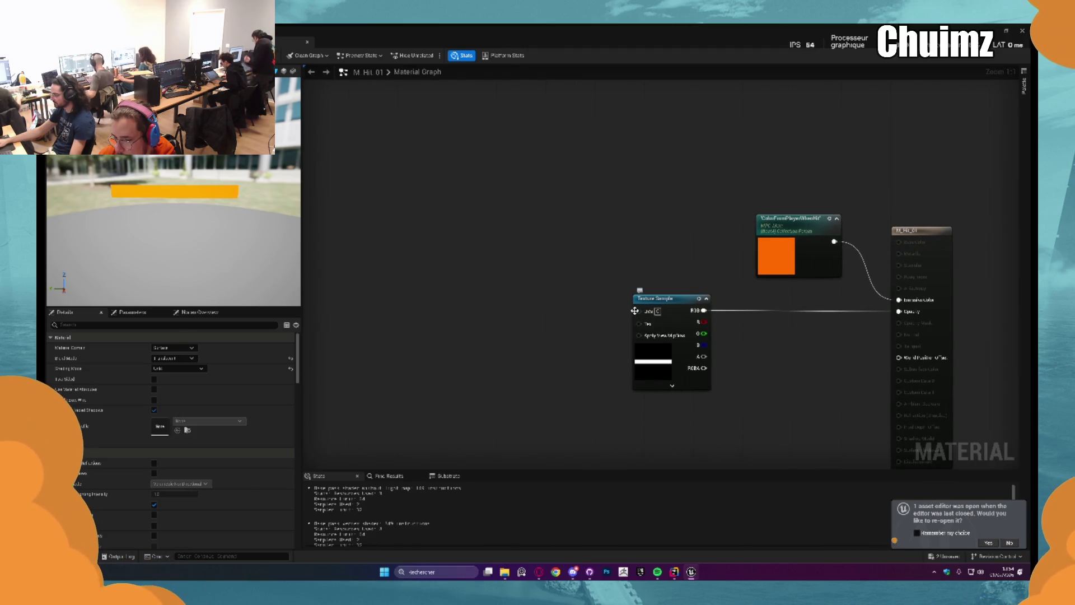
{"action": "left_click", "coordinate": [543, 299]}
{"action": "left_click_drag", "start_coordinate": [600, 319], "coordinate": [639, 311]}
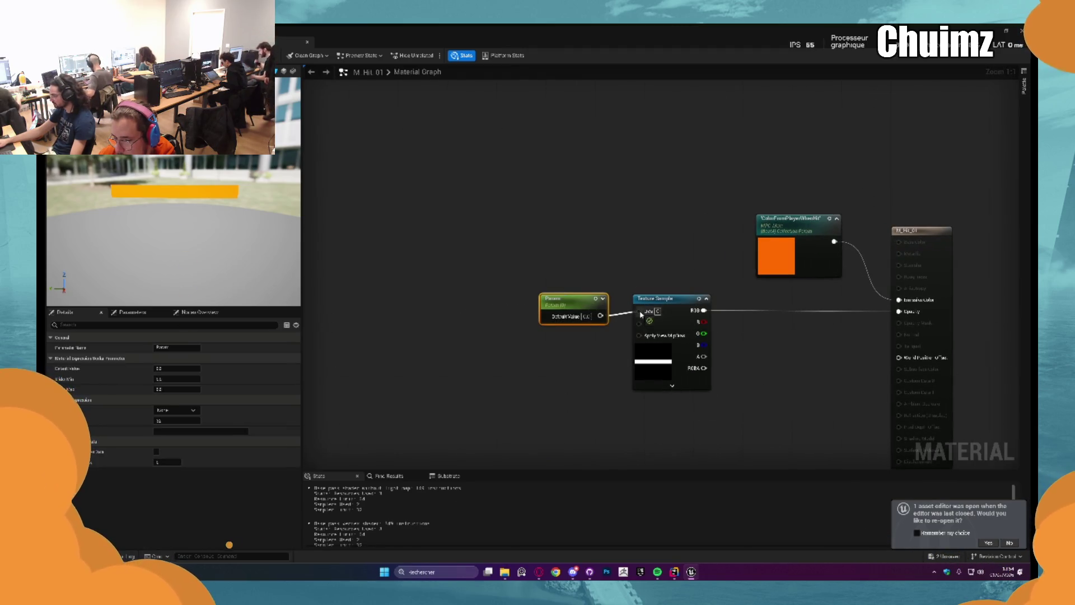
{"action": "type", "text": "1"}
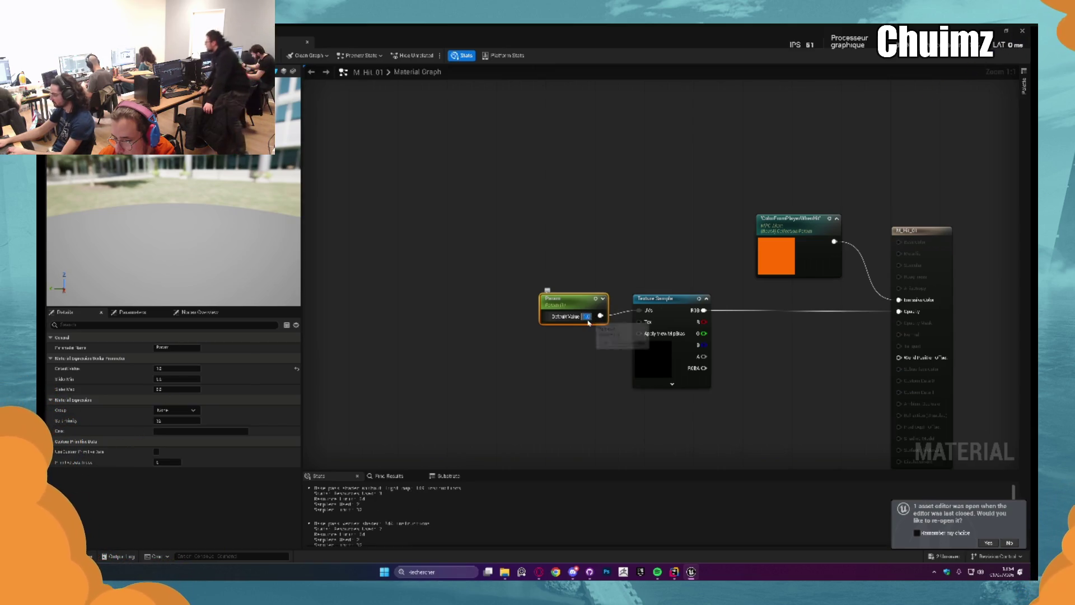
{"action": "key", "text": "Return"}
{"action": "key", "text": "Delete"}
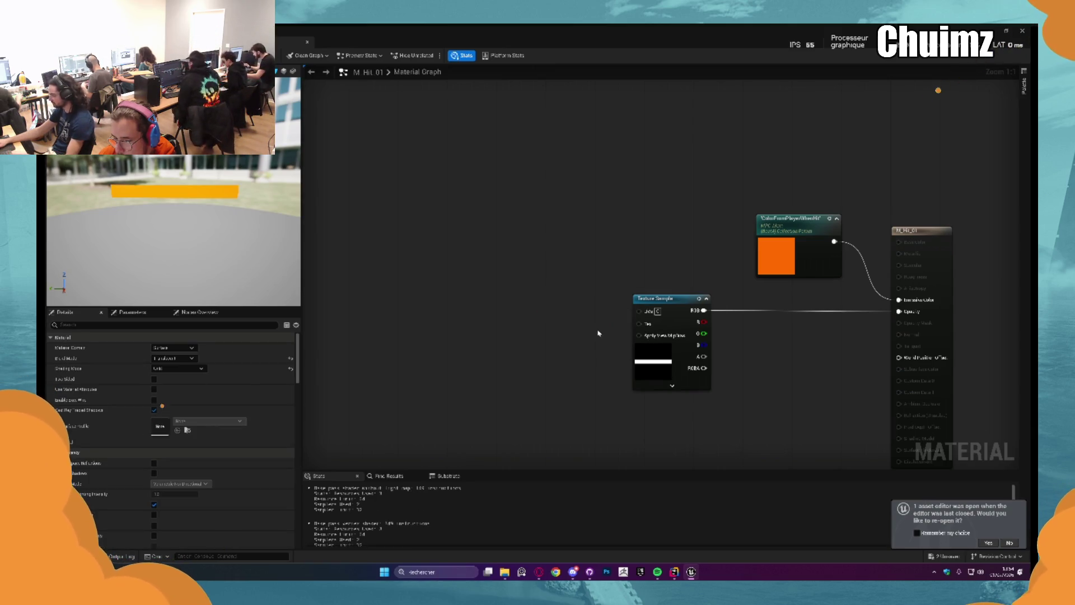
{"action": "right_click", "coordinate": [532, 321]}
Add a Panner node with a speed value of 1, apply, and check the NS_Hit editor
{"action": "type", "text": "panner"}
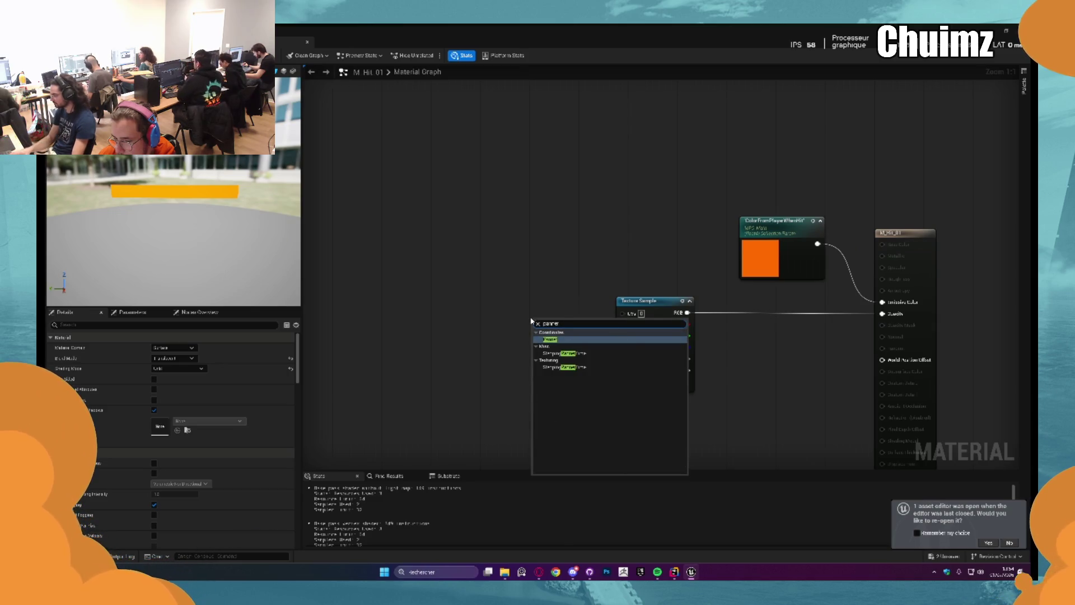
{"action": "key", "text": "Return"}
{"action": "mouse_move", "coordinate": [570, 320]}
{"action": "left_mouse_down"}
{"action": "mouse_move", "coordinate": [571, 307]}
{"action": "mouse_move", "coordinate": [622, 312]}
{"action": "left_mouse_up"}
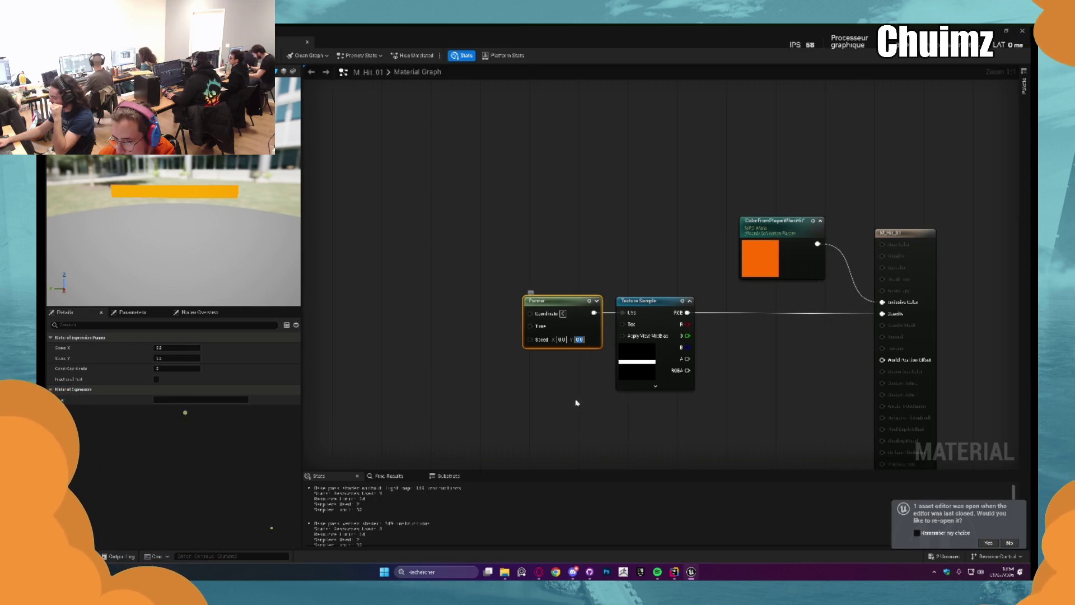
{"action": "type", "text": "1"}
{"action": "key", "text": "Return"}
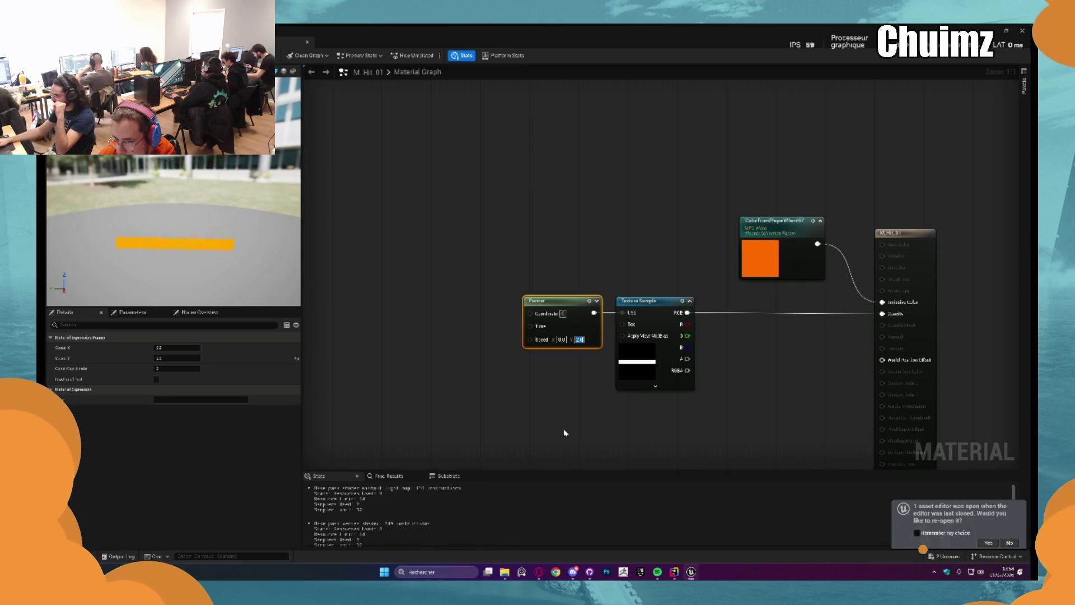
{"action": "key", "text": "alt+Tab"}
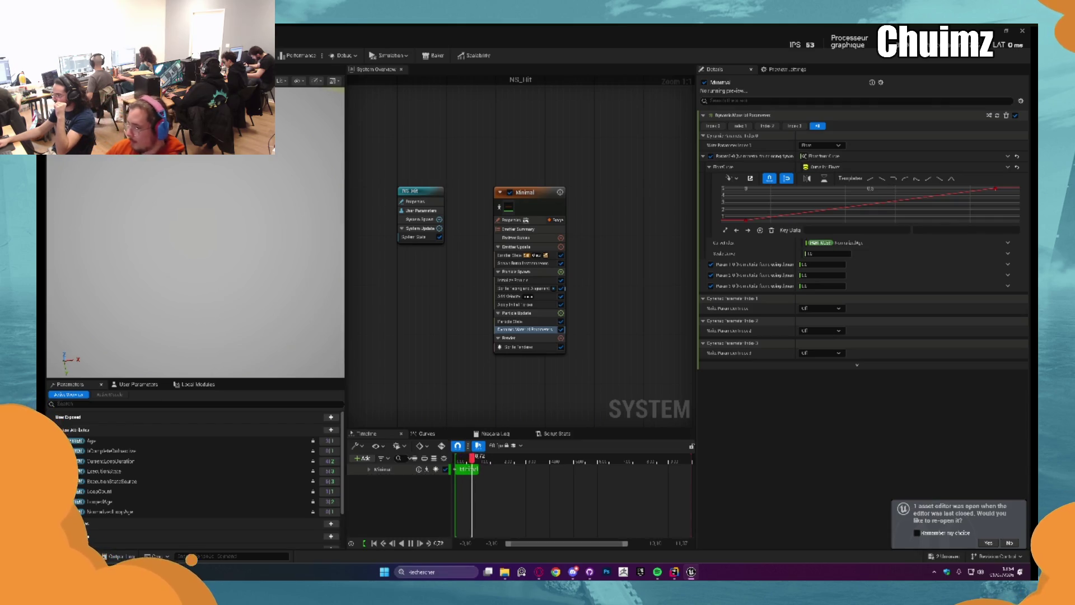
{"action": "key", "text": "alt+Tab"}
{"action": "key", "text": "ctrl+s"}
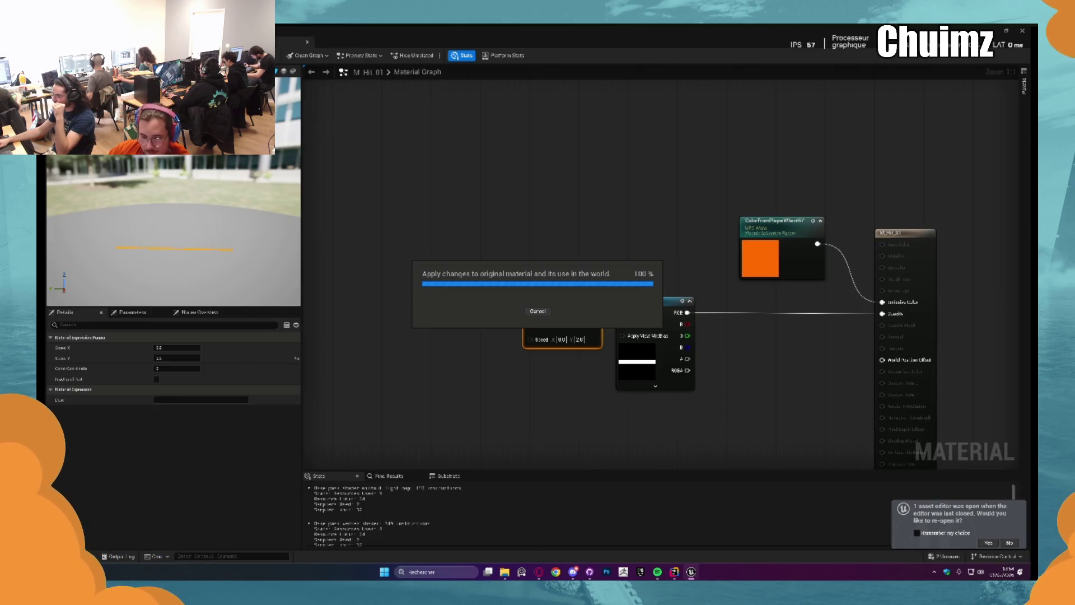
{"action": "key", "text": "alt+Tab"}
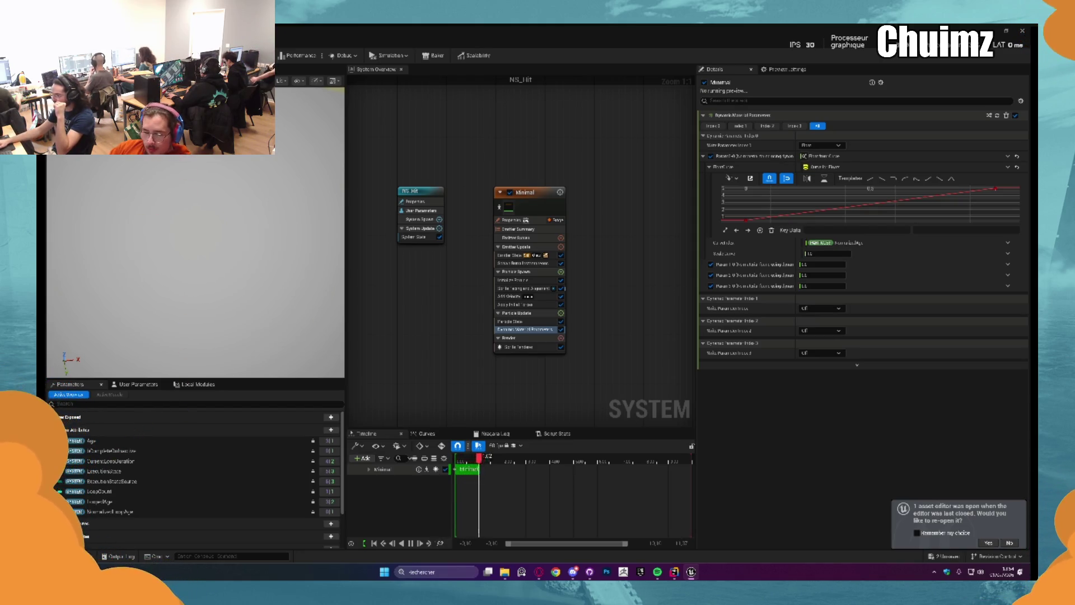
{"action": "key", "text": "alt+Tab"}
{"action": "key", "text": "alt+Tab"}
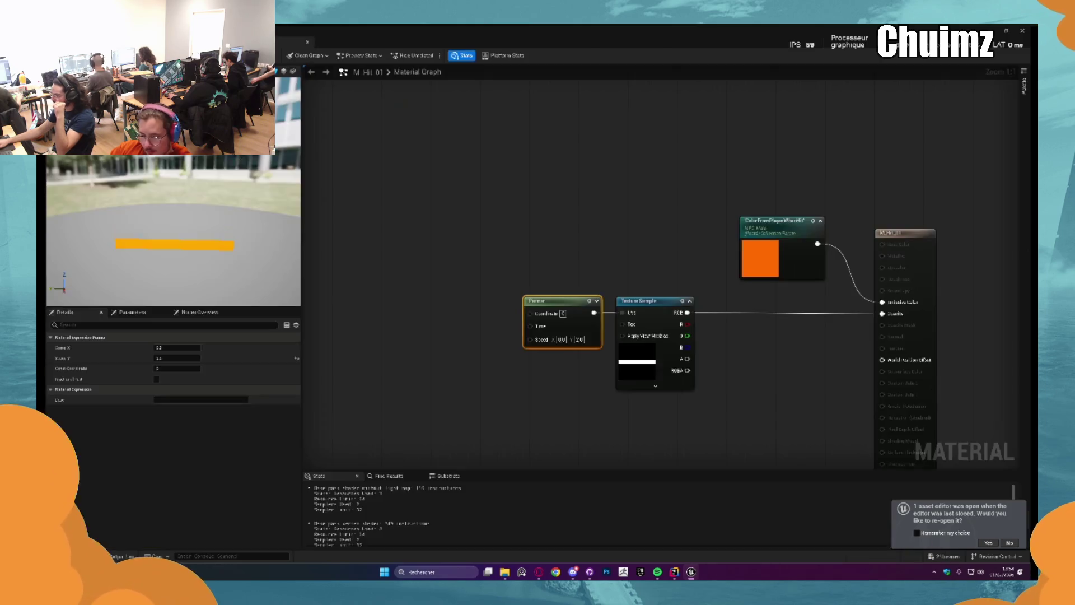
Set the Panner's Speed Y to 3, apply the material, and go to the level viewport
{"action": "left_click", "coordinate": [579, 340]}
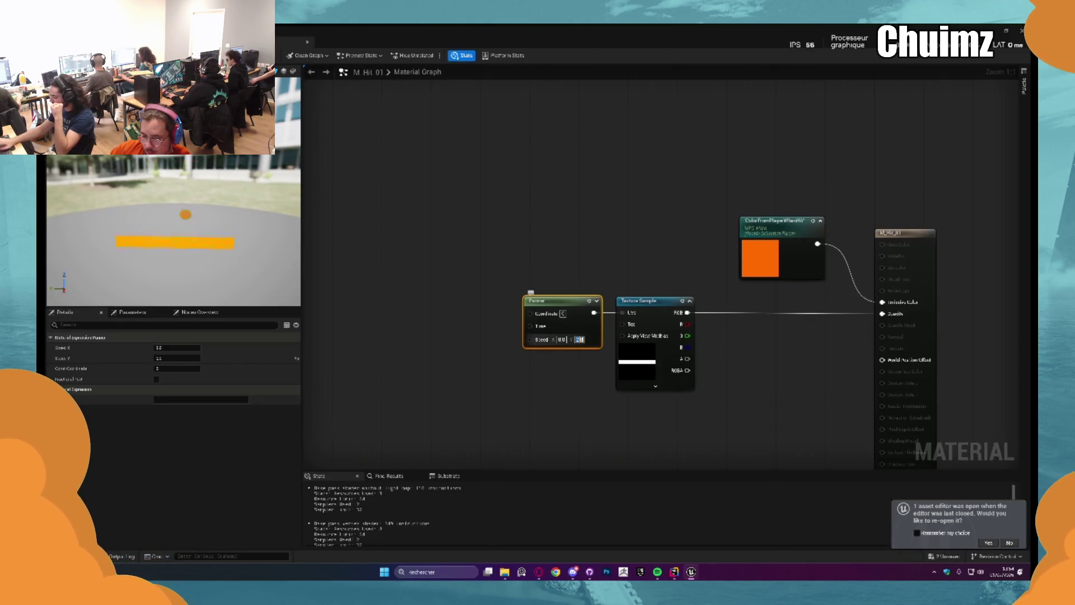
{"action": "type", "text": "3"}
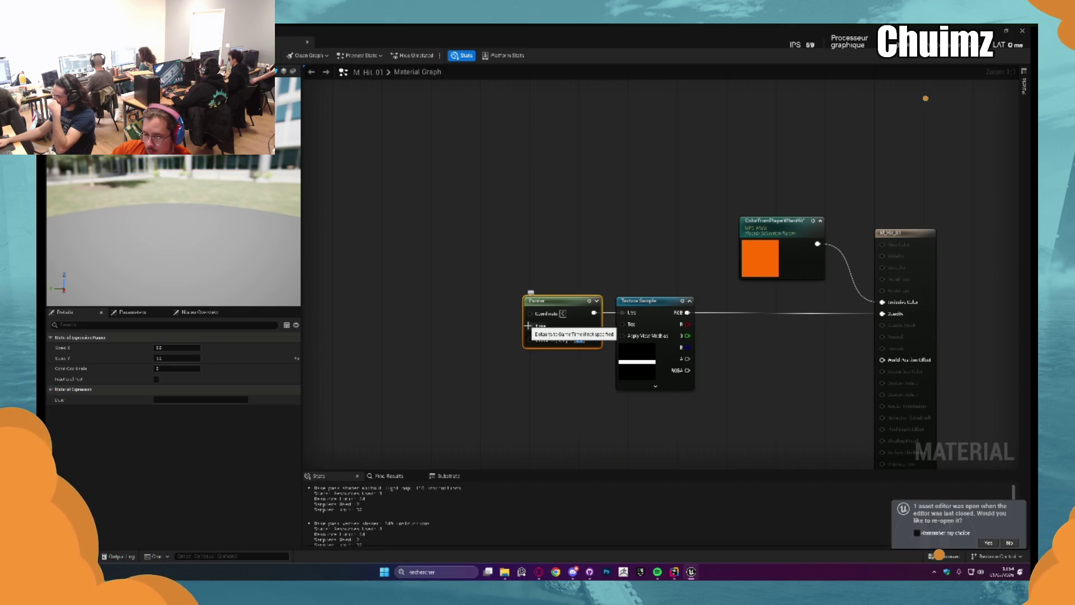
{"action": "left_click_drag", "start_coordinate": [528, 325], "coordinate": [457, 336]}
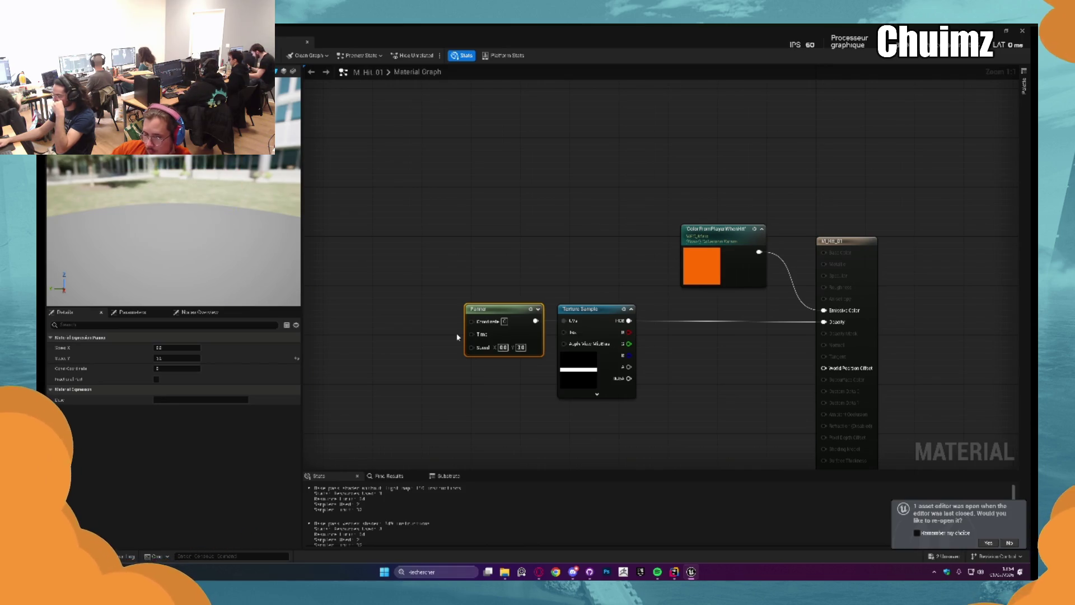
{"action": "left_click_drag", "start_coordinate": [457, 336], "coordinate": [533, 293]}
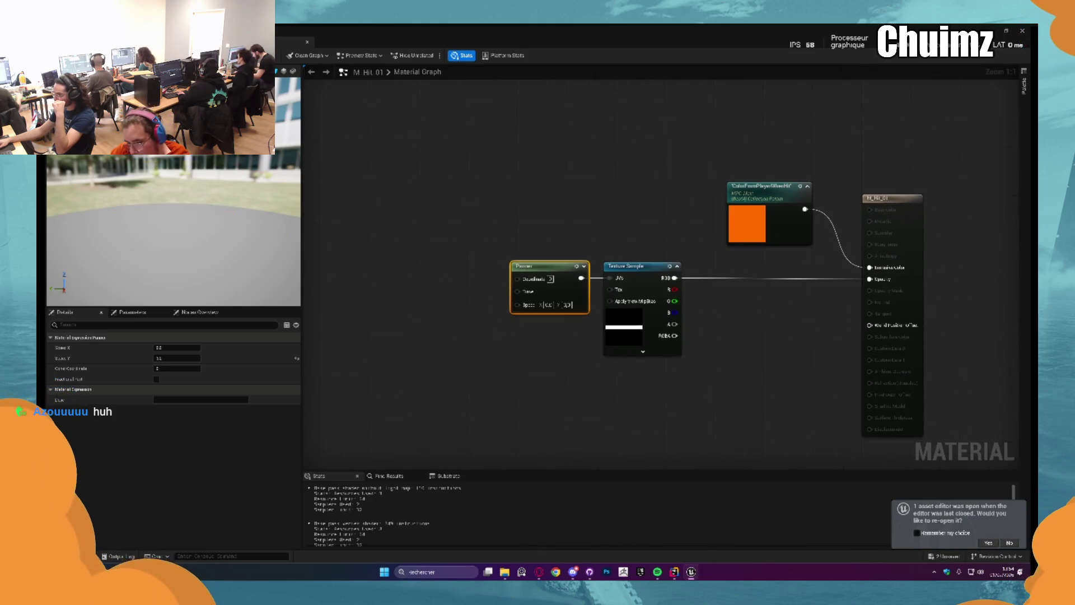
{"action": "key", "text": "ctrl+s"}
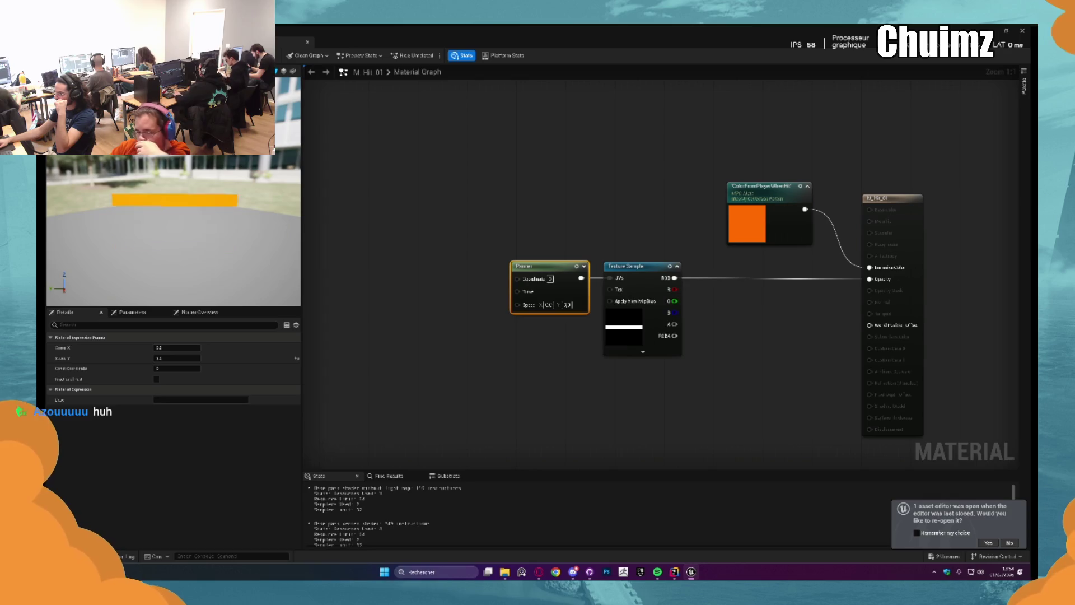
{"action": "key", "text": "ctrl+Tab"}
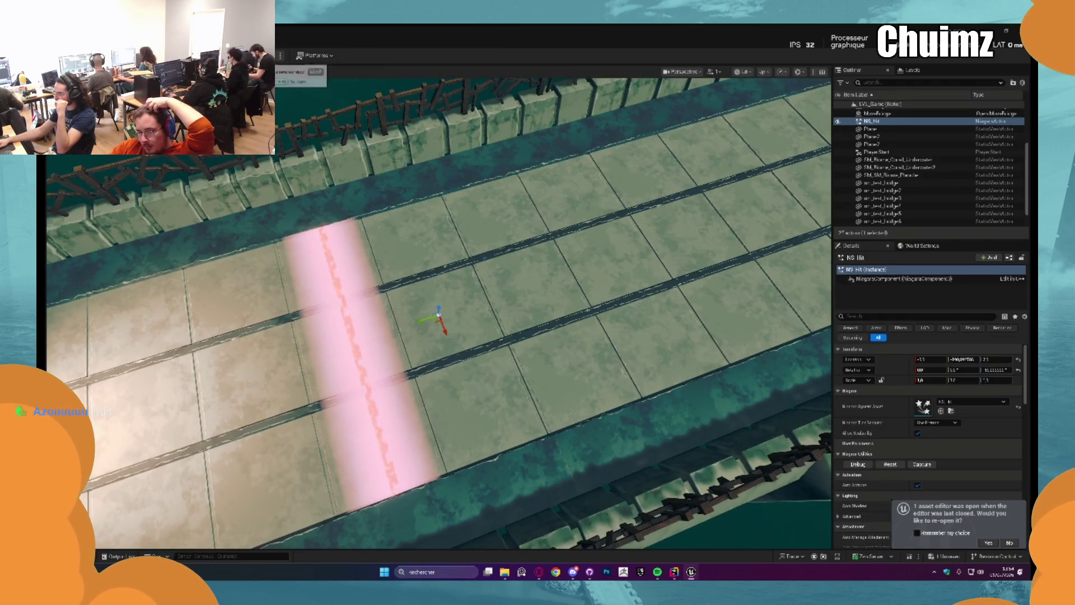
Play-test as Standalone Game, replay NS_Hit five times with Reset, and return to M_Hit_01
{"action": "key", "text": "alt+p"}
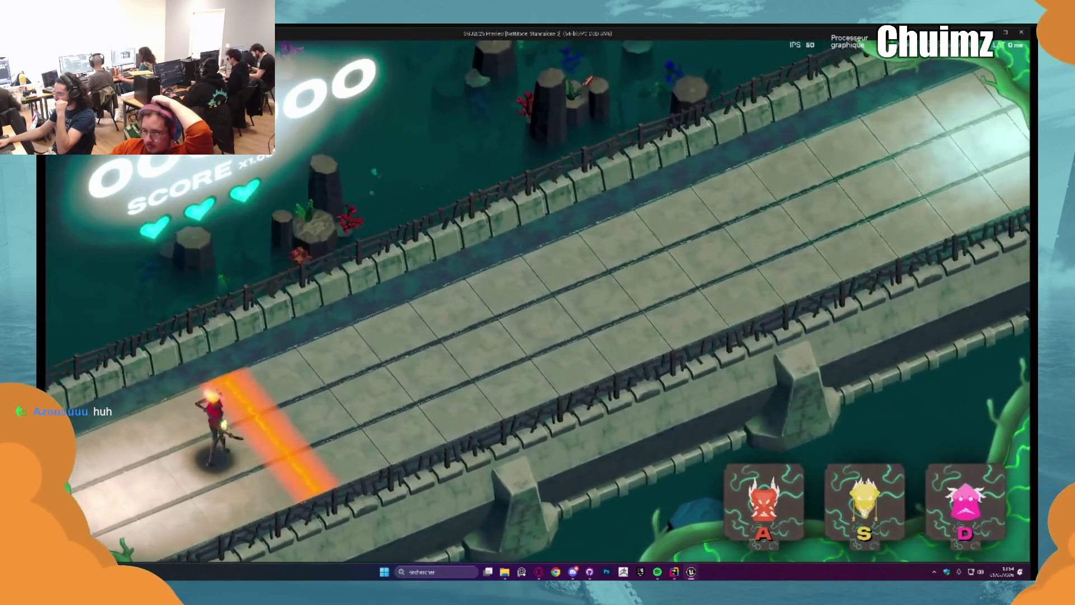
{"action": "key", "text": "Escape"}
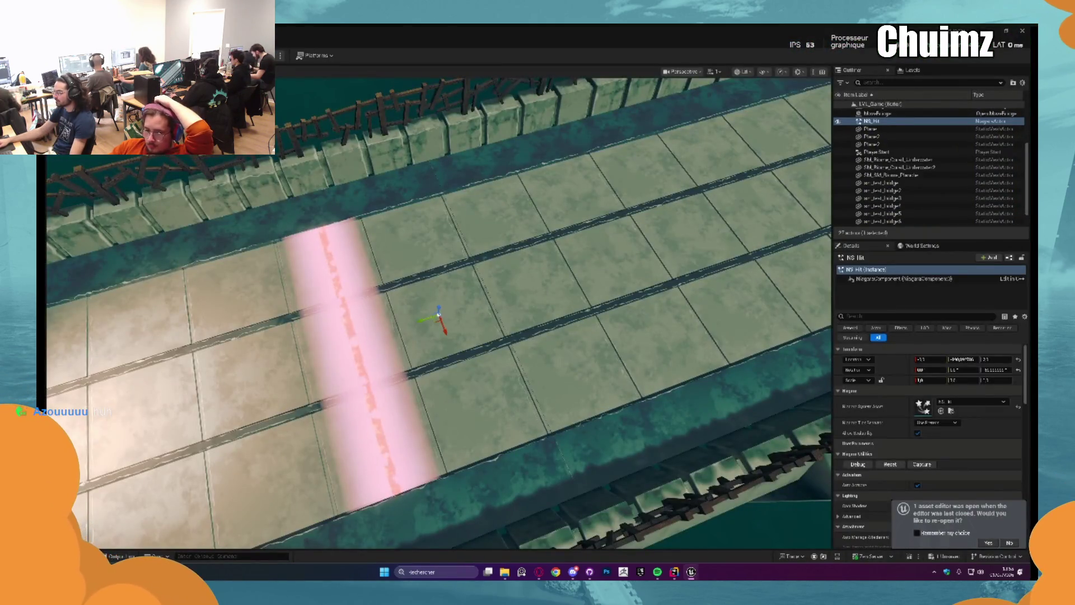
{"action": "left_click", "coordinate": [890, 464]}
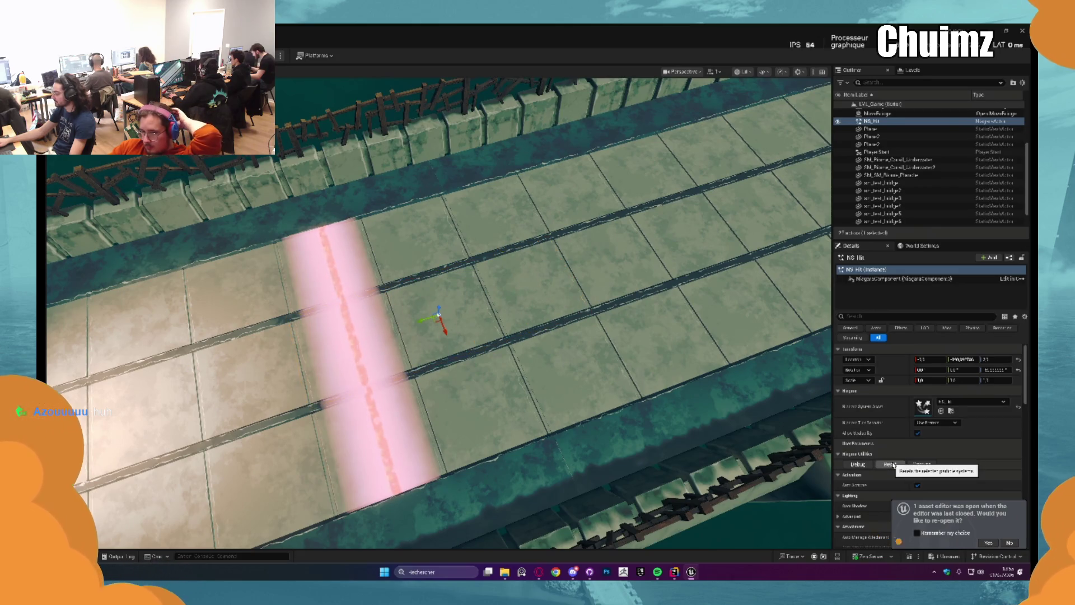
{"action": "left_click", "coordinate": [893, 465]}
{"action": "left_click", "coordinate": [892, 465]}
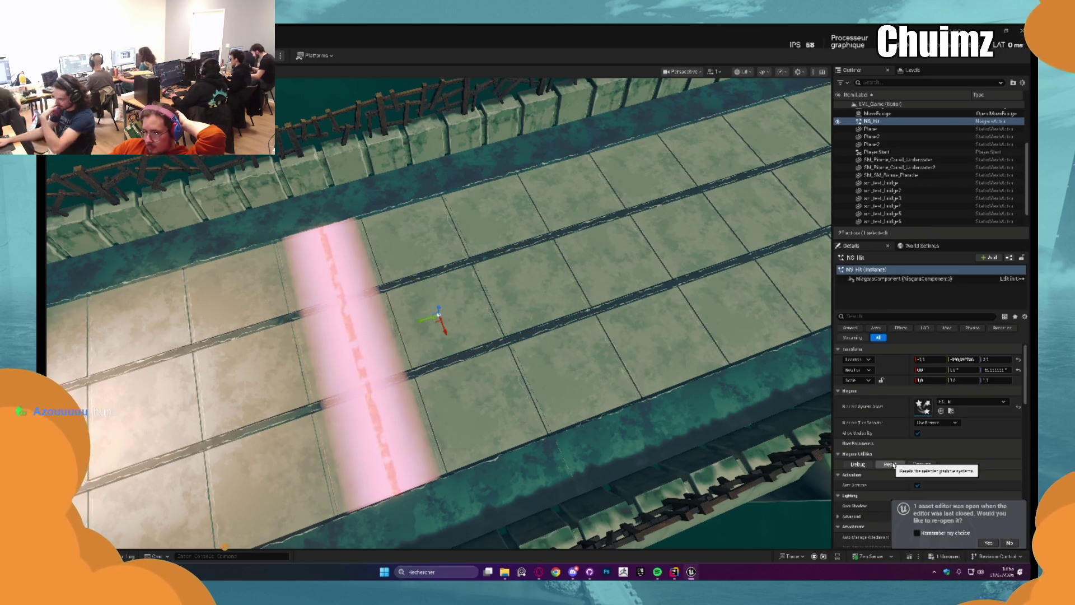
{"action": "left_click", "coordinate": [893, 465]}
{"action": "left_click", "coordinate": [891, 464]}
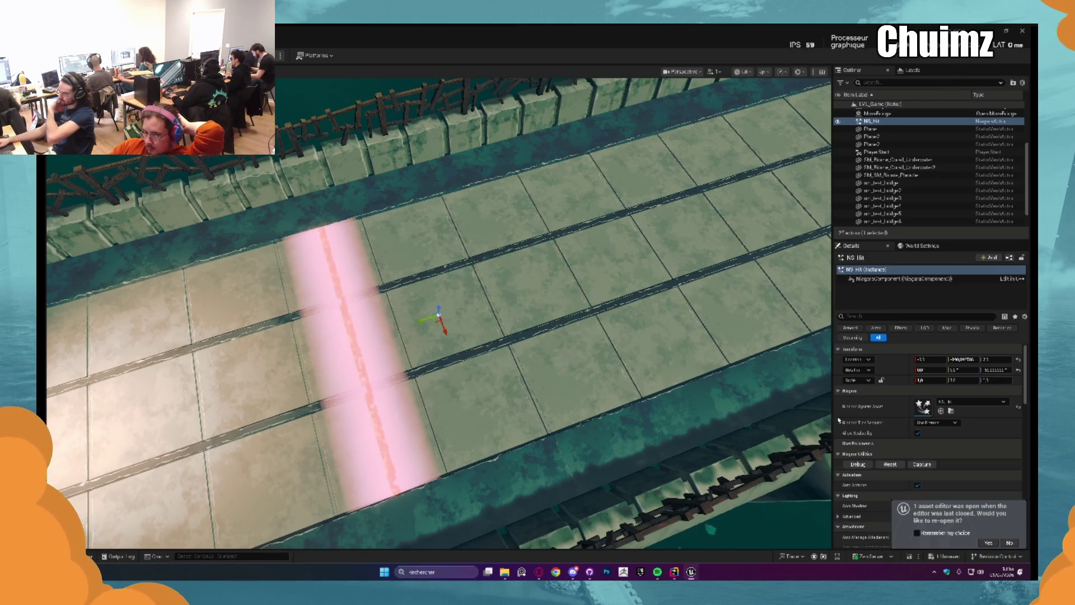
{"action": "left_click", "coordinate": [276, 48]}
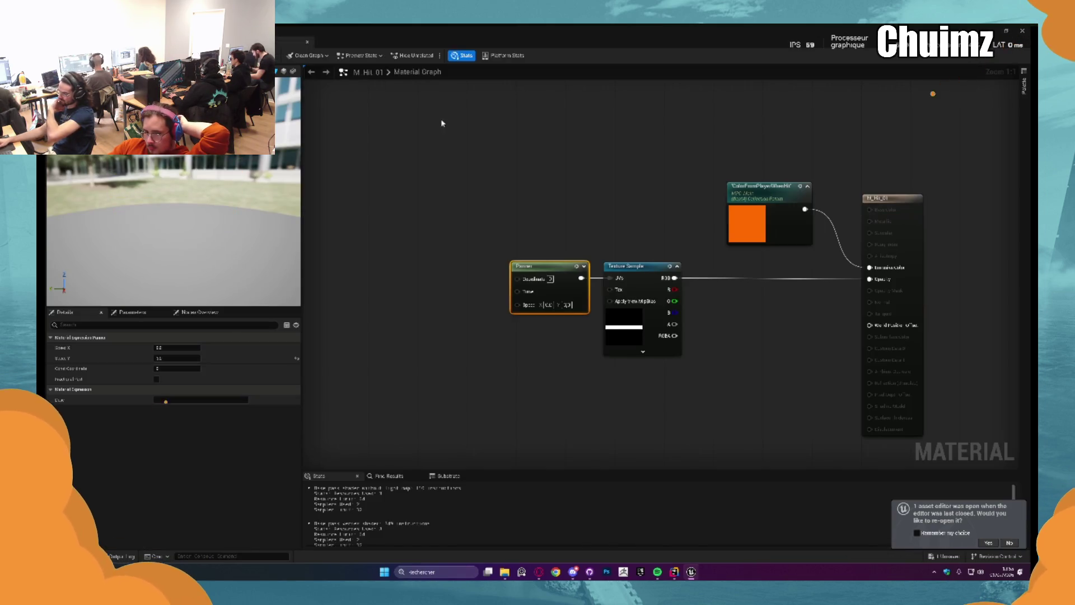
{"action": "left_click_drag", "start_coordinate": [442, 122], "coordinate": [362, 133]}
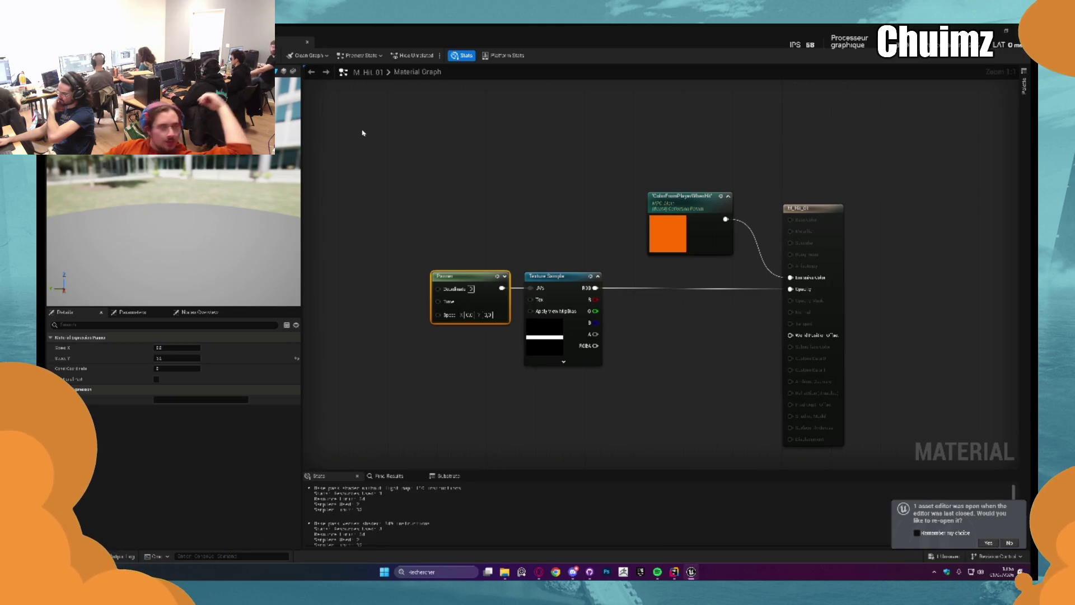